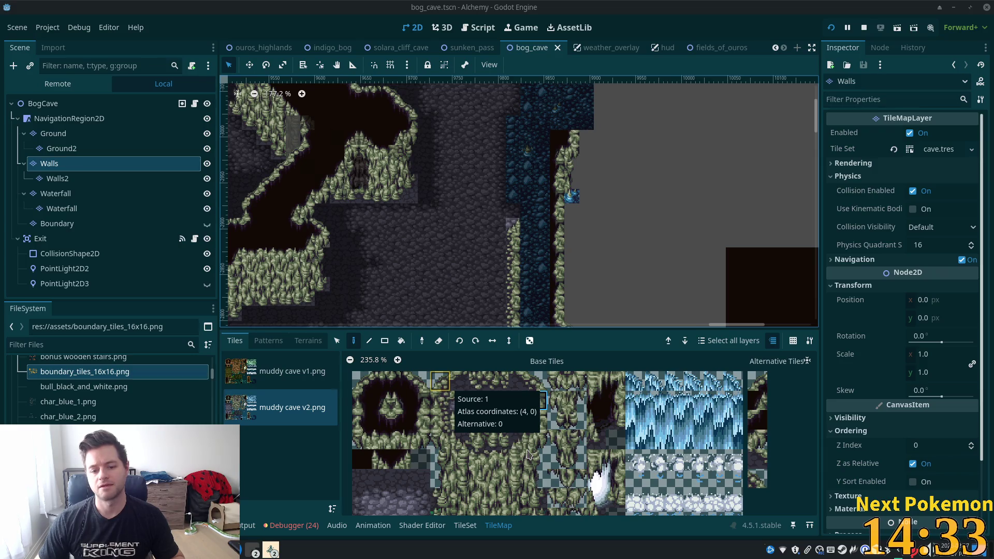
# Paint mossy ledge tiles and a corner piece along the channel's left bank on the Walls layer.
pyautogui.click(440, 381)
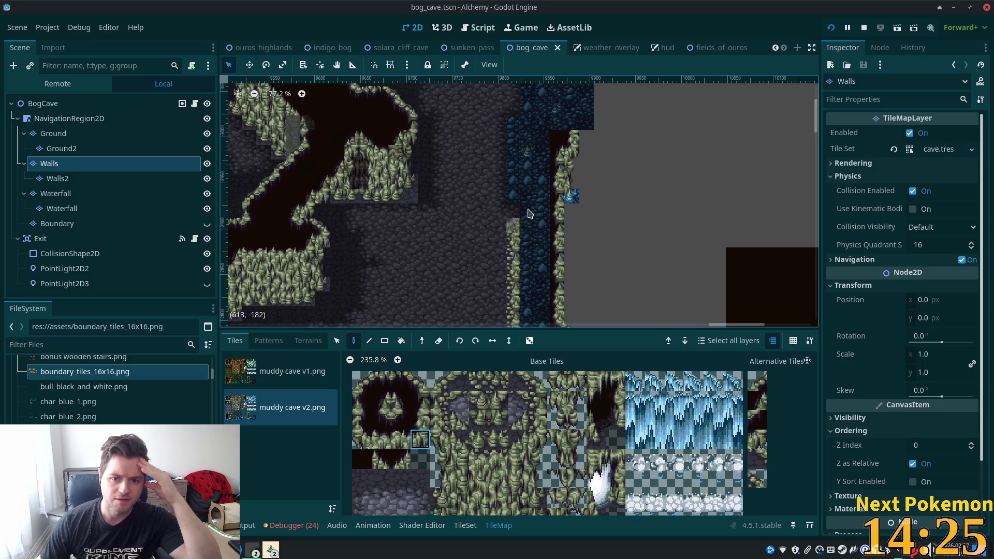
pyautogui.click(528, 228)
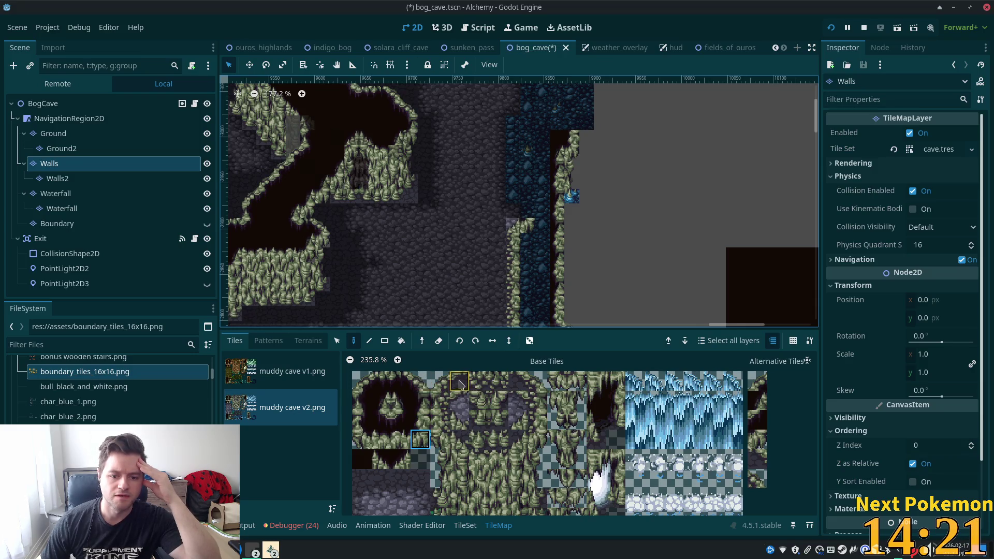
pyautogui.click(533, 381)
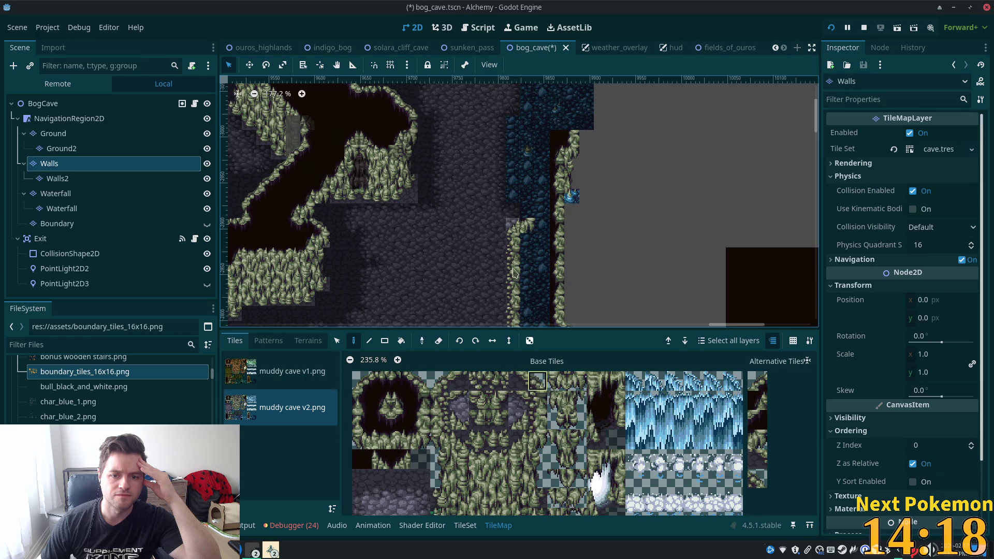
pyautogui.click(510, 203)
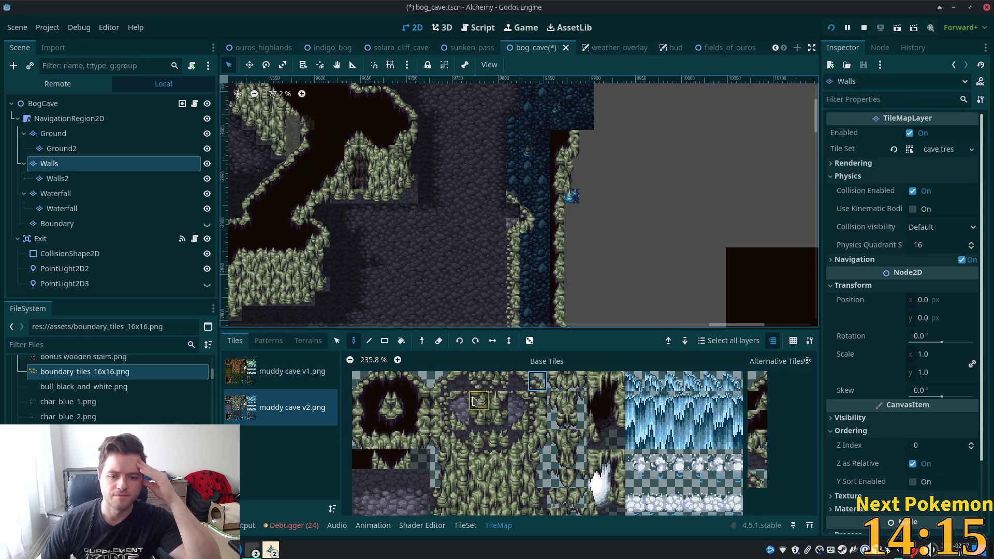
pyautogui.click(357, 439)
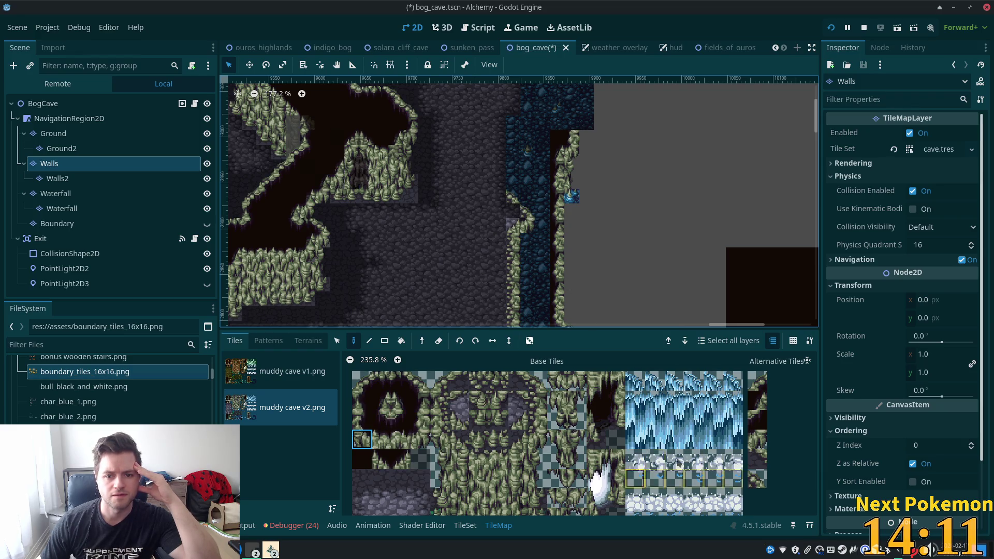
pyautogui.scroll(6, 540, 194)
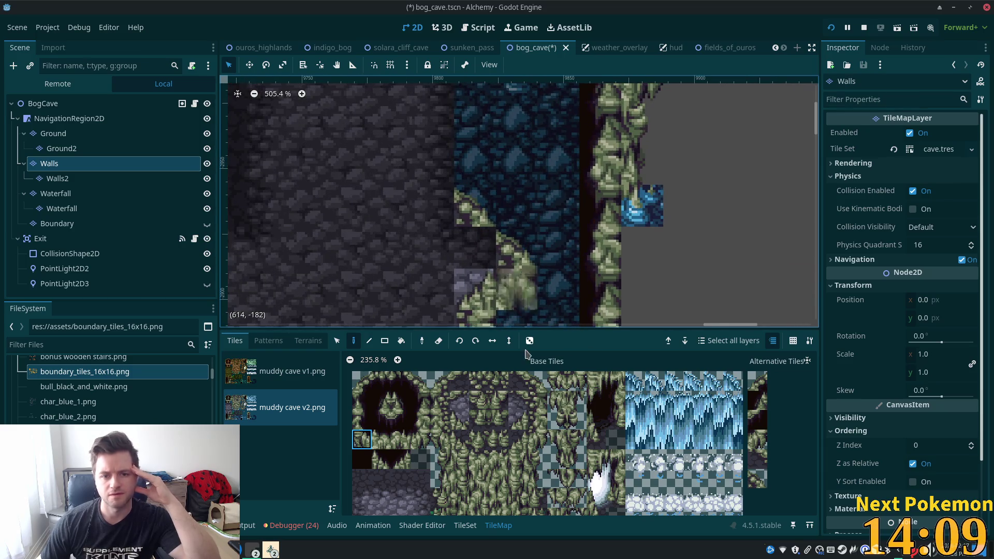
pyautogui.click(510, 291)
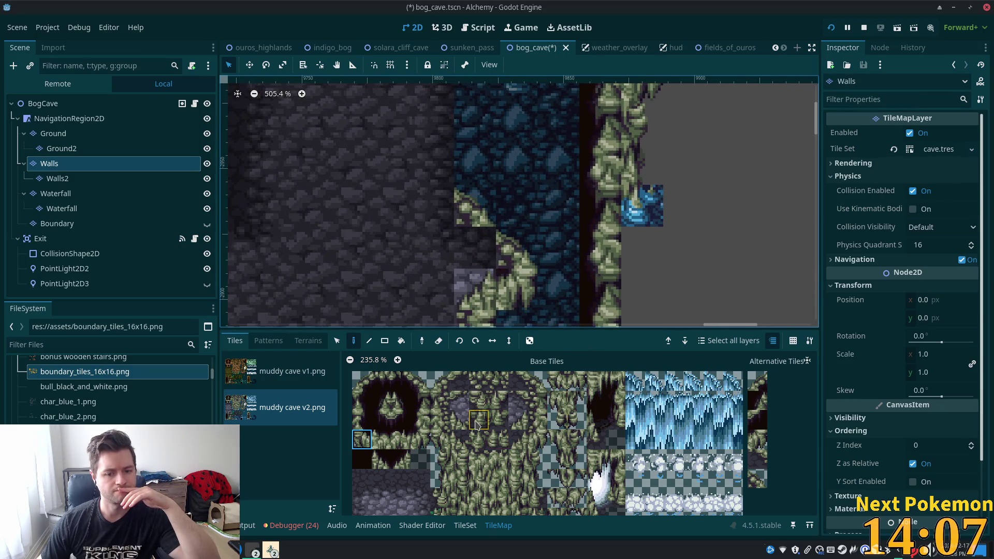
# Try a dark wall tile on the bank, erase it, then reselect BogCave.
pyautogui.click(513, 402)
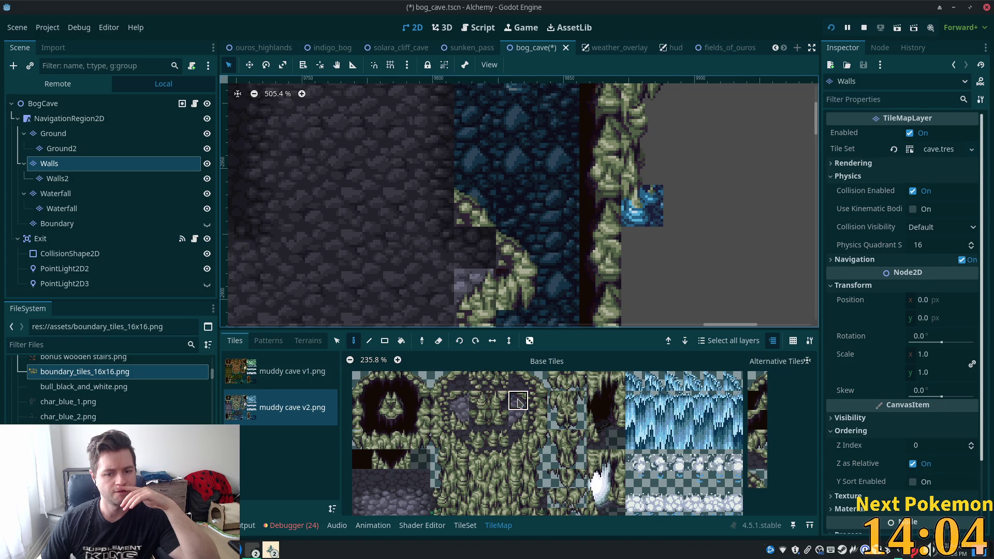
pyautogui.click(476, 245)
pyautogui.rightClick(473, 245)
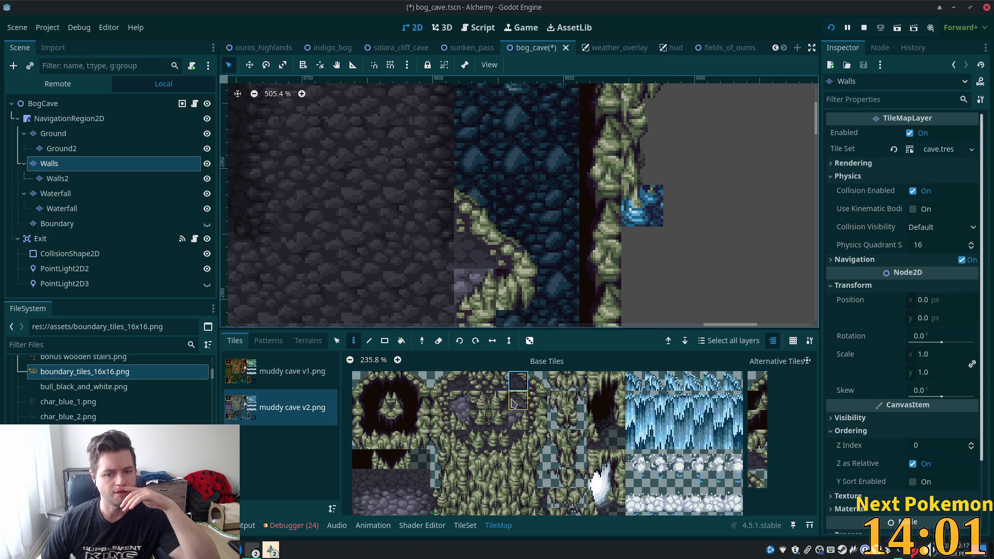
pyautogui.click(517, 440)
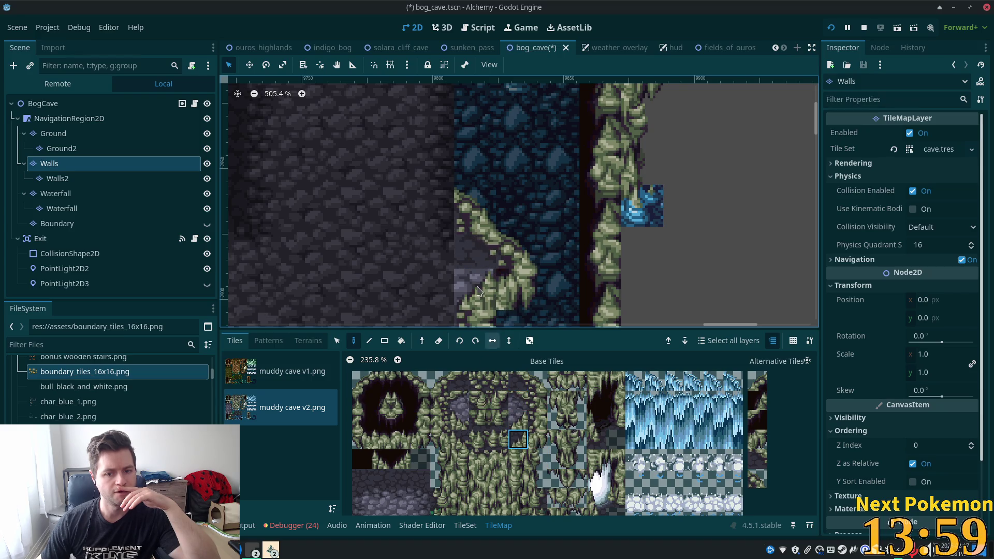
pyautogui.scroll(-7, 493, 211)
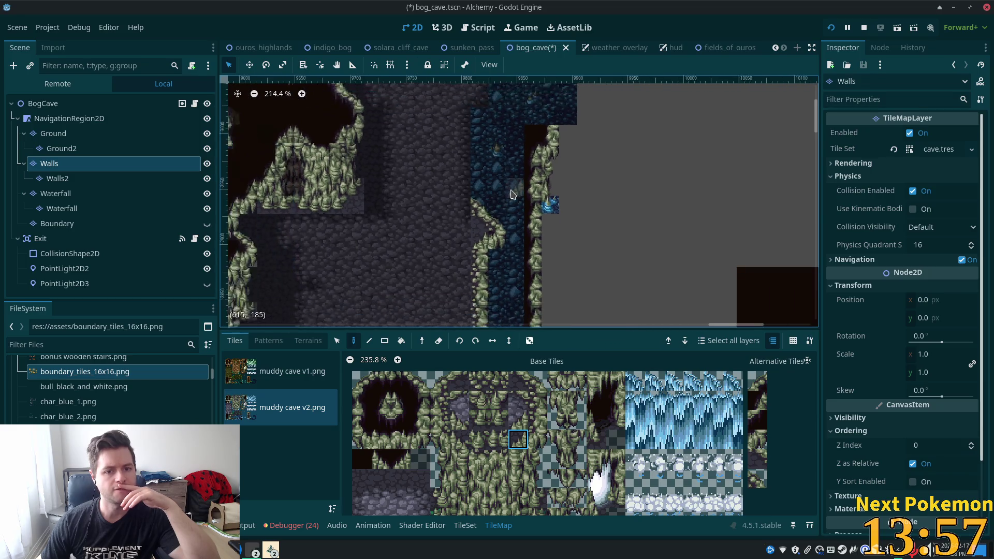
pyautogui.click(36, 103)
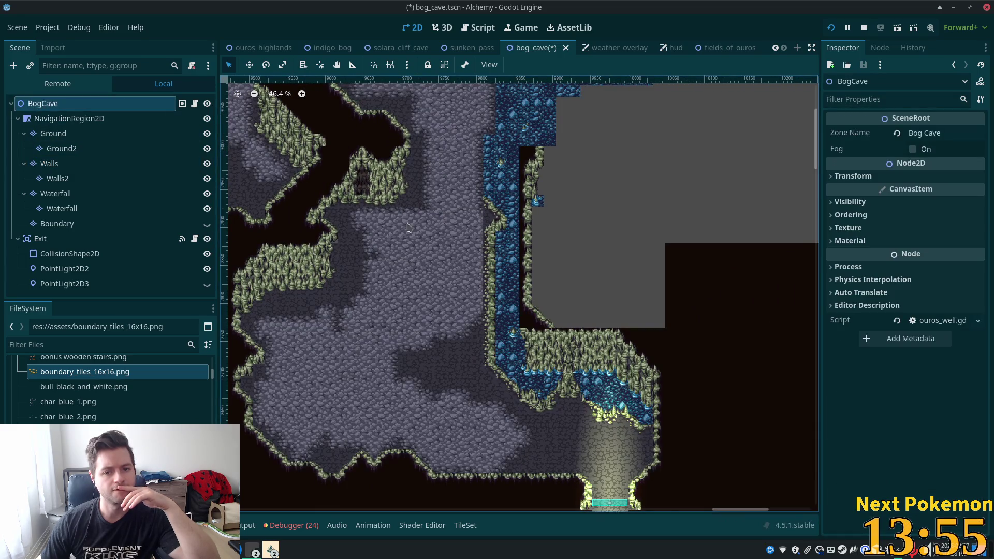
# Zoom in on the waterfall's new ledges, zoom back out, and select the Ground layer.
pyautogui.scroll(5, 506, 242)
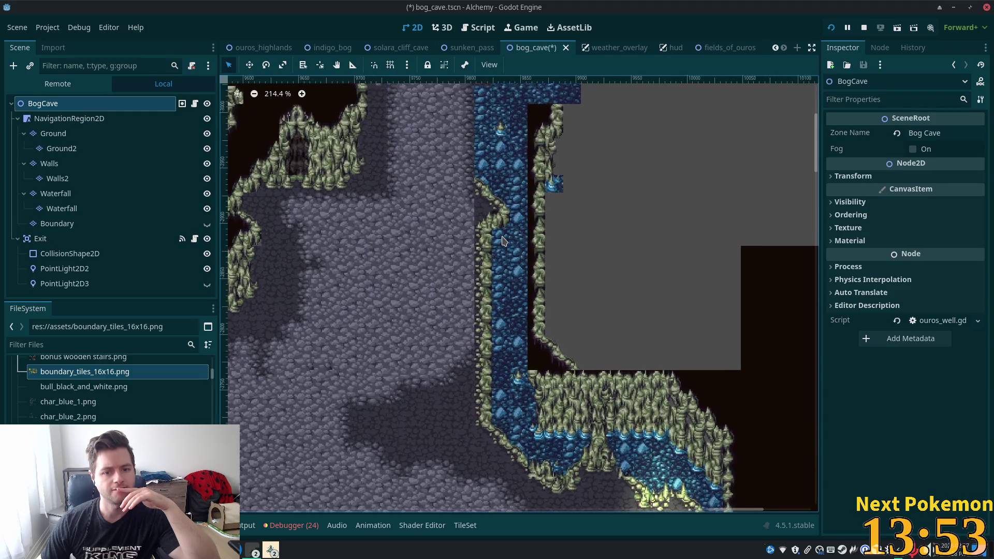
pyautogui.scroll(8, 495, 235)
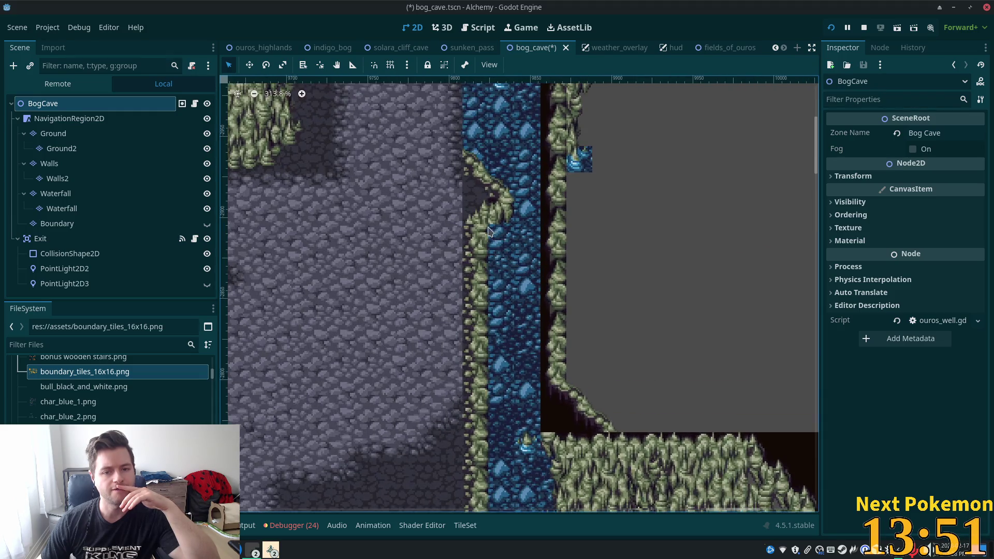
pyautogui.scroll(-10, 448, 214)
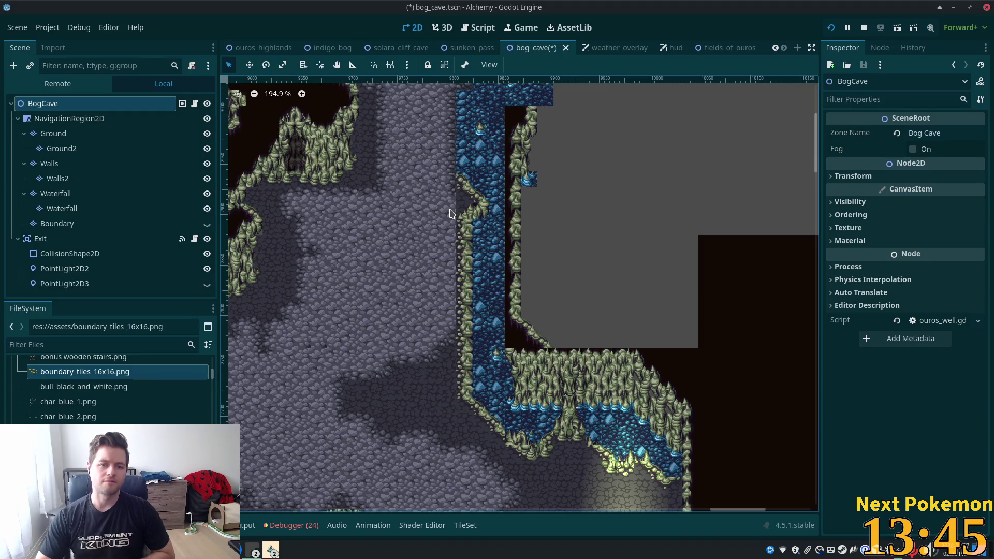
pyautogui.click(53, 133)
# Box-select the stone column beside the water and move it one tile left.
pyautogui.scroll(3, 422, 223)
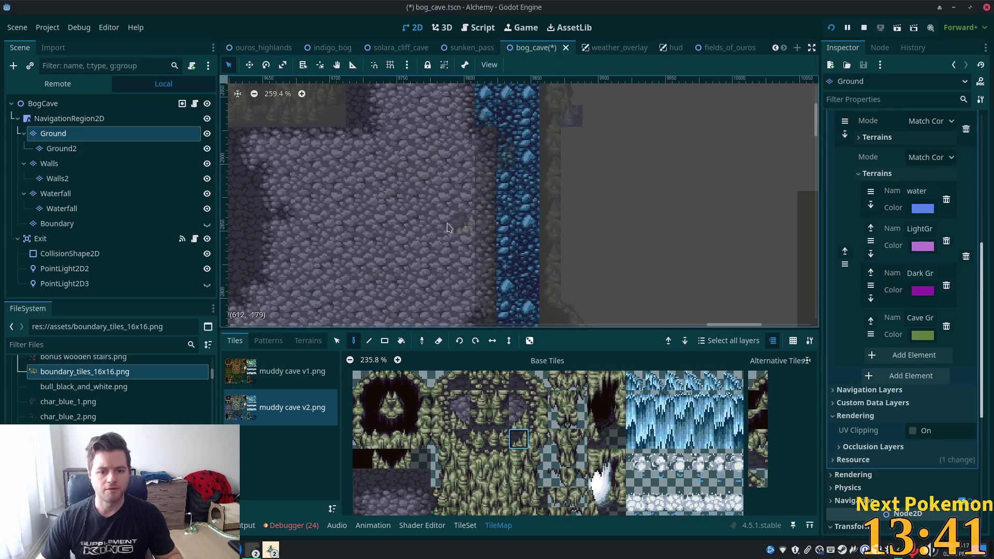
pyautogui.press('s')
pyautogui.moveTo(486, 158); pyautogui.dragTo(486, 321)
pyautogui.moveTo(488, 209); pyautogui.dragTo(463, 213)
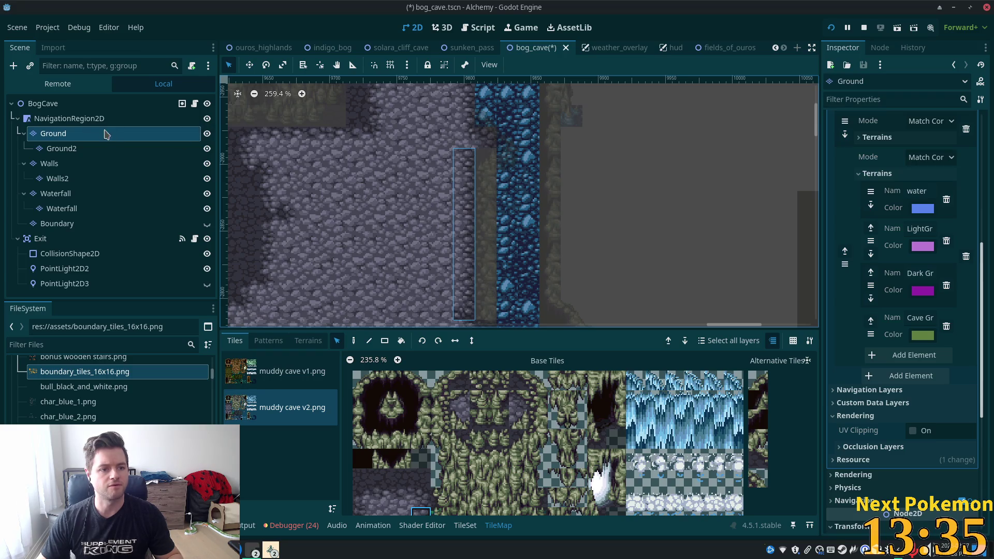
pyautogui.click(98, 104)
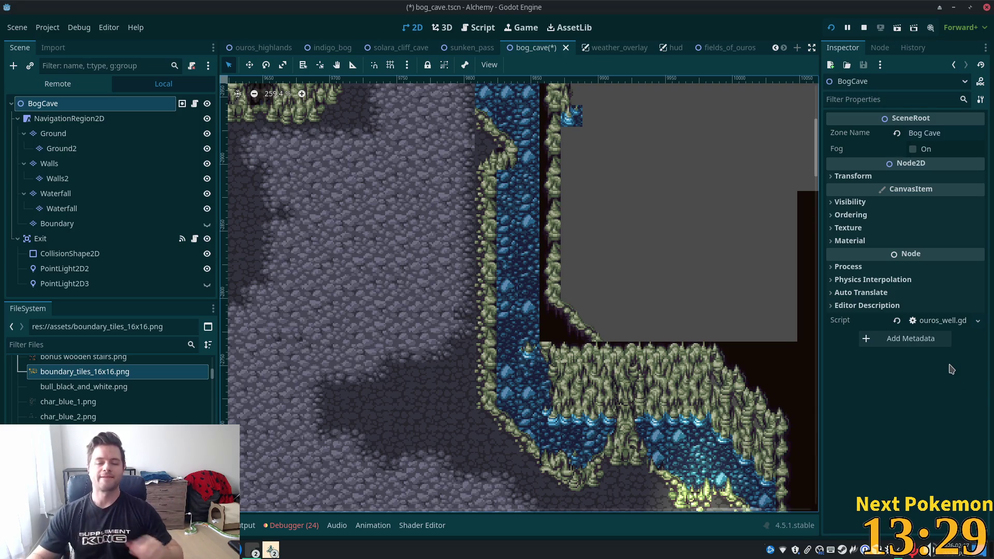
# Reselect the Ground layer, pick the stone ground tile, and return to the paint tool.
pyautogui.scroll(4, 522, 297)
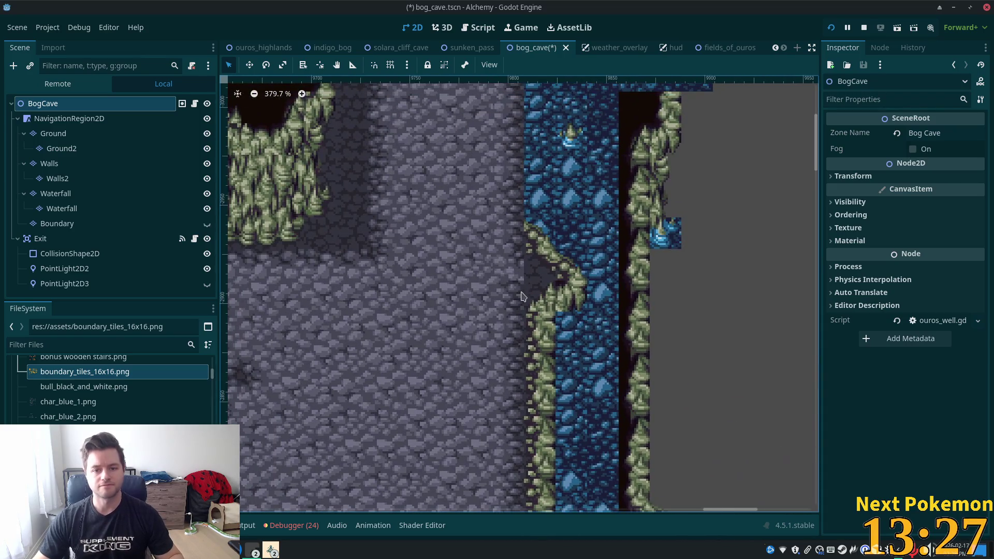
pyautogui.click(62, 134)
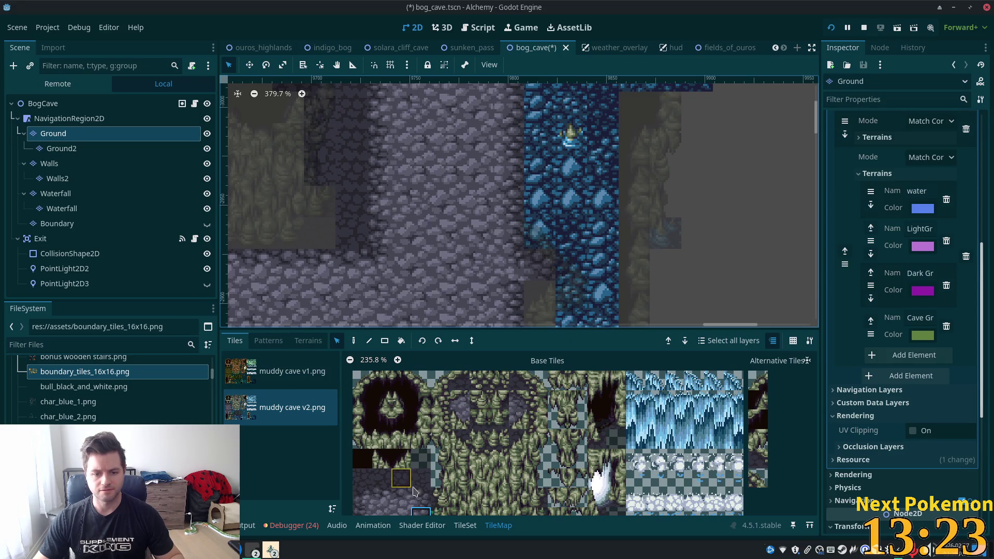
pyautogui.click(421, 503)
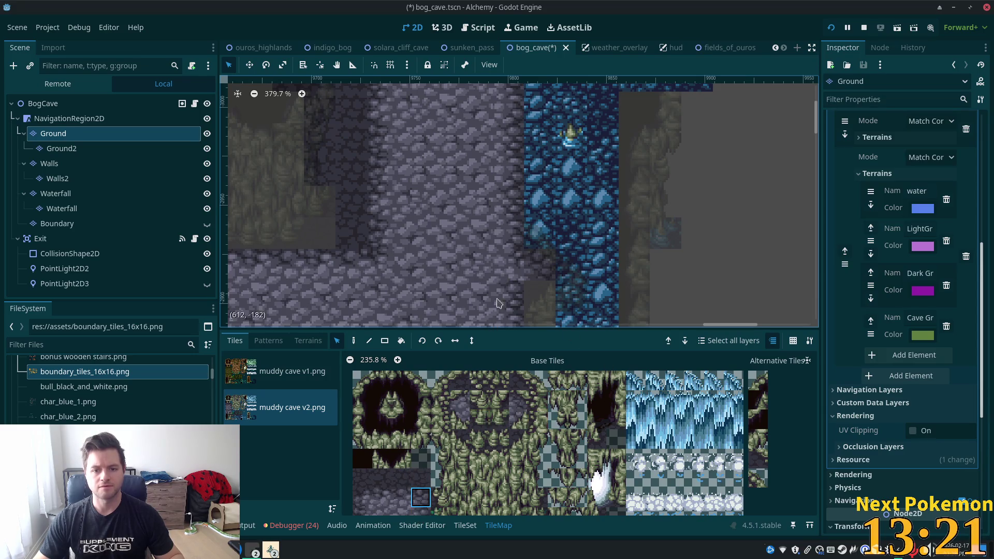
pyautogui.scroll(-4, 472, 251)
pyautogui.click(420, 518)
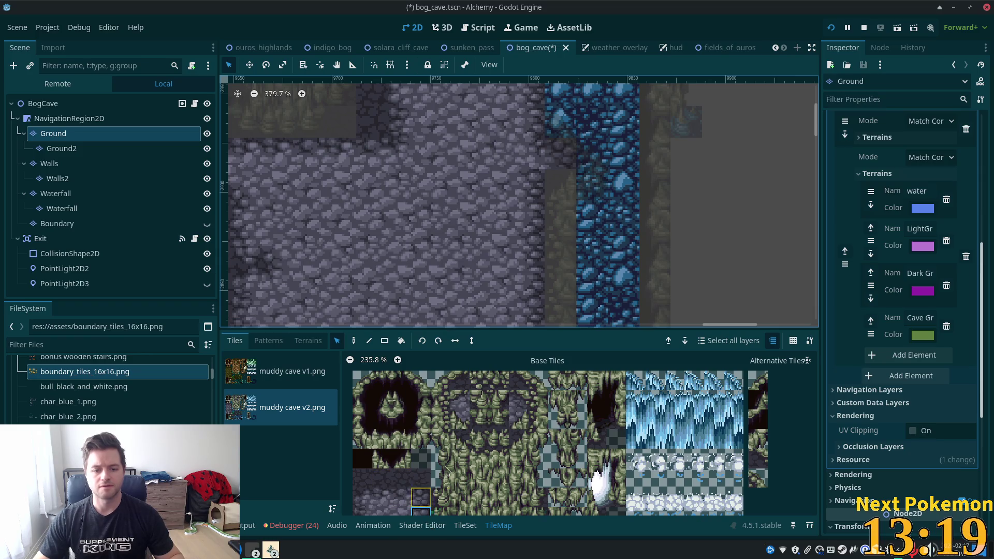
pyautogui.press('d')
pyautogui.scroll(-3, 465, 217)
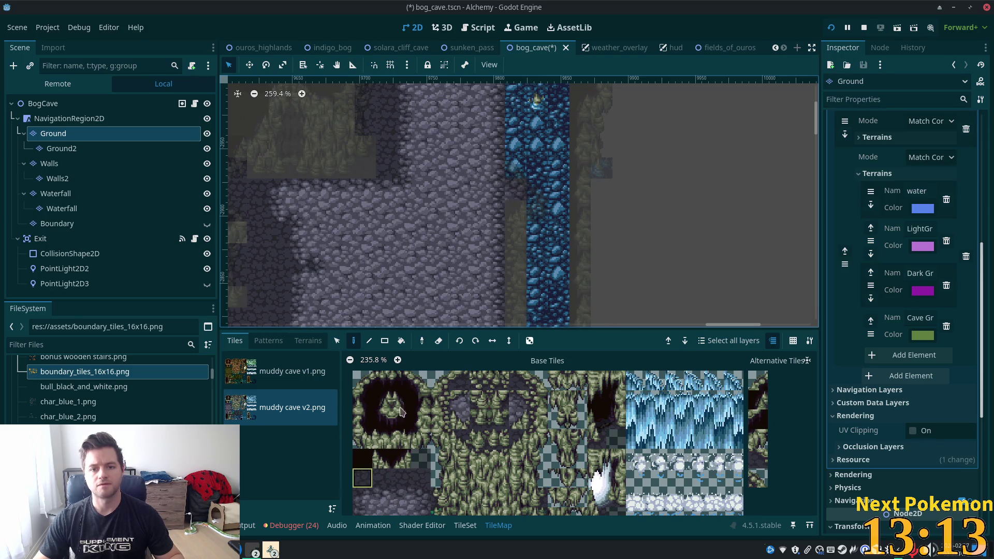
pyautogui.click(44, 103)
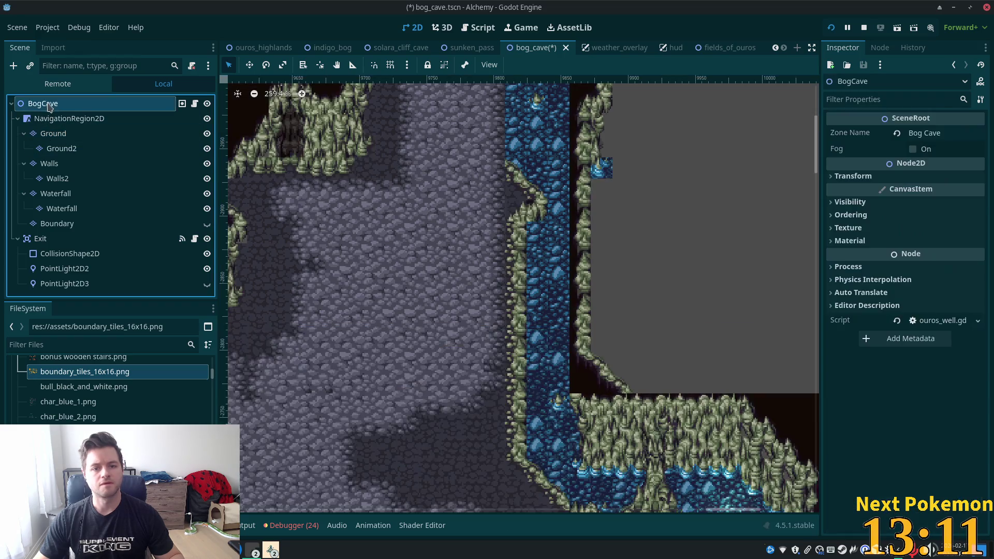
pyautogui.scroll(-6, 546, 214)
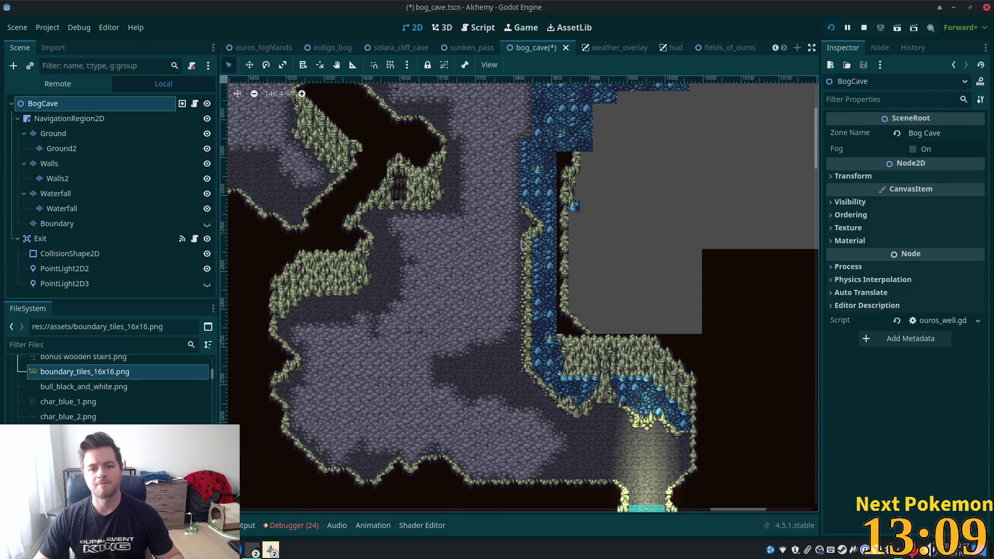
pyautogui.scroll(-2, 556, 309)
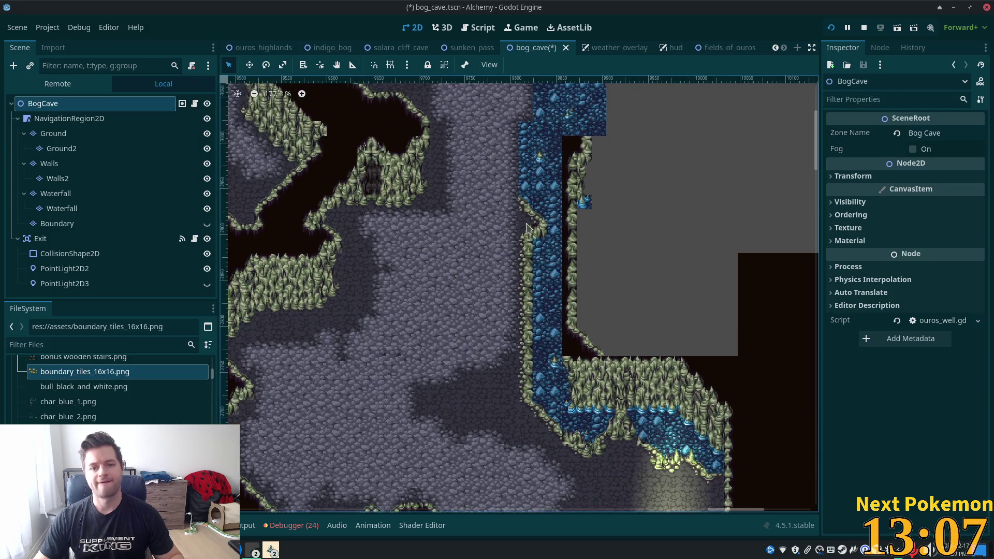
pyautogui.moveTo(556, 309); pyautogui.dragTo(575, 382)
pyautogui.scroll(-1, 506, 254)
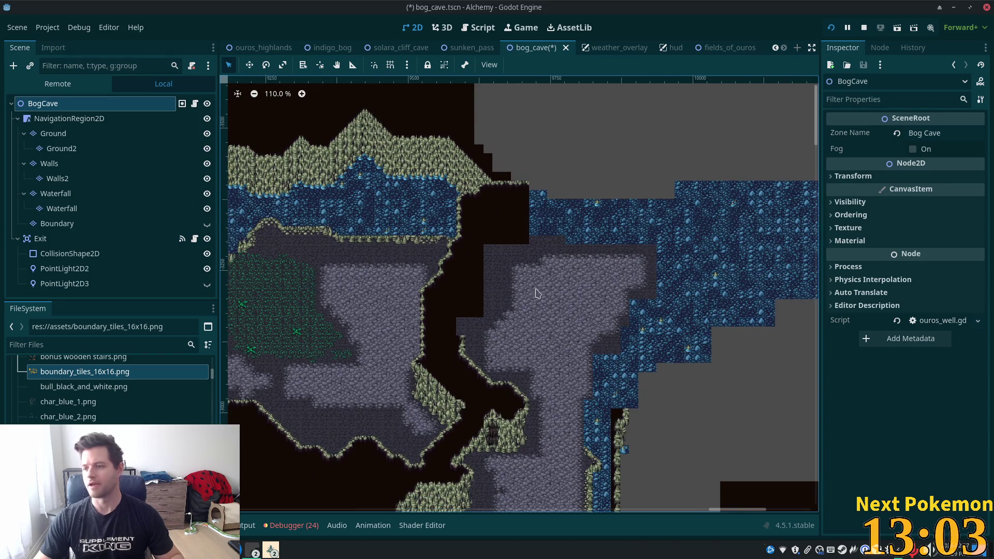
pyautogui.scroll(6, 535, 292)
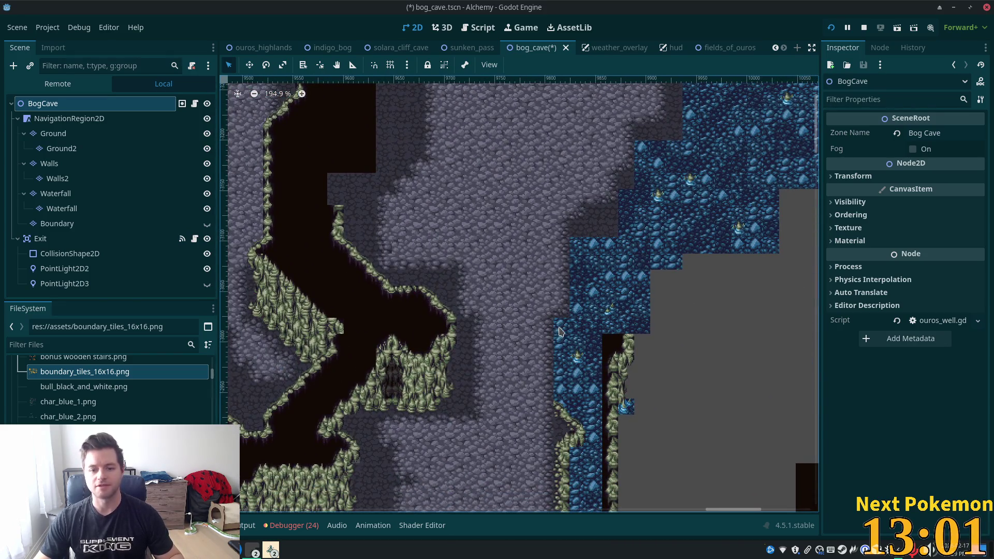
pyautogui.scroll(4, 518, 296)
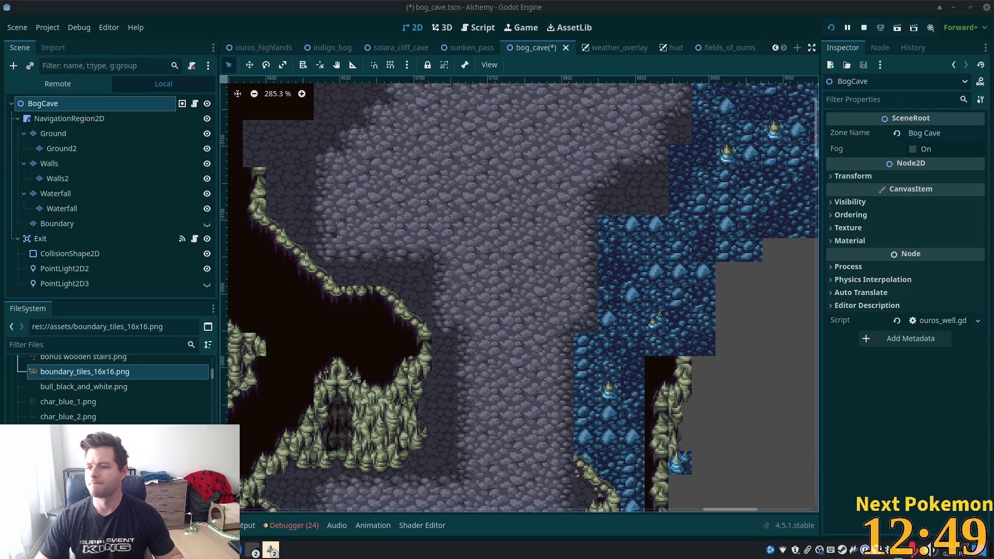
pyautogui.scroll(-2, 666, 309)
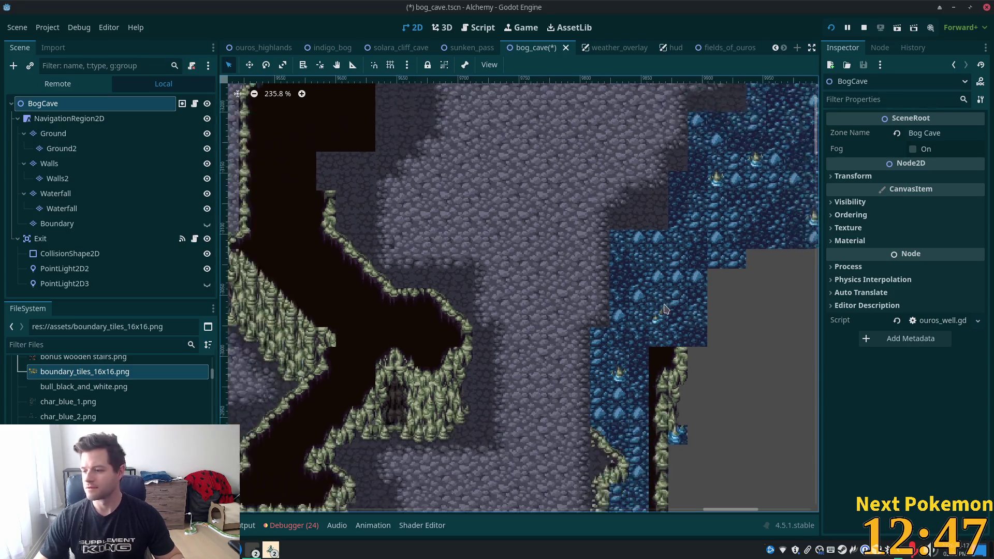
pyautogui.scroll(6, 584, 280)
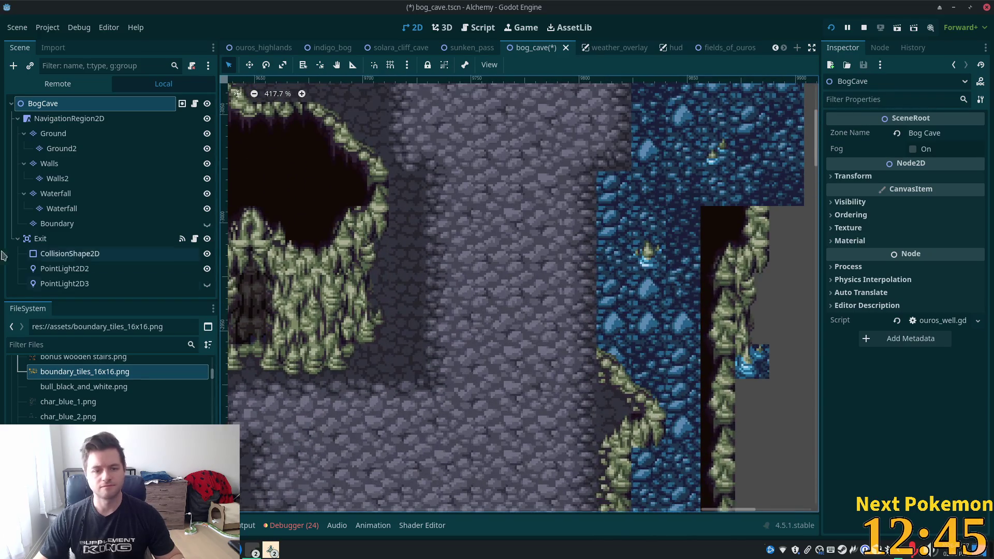
pyautogui.moveTo(762, 371); pyautogui.dragTo(636, 308)
# Dismiss the stray canvas menu and select the Walls tile layer for editing.
pyautogui.rightClick(636, 309)
pyautogui.click(62, 178)
pyautogui.click(62, 178)
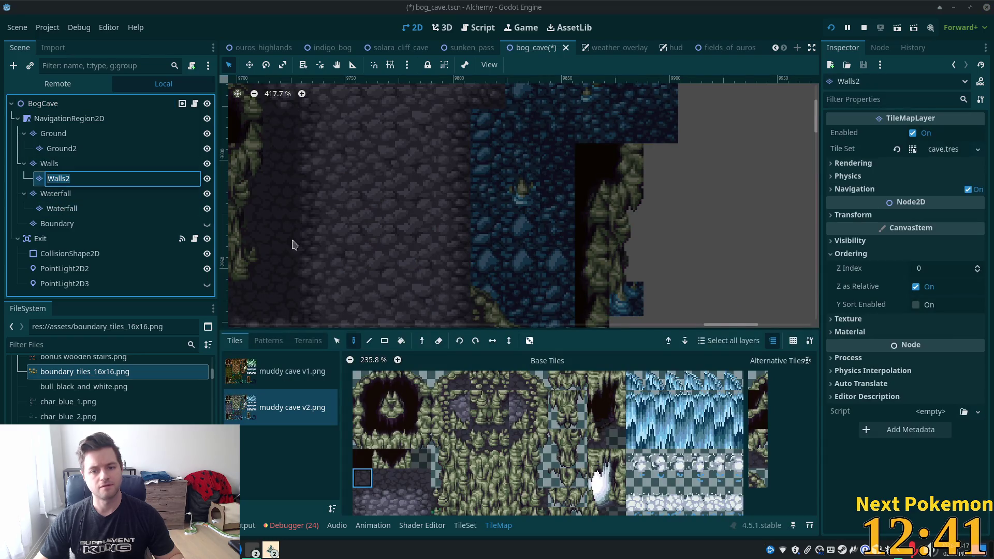
pyautogui.click(49, 163)
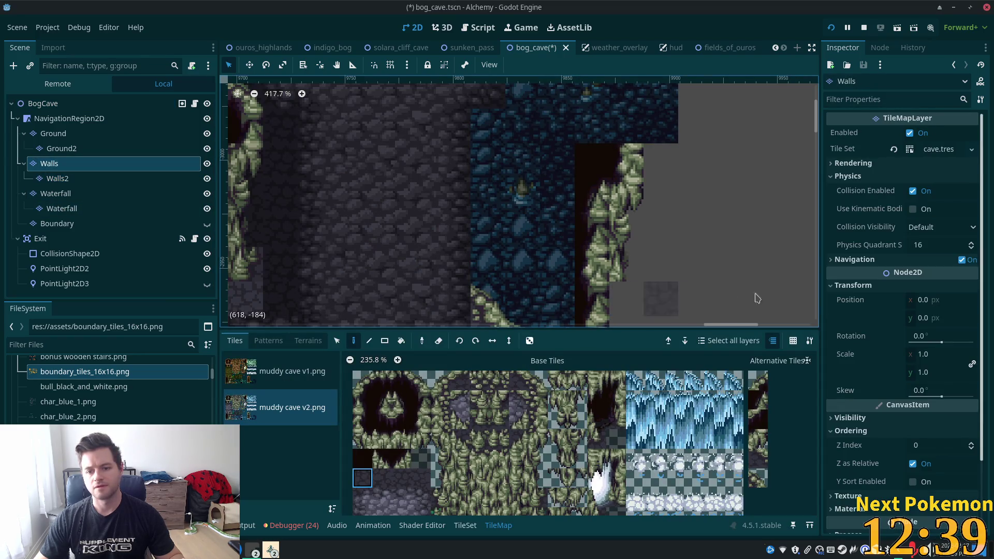
pyautogui.scroll(-5, 757, 298)
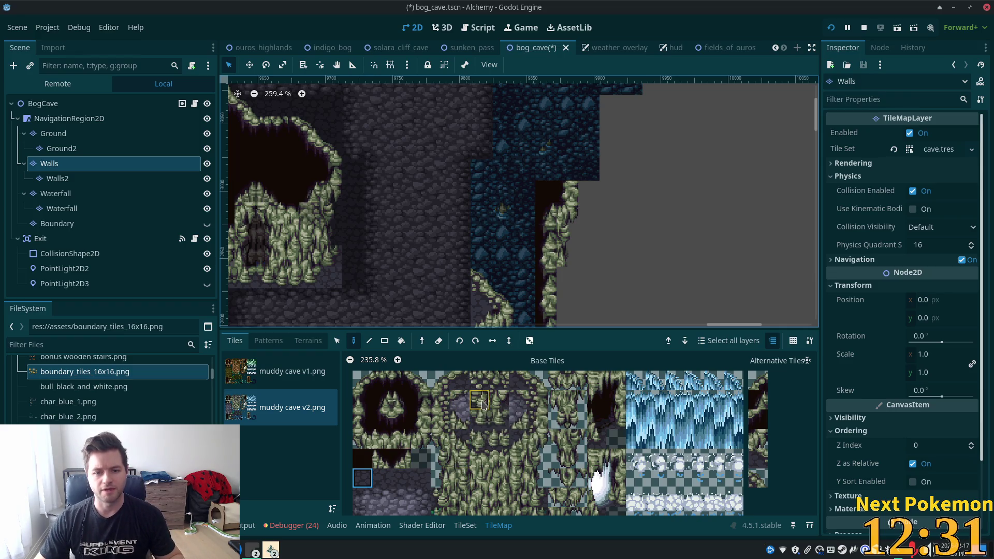
# Paint a cave-edge tile and a two-tile mossy ledge column along the channel edge.
pyautogui.click(522, 401)
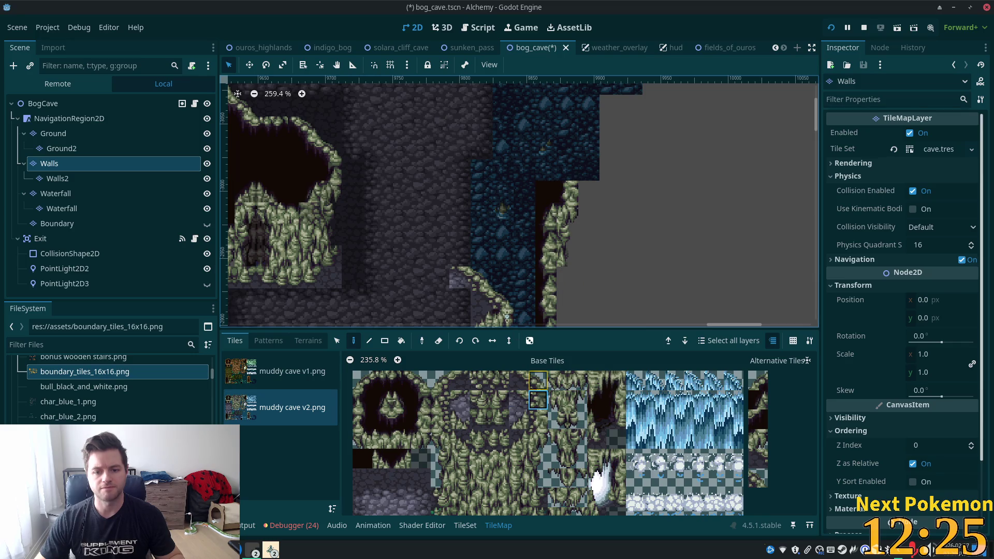
pyautogui.click(461, 256)
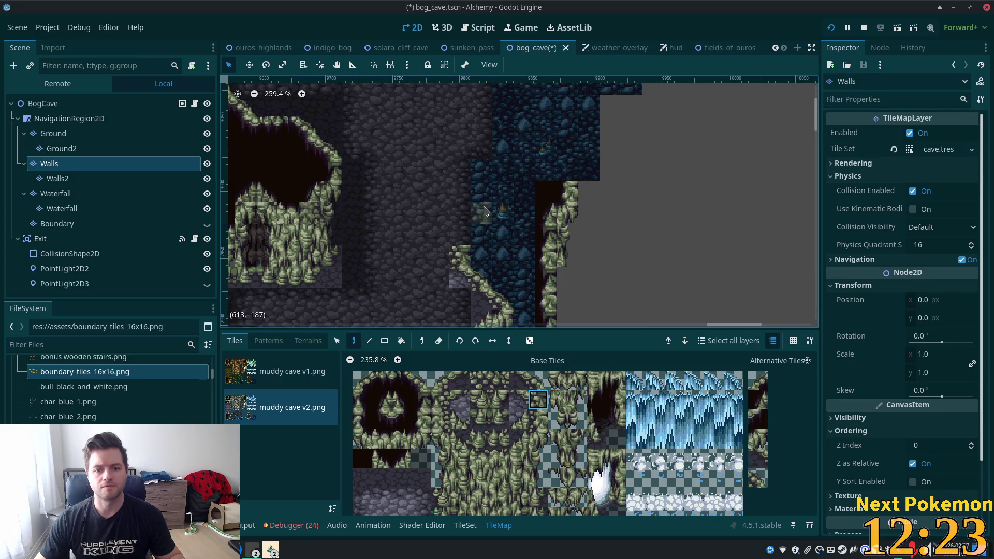
pyautogui.moveTo(538, 400); pyautogui.dragTo(538, 418)
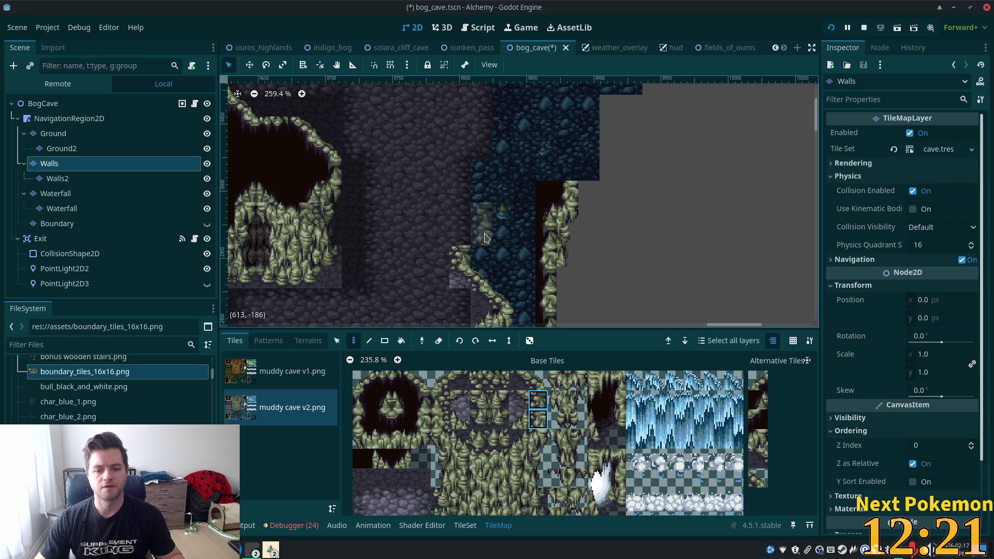
pyautogui.click(464, 238)
pyautogui.click(464, 194)
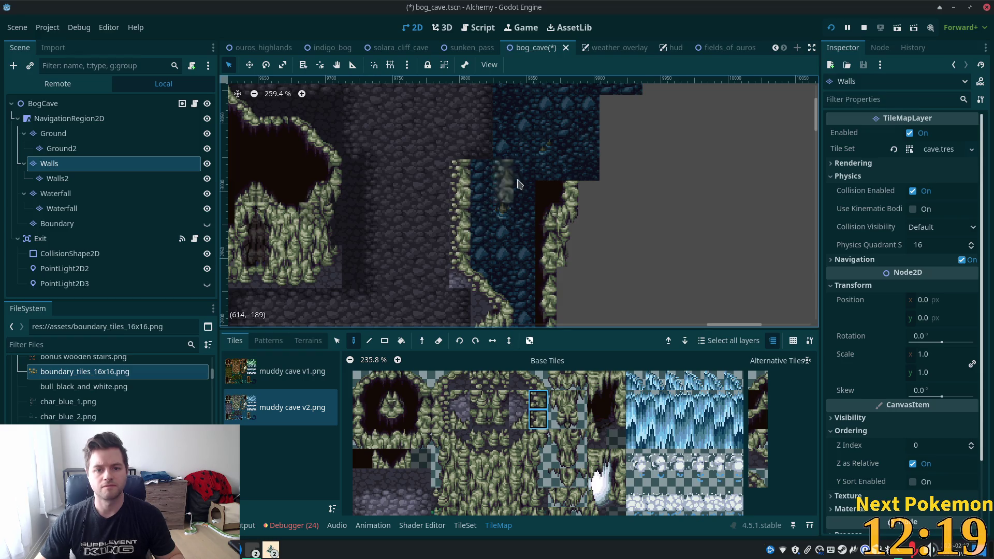
pyautogui.scroll(3, 519, 183)
# Paint another ledge tile at the edge of the mossy ledge column.
pyautogui.click(460, 381)
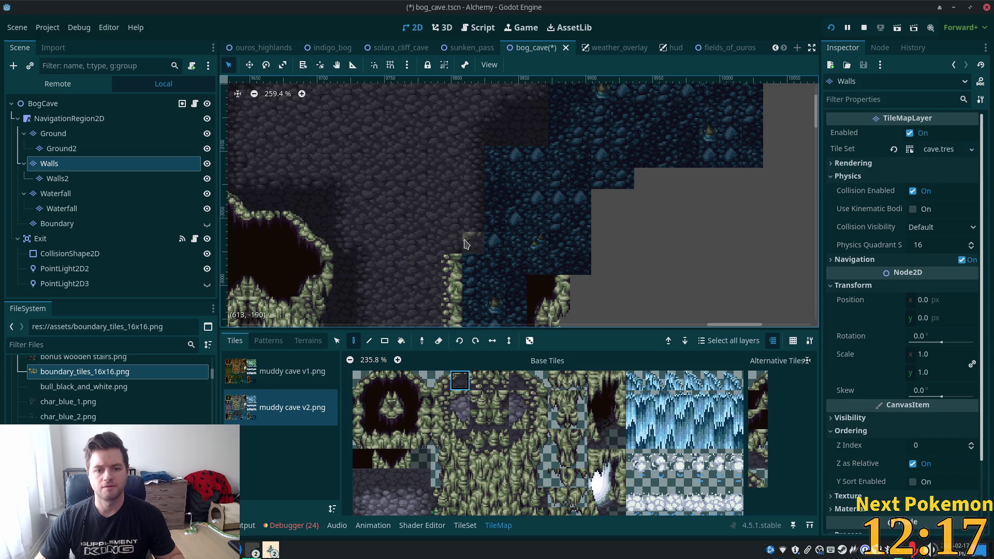
pyautogui.click(421, 439)
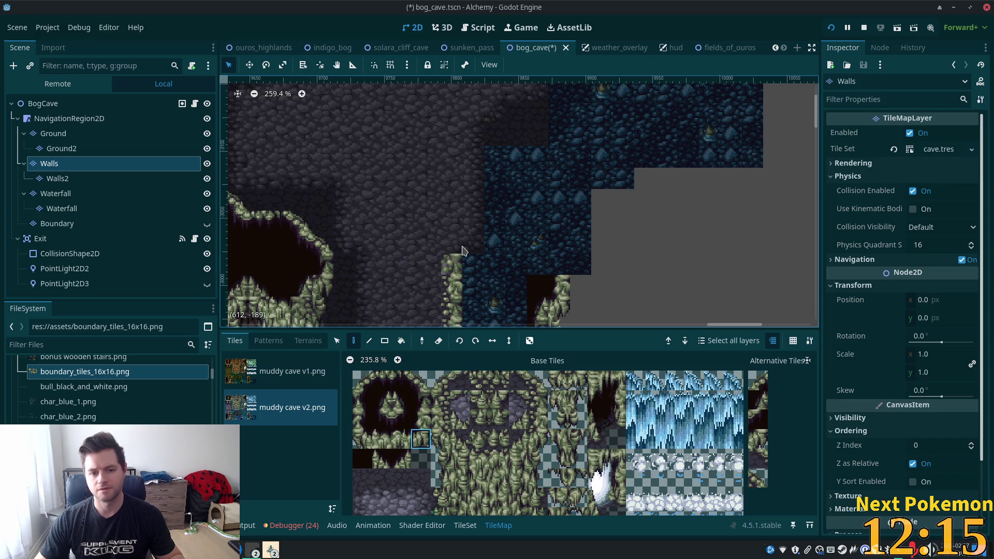
pyautogui.click(481, 248)
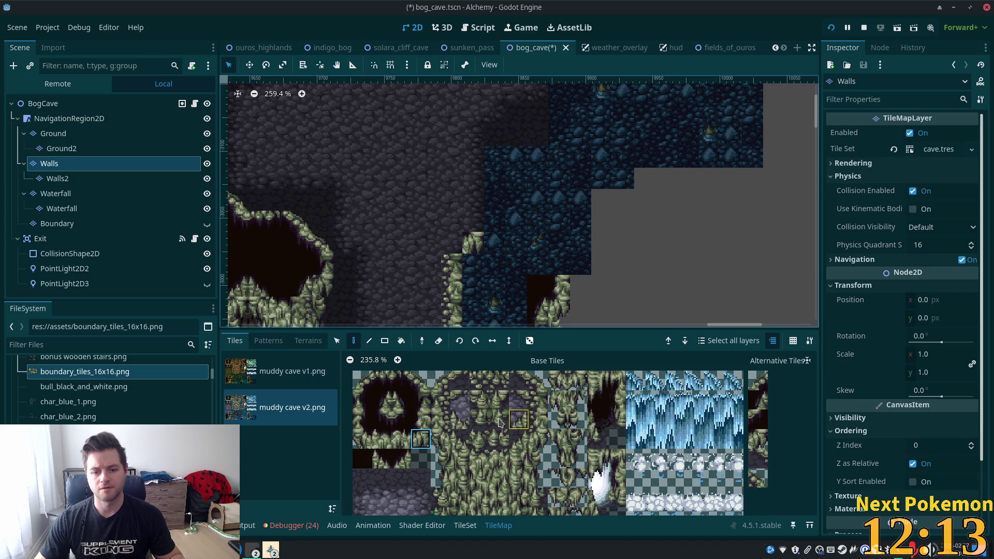
pyautogui.click(519, 440)
pyautogui.moveTo(575, 282); pyautogui.dragTo(564, 334)
# Try several single ledge tiles and paint one onto the ledge.
pyautogui.click(539, 401)
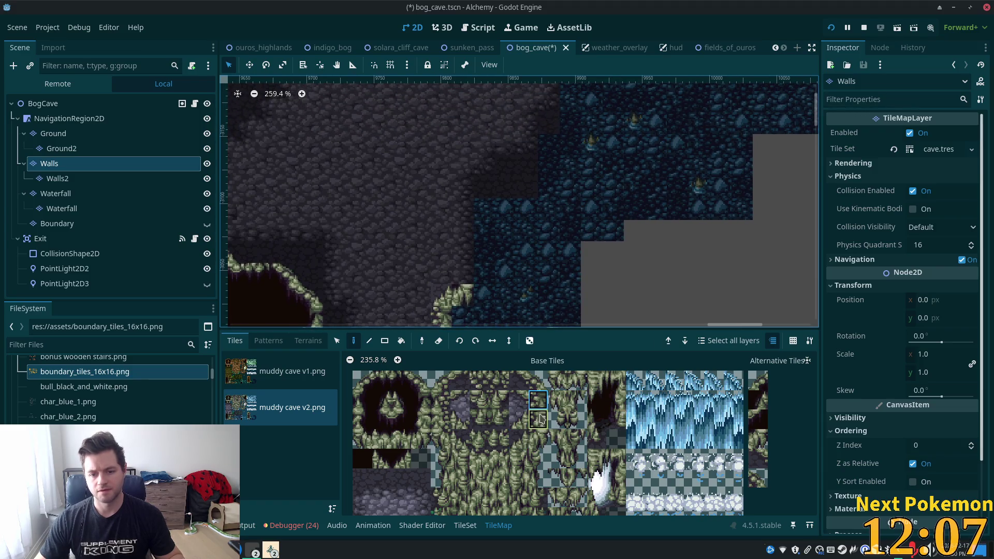
pyautogui.click(510, 420)
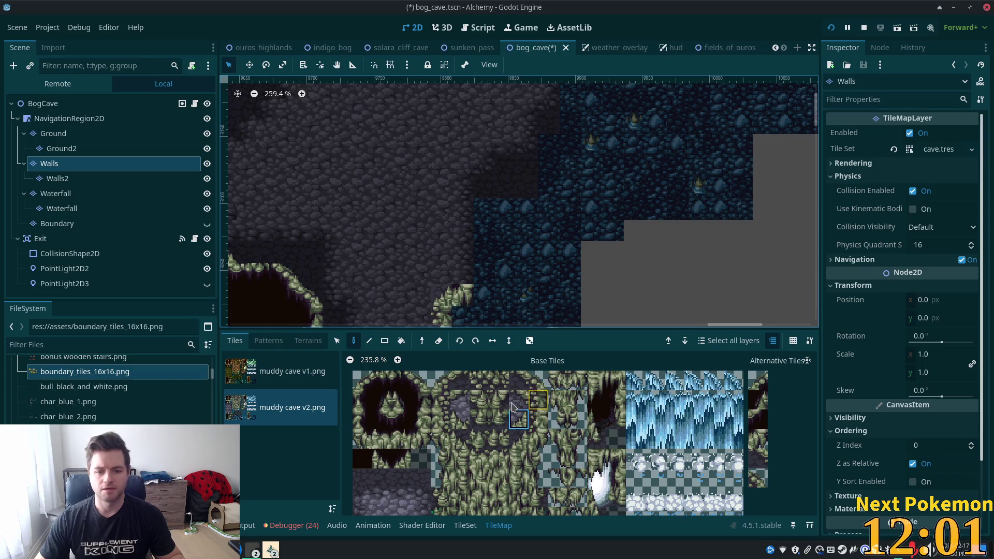
pyautogui.click(501, 419)
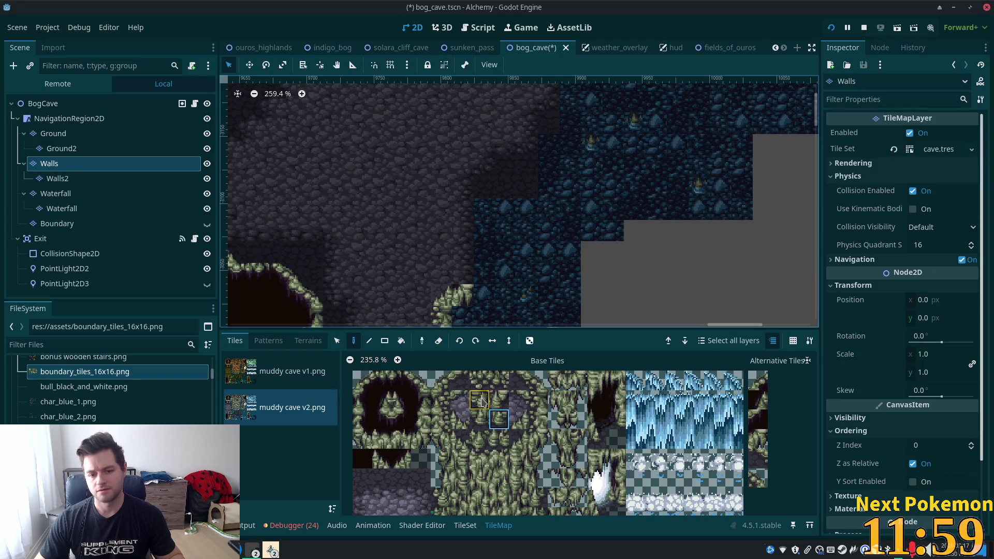
pyautogui.click(481, 402)
pyautogui.click(463, 273)
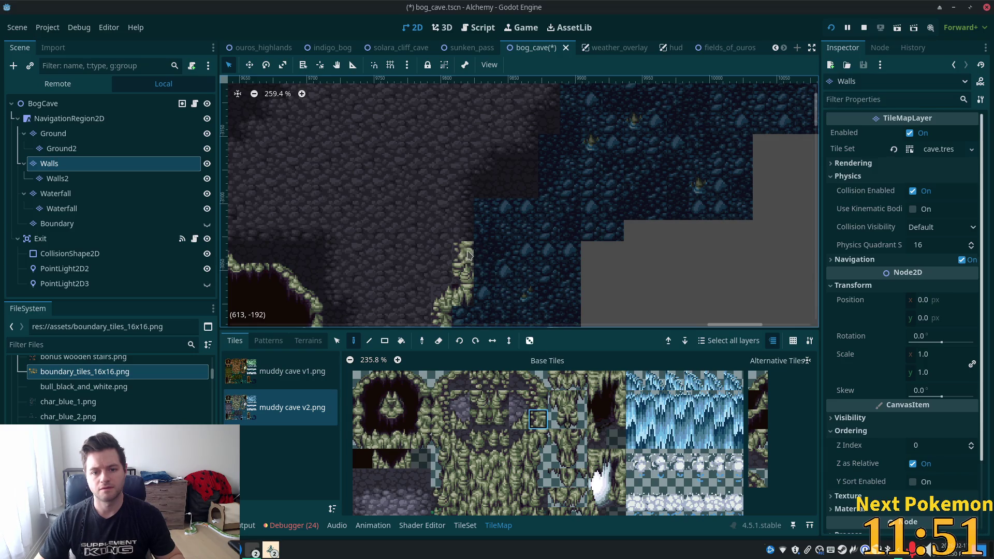
pyautogui.scroll(1, 510, 286)
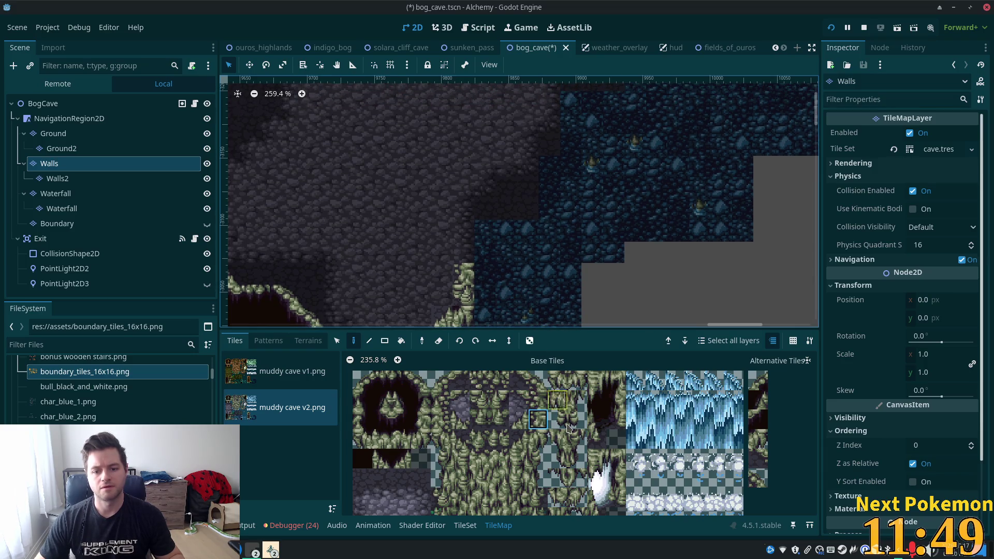
# Paint a two-tile ledge piece on the channel edge with a cap tile above it.
pyautogui.moveTo(538, 400); pyautogui.dragTo(538, 419)
pyautogui.click(463, 253)
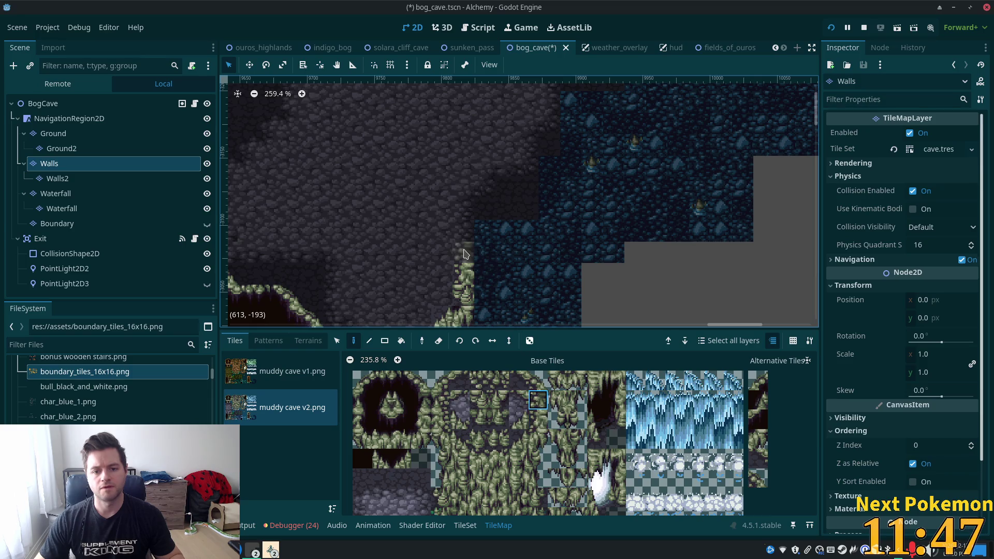
pyautogui.click(538, 400)
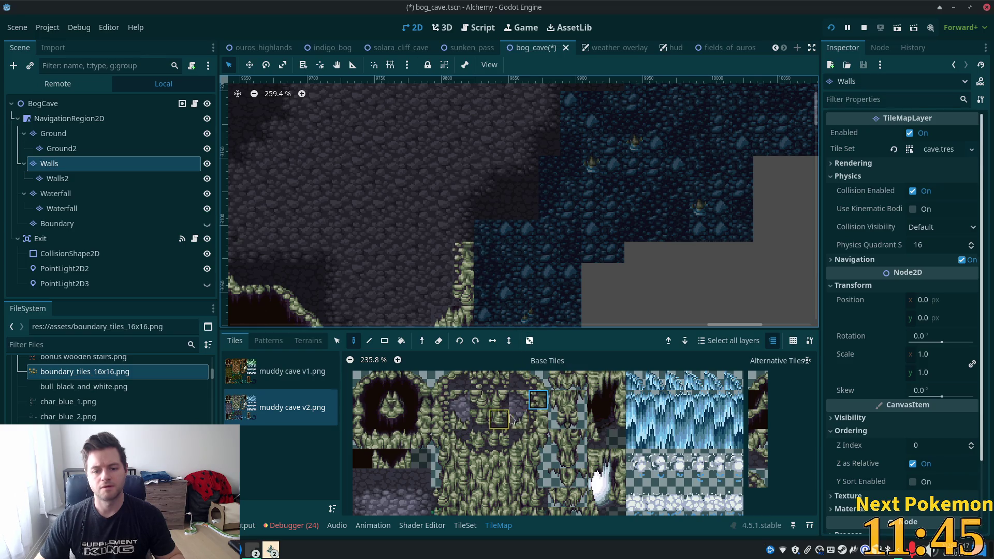
pyautogui.click(519, 440)
pyautogui.click(465, 231)
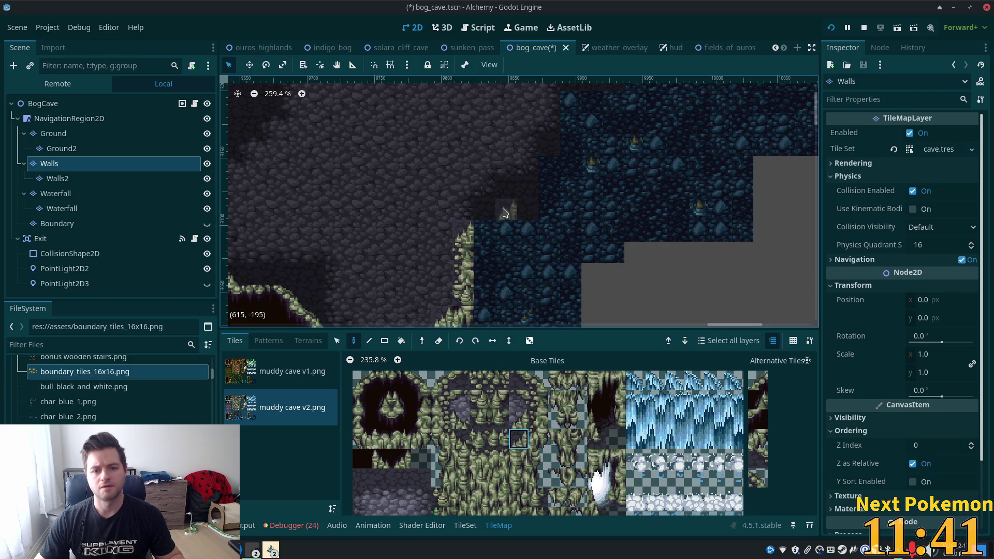
# Replace the ledge's cap with a different mossy top tile.
pyautogui.click(538, 420)
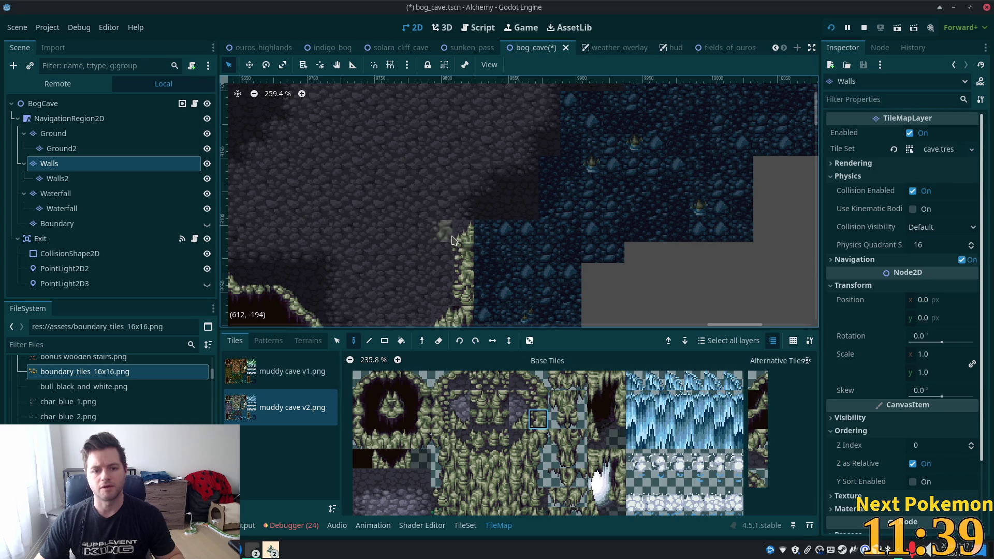
pyautogui.click(464, 231)
pyautogui.click(519, 419)
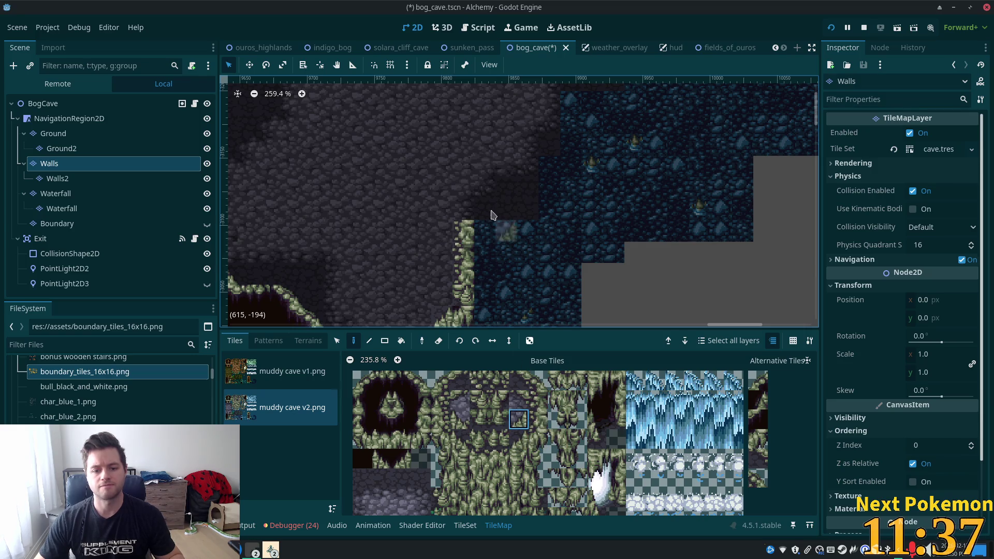
pyautogui.click(519, 443)
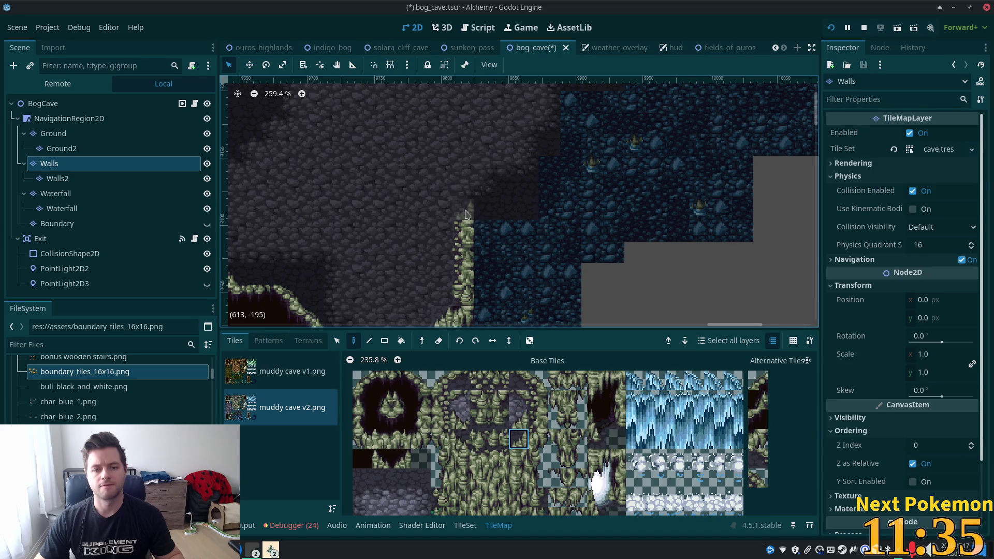
pyautogui.scroll(1, 539, 269)
pyautogui.hscroll(1, 539, 268)
pyautogui.scroll(-3, 531, 307)
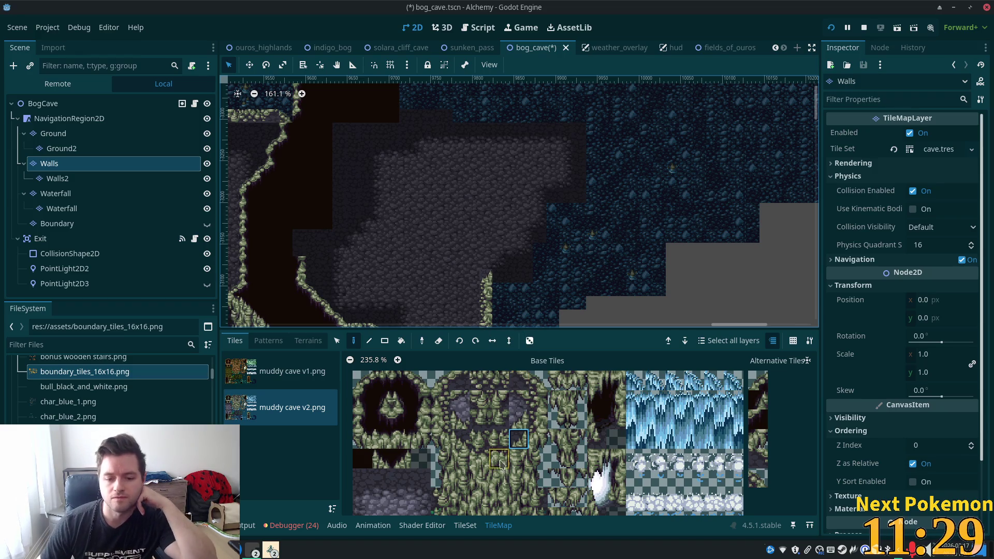
pyautogui.moveTo(500, 463); pyautogui.dragTo(480, 461)
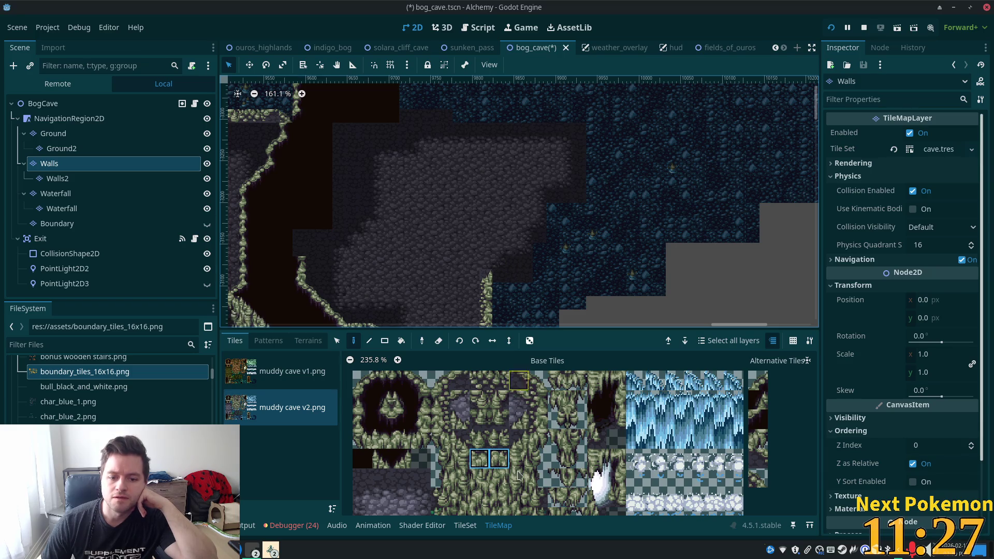
pyautogui.scroll(-2, 400, 440)
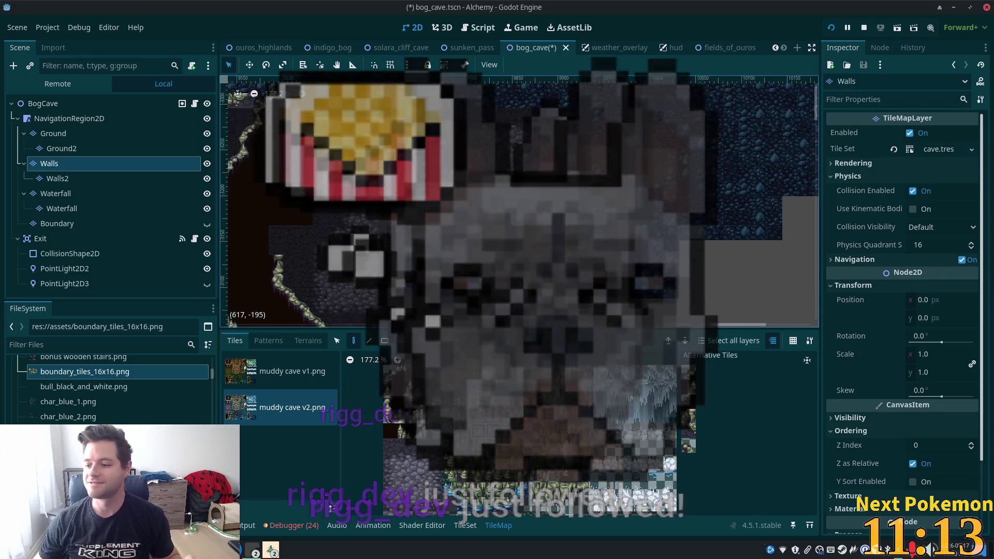
pyautogui.scroll(4, 545, 184)
pyautogui.moveTo(545, 184); pyautogui.dragTo(577, 126)
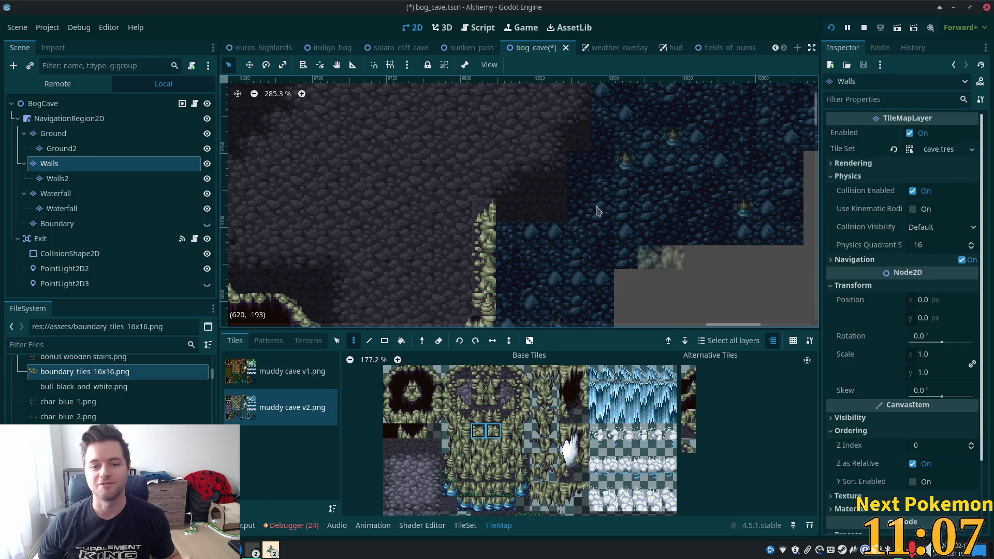
pyautogui.scroll(-3, 613, 230)
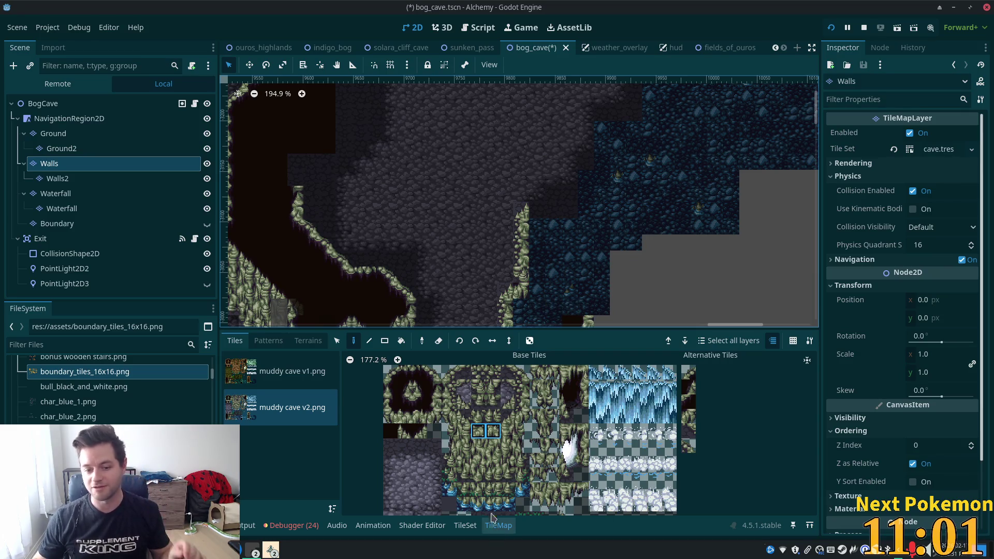
pyautogui.click(464, 505)
# Paint a row of water-edge tiles along the channel's top, stepping one tile higher at the end.
pyautogui.click(478, 505)
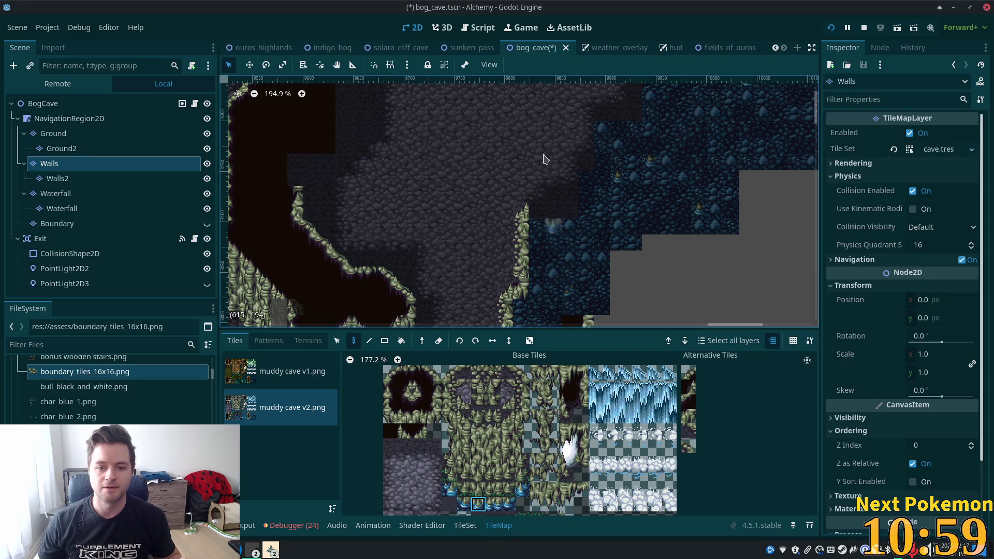
pyautogui.click(540, 225)
pyautogui.click(558, 227)
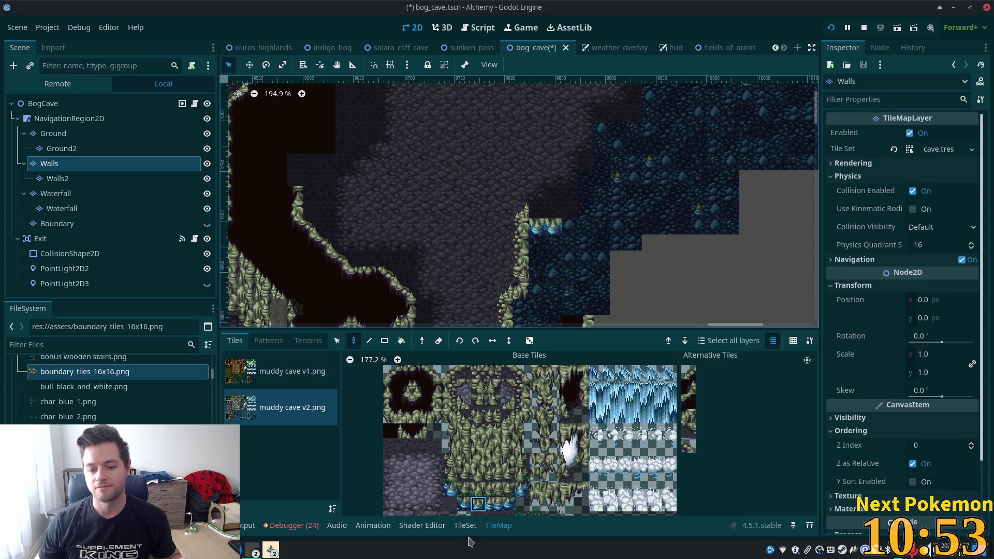
pyautogui.moveTo(479, 503); pyautogui.dragTo(494, 505)
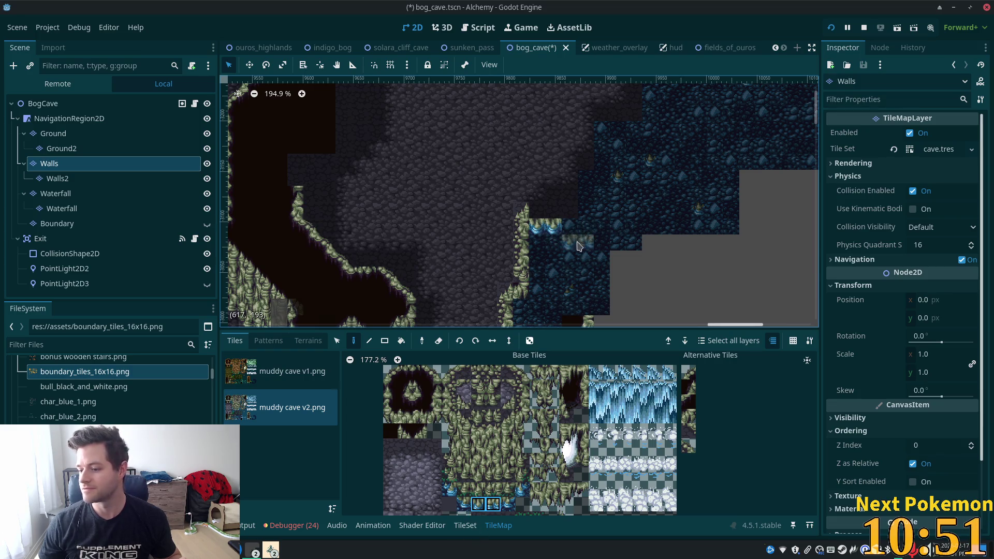
pyautogui.click(546, 226)
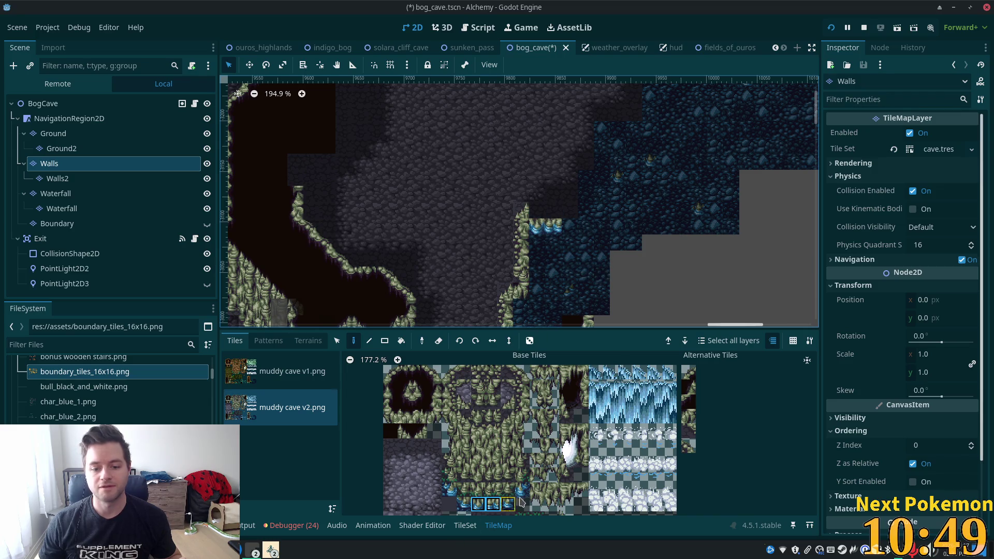
pyautogui.click(507, 504)
pyautogui.click(569, 226)
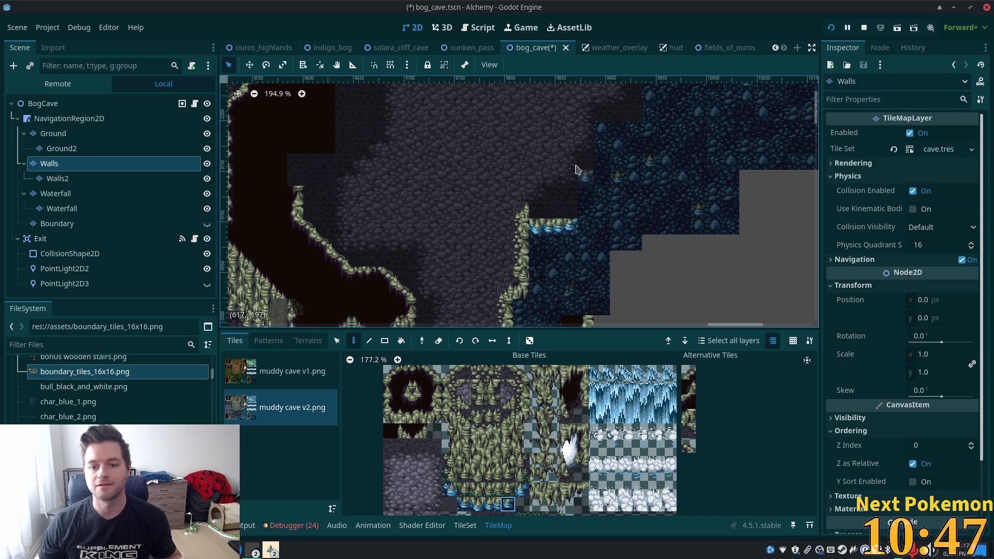
pyautogui.click(591, 210)
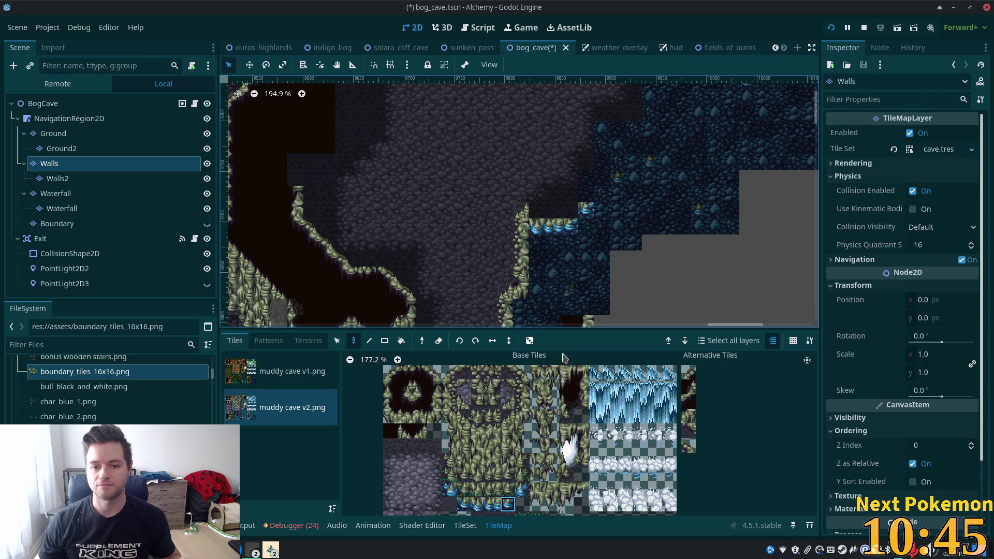
# Paint a mossy ledge strip along the channel's top and pick slope tiles for the lower bank.
pyautogui.moveTo(480, 432); pyautogui.dragTo(495, 432)
pyautogui.moveTo(536, 209); pyautogui.dragTo(568, 210)
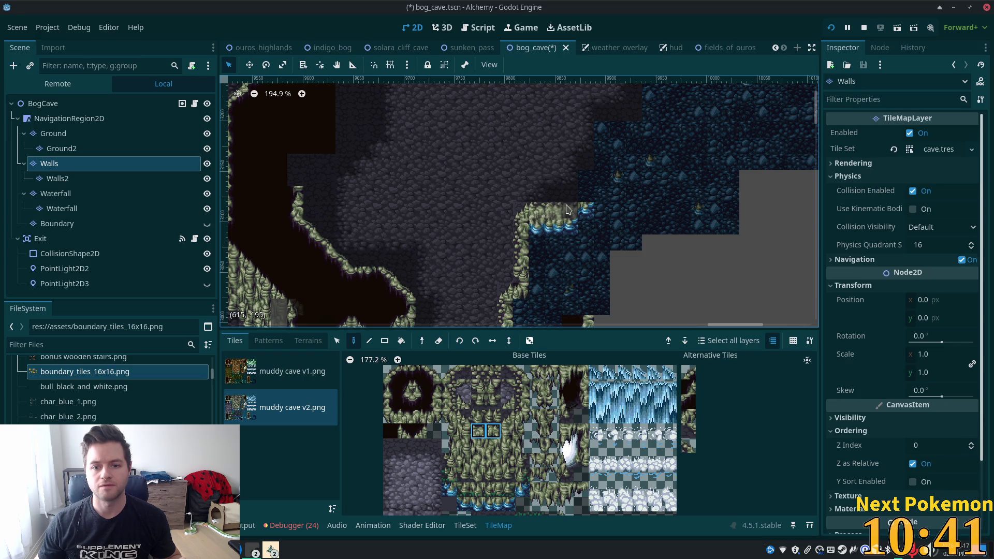
pyautogui.click(477, 431)
pyautogui.click(570, 210)
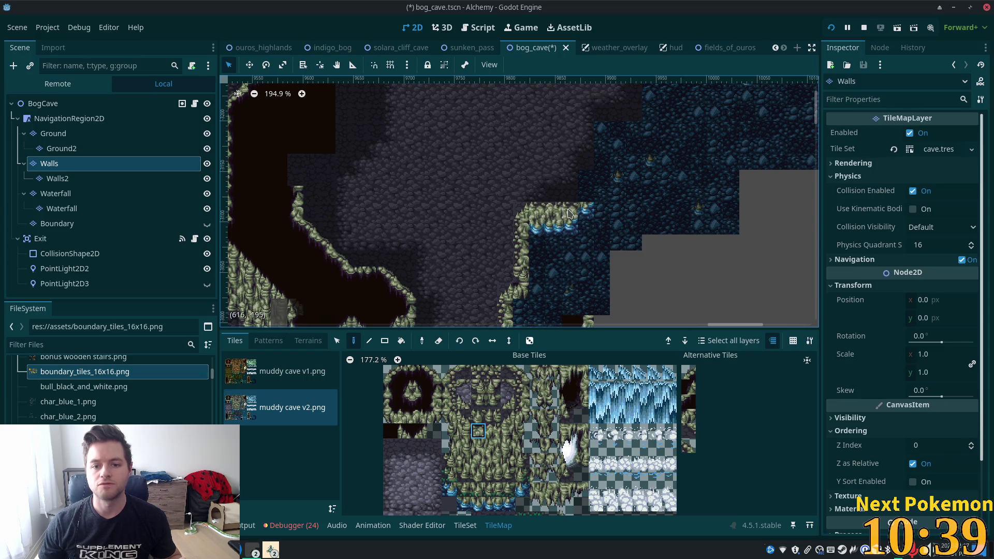
pyautogui.moveTo(632, 204); pyautogui.dragTo(580, 308)
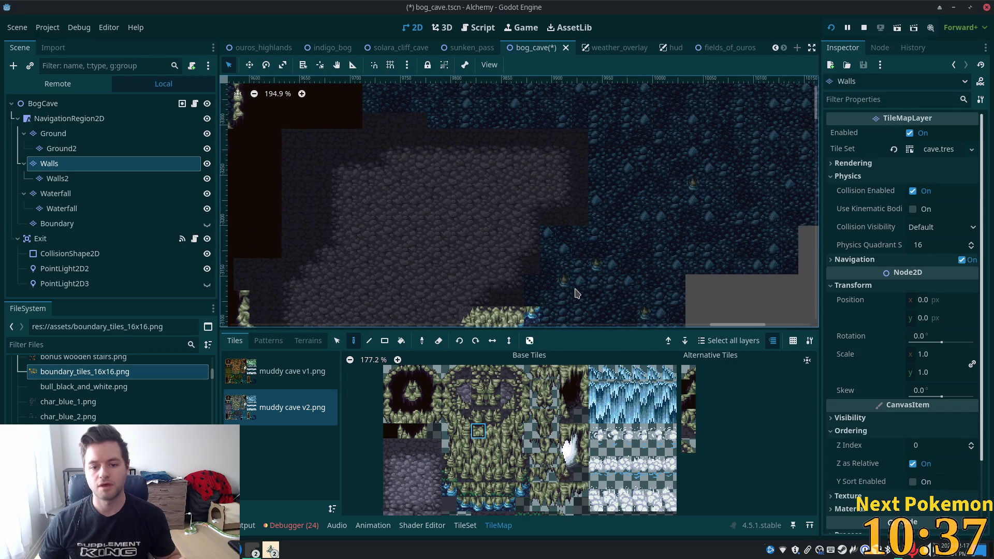
pyautogui.click(509, 418)
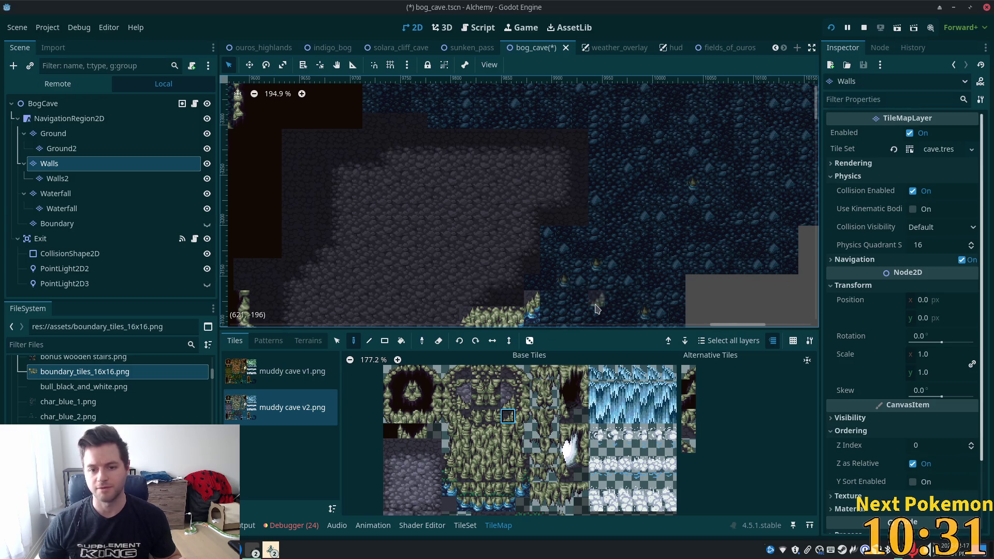
pyautogui.moveTo(552, 284); pyautogui.dragTo(544, 261)
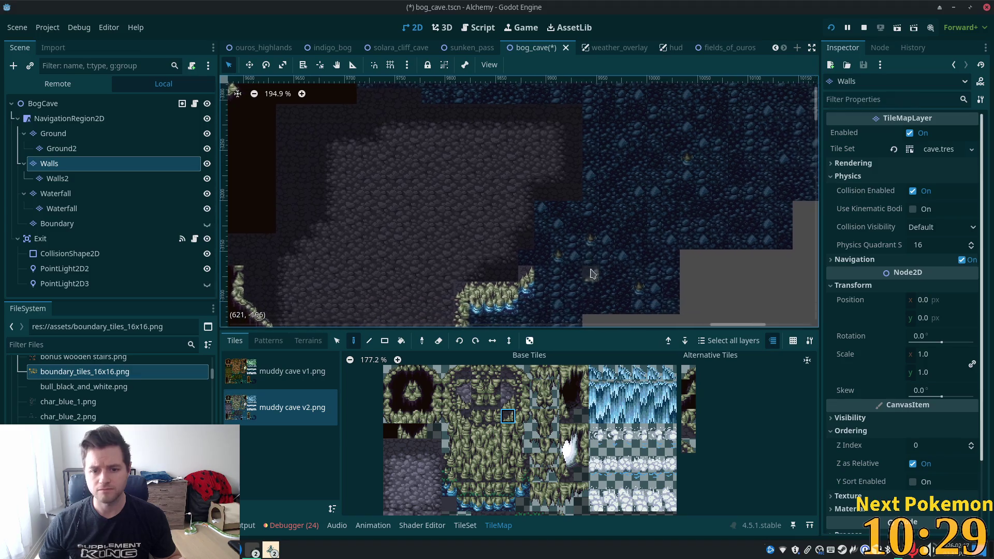
pyautogui.click(522, 489)
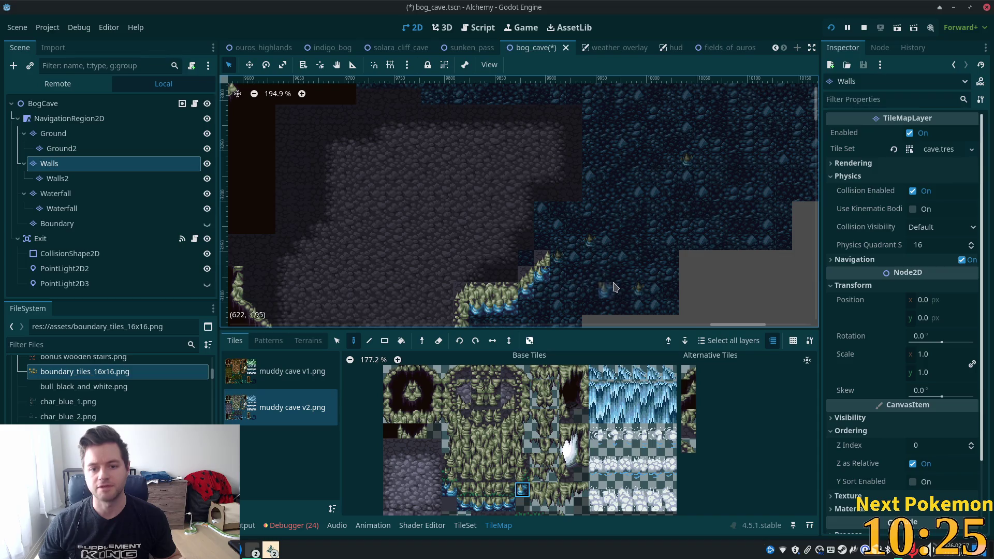
# Zoom out to review the cave and save the bog_cave scene with Ctrl+S.
pyautogui.scroll(-3, 588, 254)
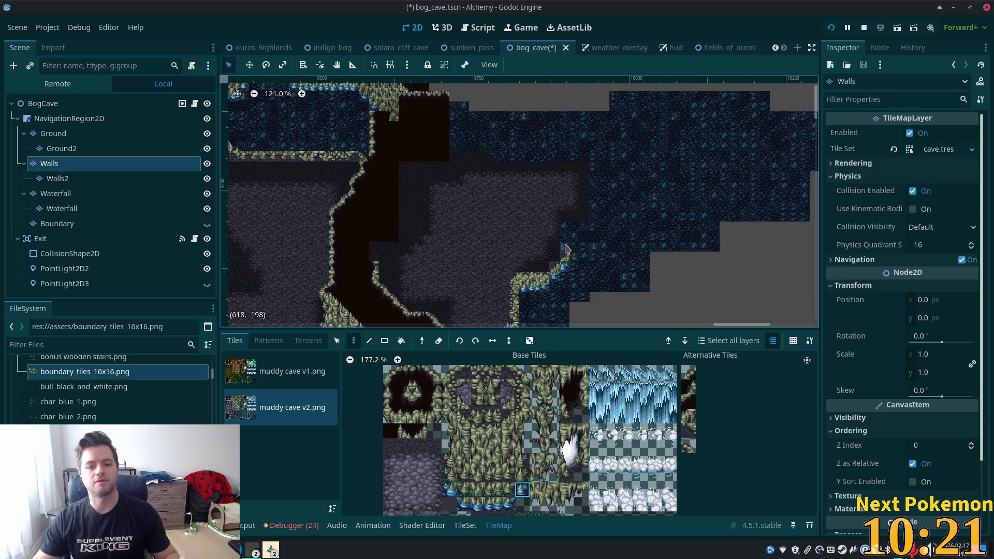
pyautogui.hscroll(-5, 452, 224)
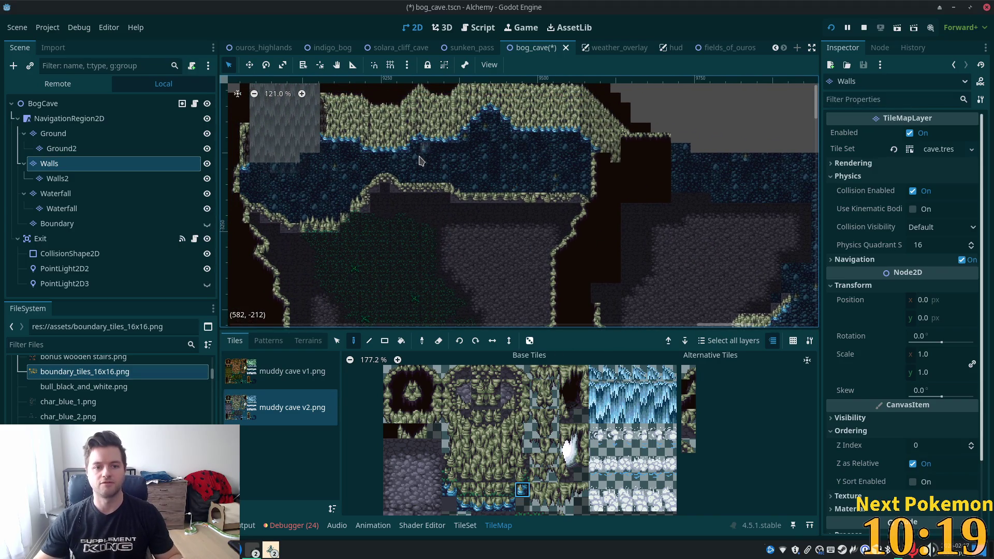
pyautogui.hscroll(4, 560, 124)
pyautogui.scroll(4, 443, 288)
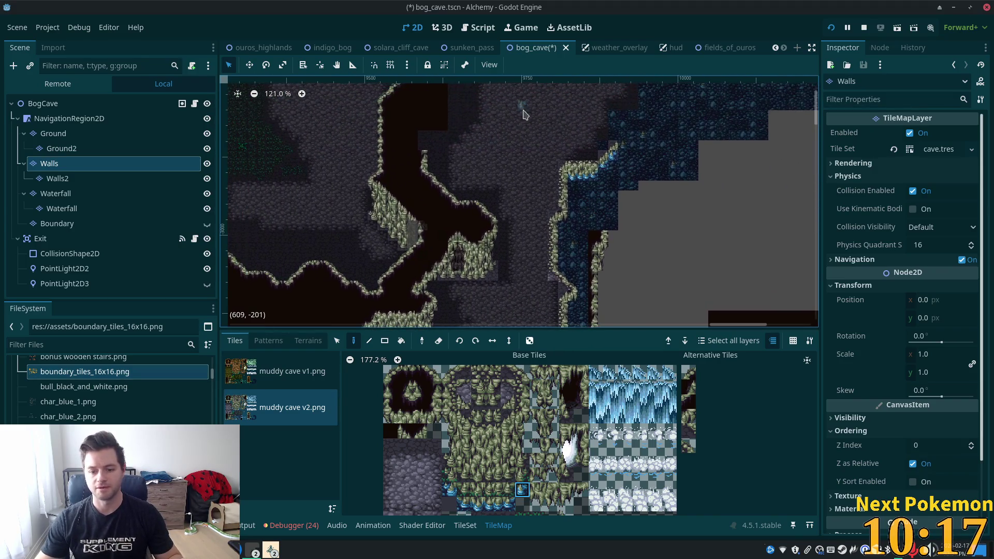
pyautogui.scroll(-4, 523, 114)
pyautogui.hscroll(-7, 523, 114)
pyautogui.hotkey('ctrl', 's')
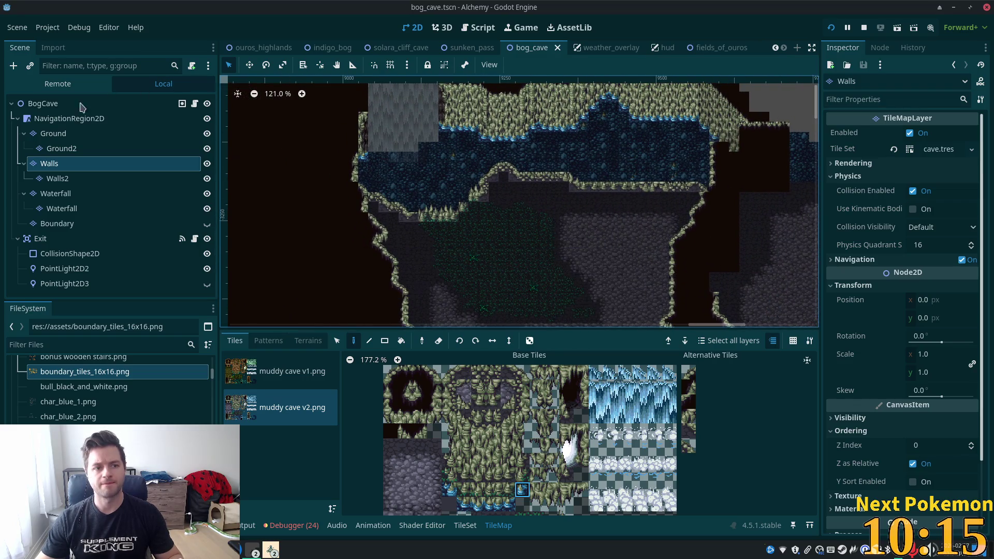
# Select the BogCave root node and pan across the cave to review it.
pyautogui.click(81, 107)
pyautogui.scroll(8, 453, 167)
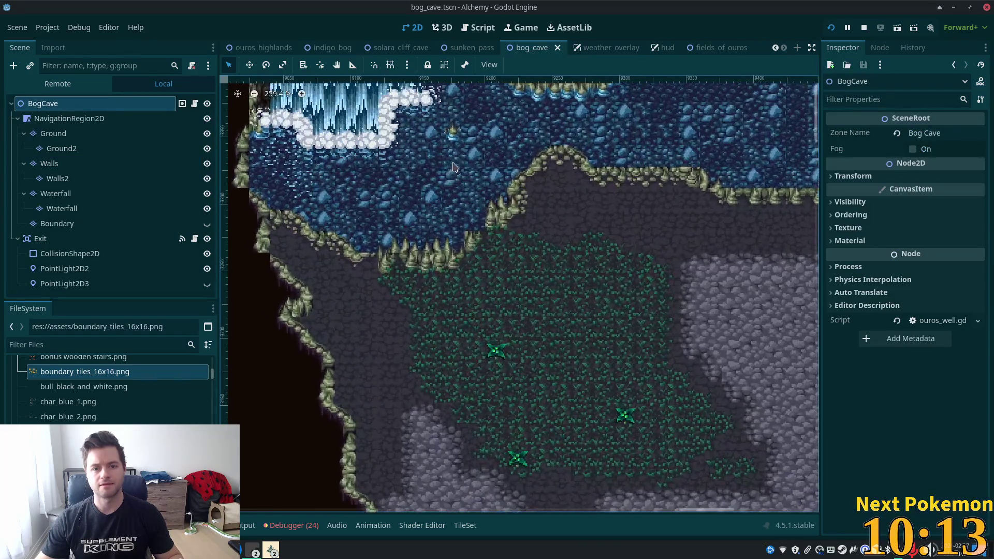
pyautogui.scroll(5, 651, 352)
pyautogui.hscroll(-5, 652, 353)
pyautogui.hscroll(2, 652, 352)
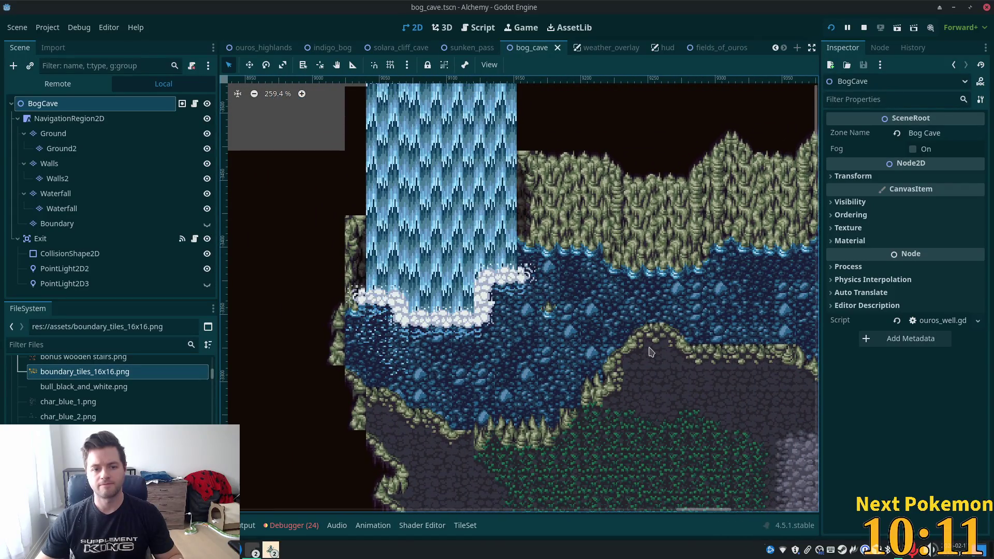
pyautogui.hscroll(3, 596, 344)
pyautogui.hscroll(-2, 596, 344)
pyautogui.scroll(-3, 558, 323)
pyautogui.hscroll(5, 558, 323)
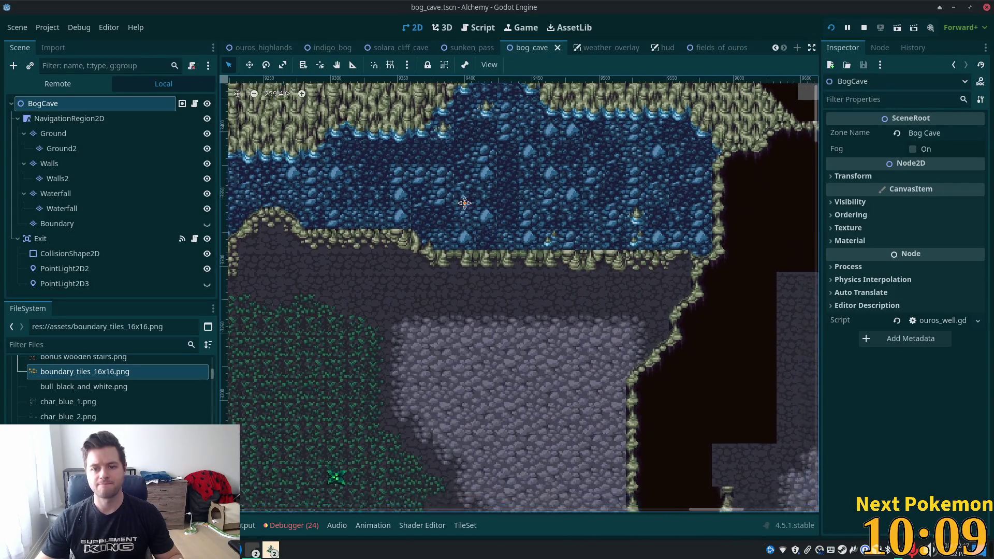
# On the Ground layer, paint a plain stone tile over the stray water tile, then reselect BogCave.
pyautogui.hscroll(5, 627, 278)
pyautogui.scroll(1, 626, 278)
pyautogui.hscroll(1, 626, 278)
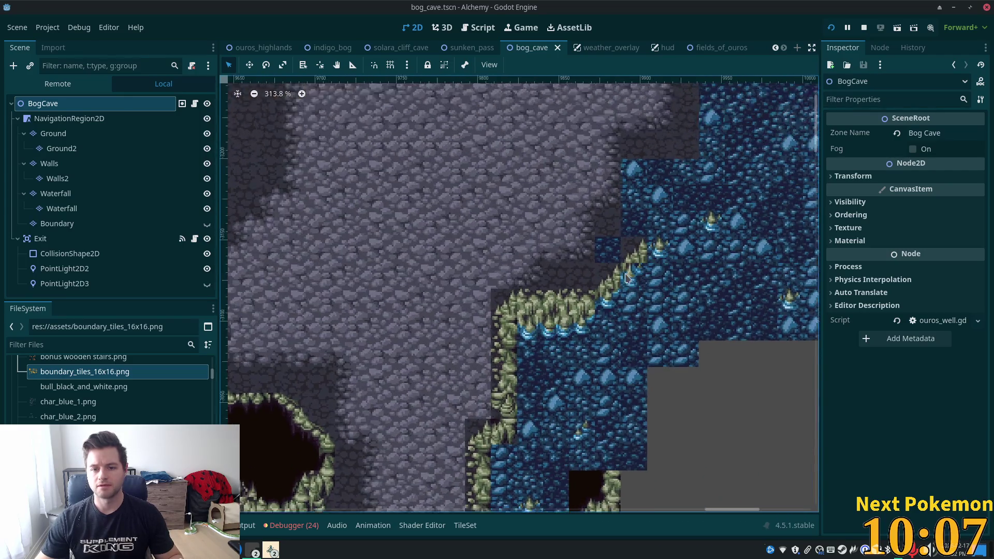
pyautogui.scroll(3, 627, 278)
pyautogui.click(53, 133)
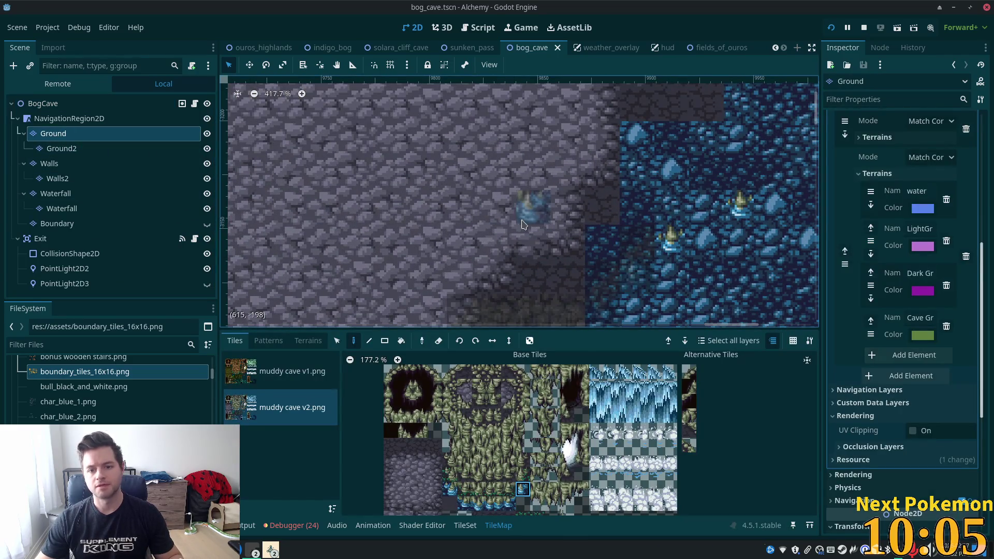
pyautogui.click(391, 446)
pyautogui.click(567, 238)
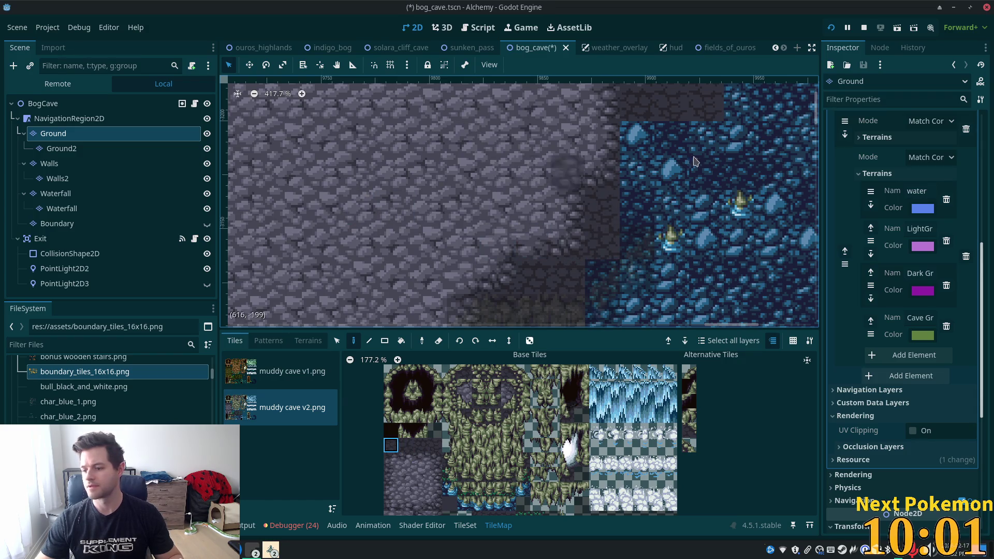
pyautogui.scroll(-6, 694, 162)
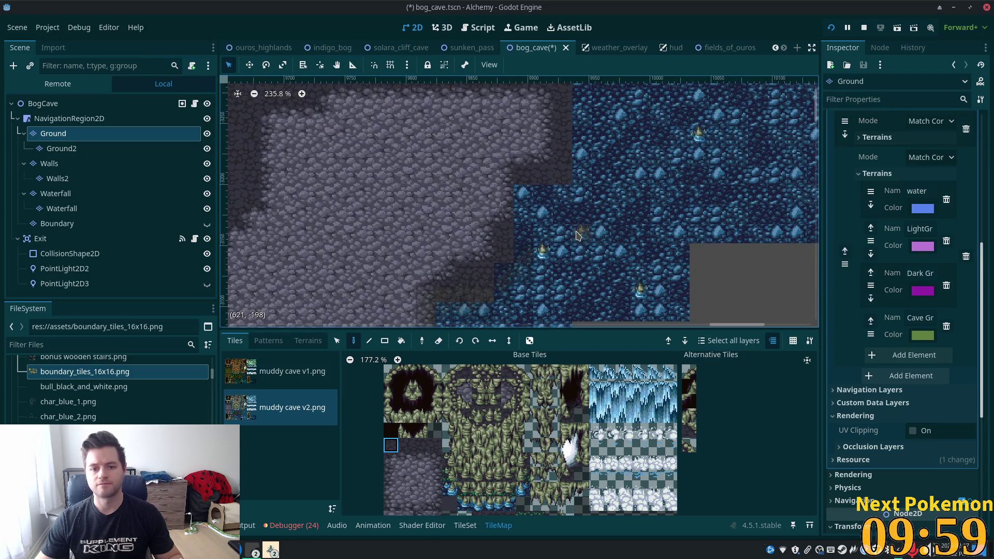
pyautogui.scroll(5, 578, 236)
pyautogui.click(46, 104)
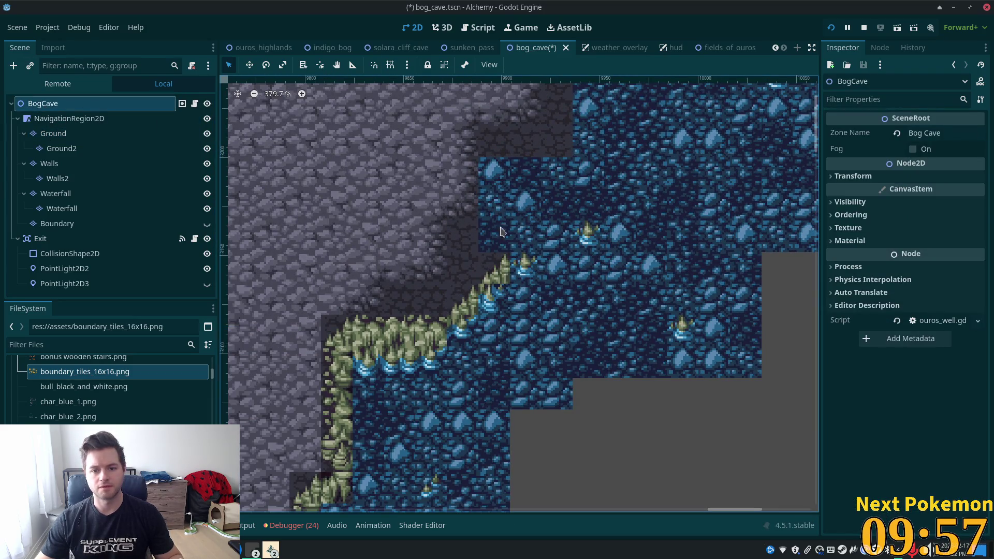
pyautogui.scroll(-8, 659, 466)
pyautogui.hscroll(-3, 659, 466)
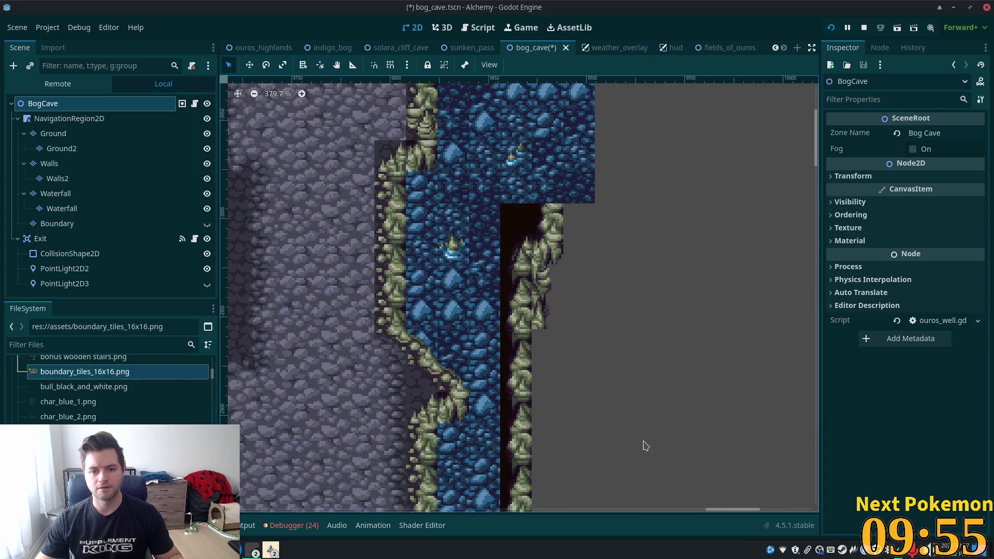
pyautogui.scroll(-8, 637, 440)
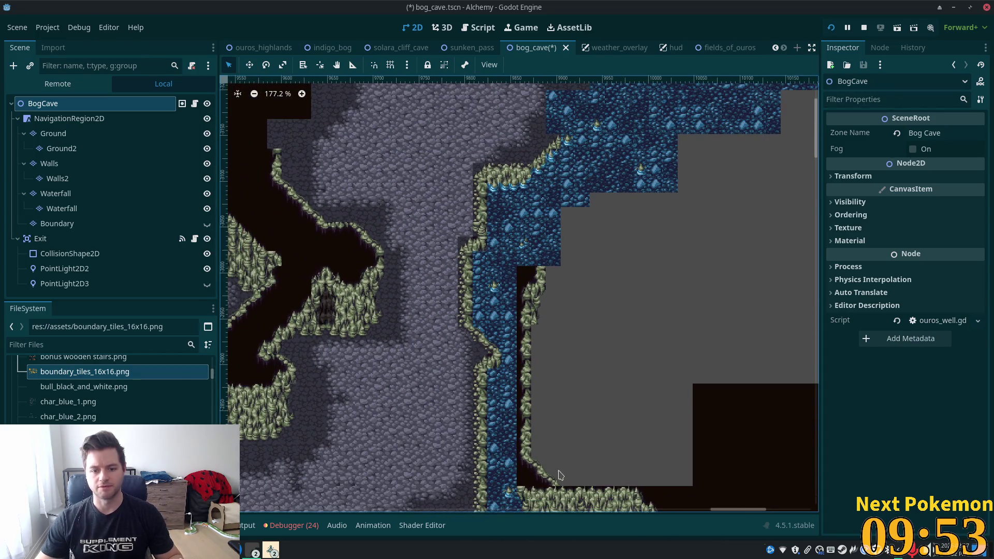
pyautogui.scroll(-5, 559, 475)
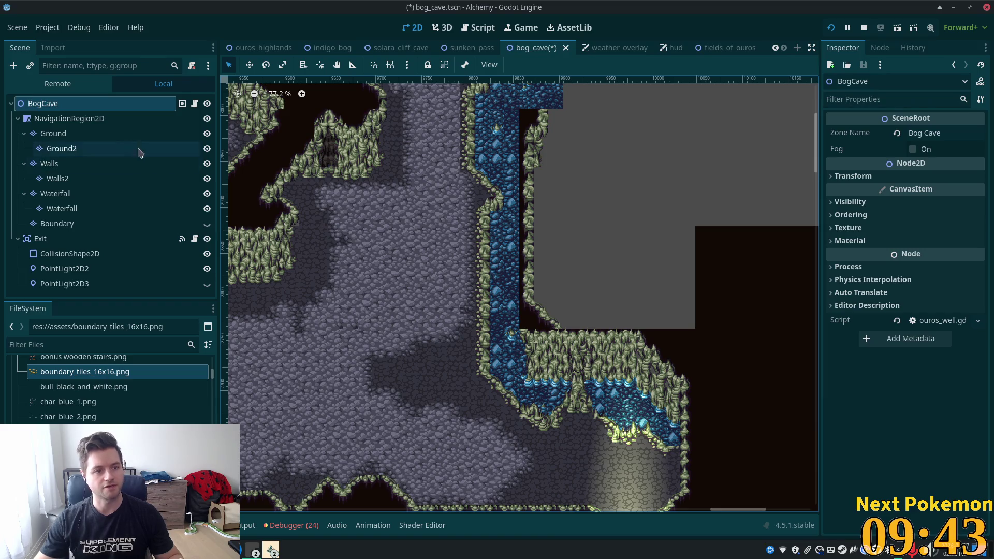
pyautogui.click(46, 164)
pyautogui.scroll(2, 488, 166)
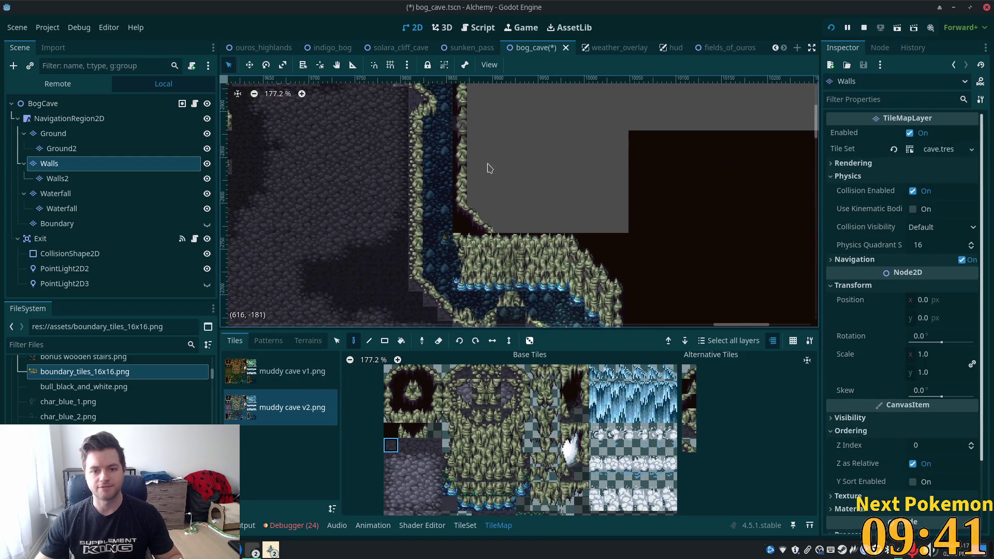
pyautogui.scroll(1, 470, 231)
pyautogui.scroll(1, 644, 222)
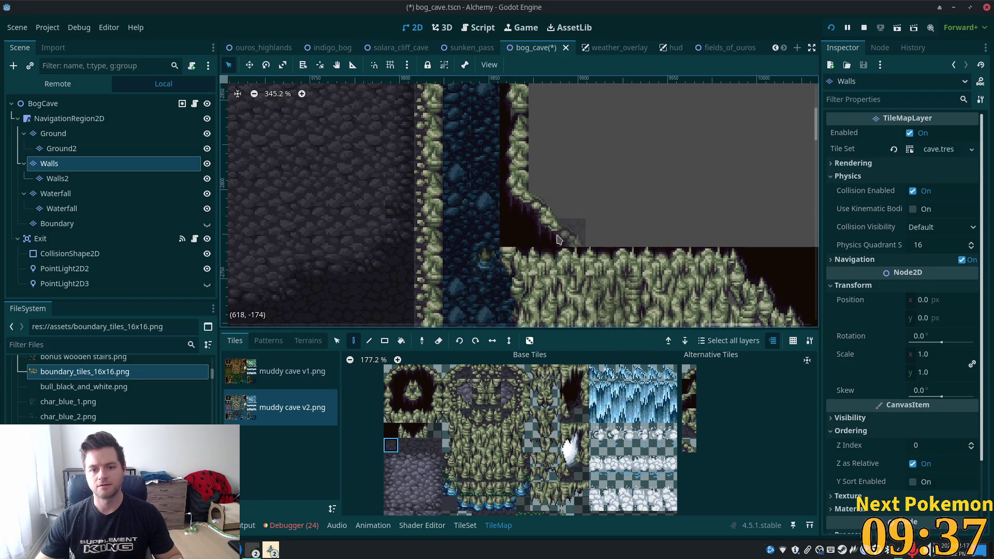
pyautogui.scroll(-1, 563, 227)
pyautogui.scroll(-9, 564, 173)
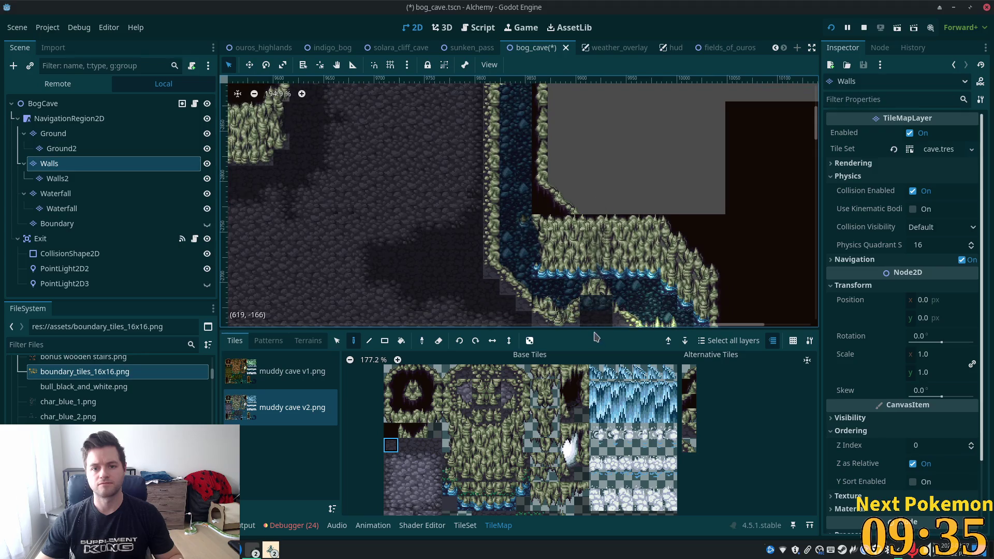
pyautogui.scroll(-1, 534, 271)
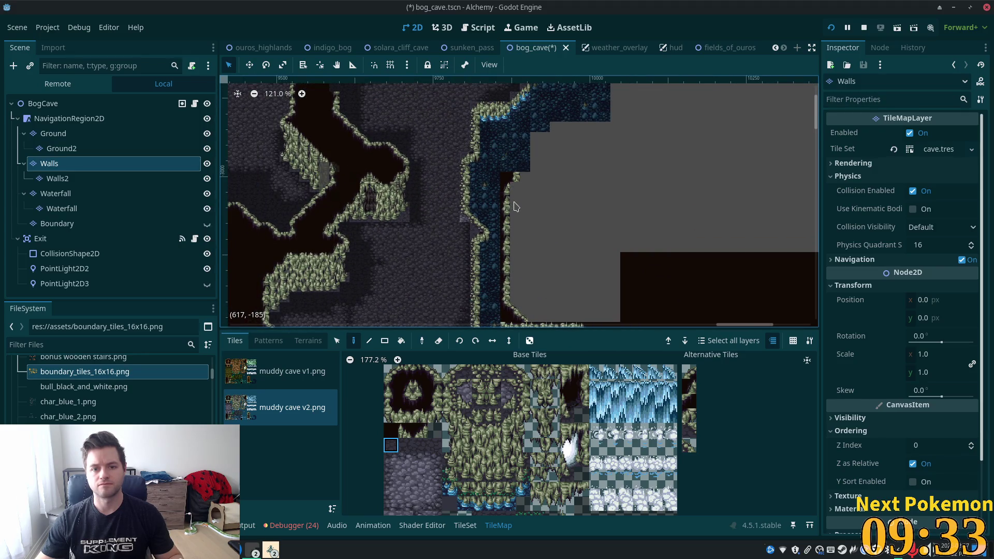
pyautogui.scroll(-3, 513, 192)
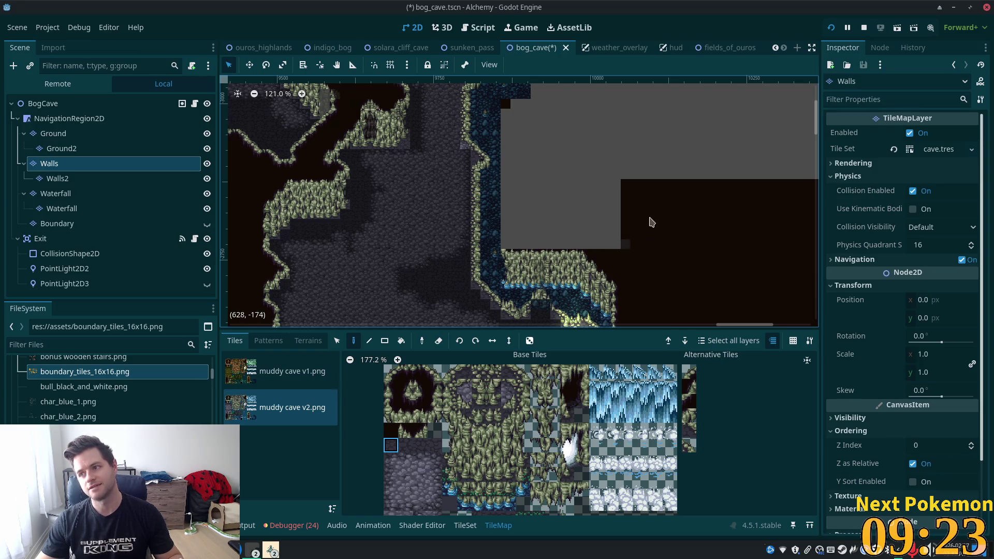
pyautogui.scroll(-5, 498, 185)
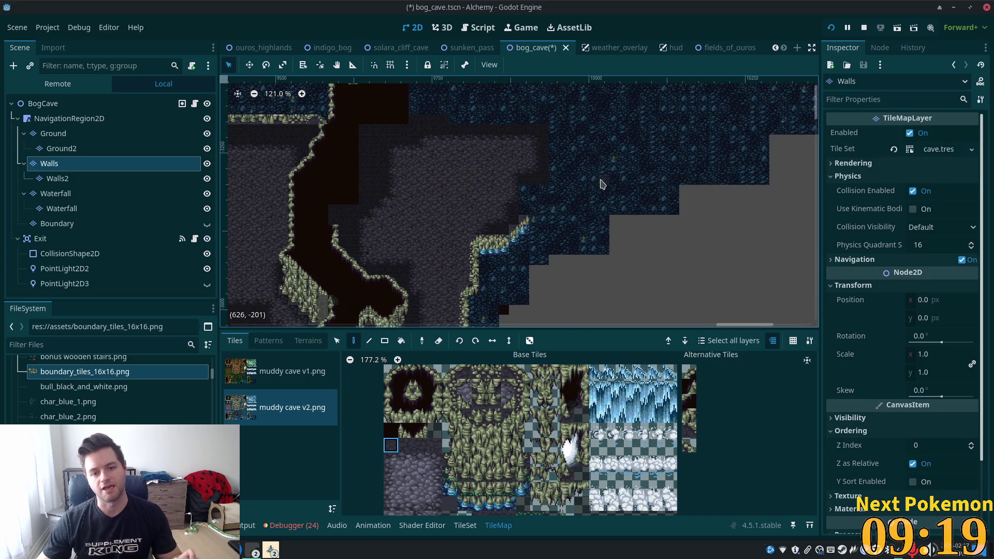
pyautogui.scroll(-3, 589, 284)
pyautogui.scroll(-2, 573, 107)
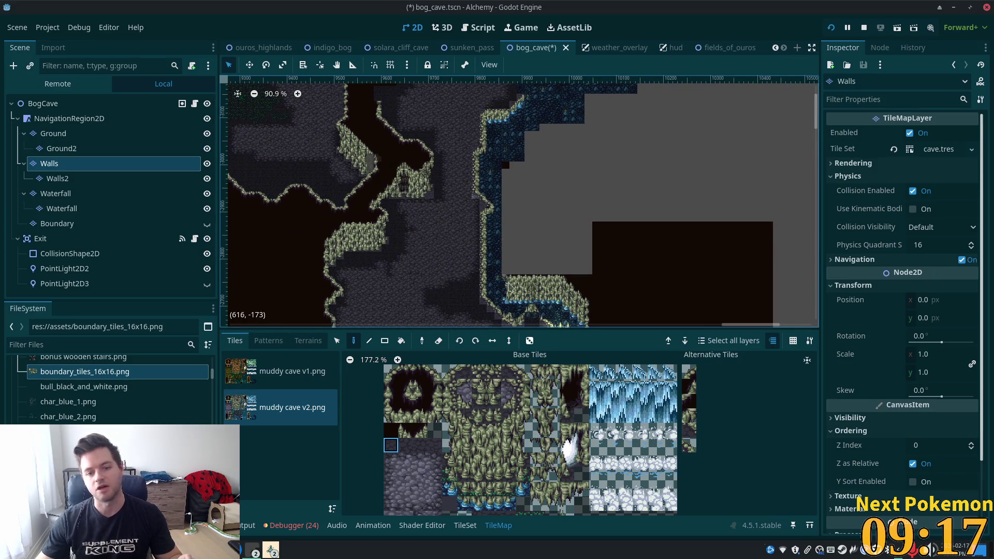
pyautogui.scroll(5, 473, 226)
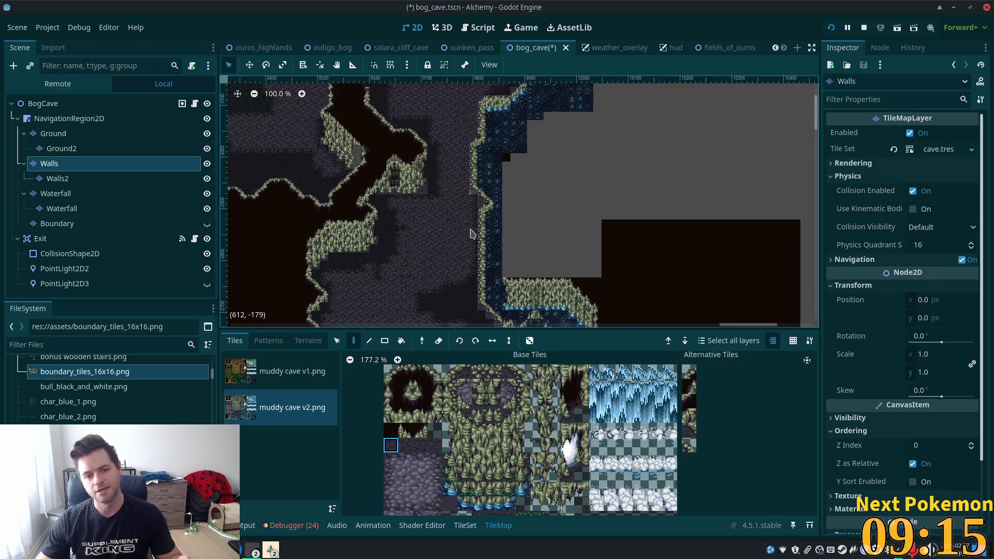
pyautogui.scroll(-2, 473, 223)
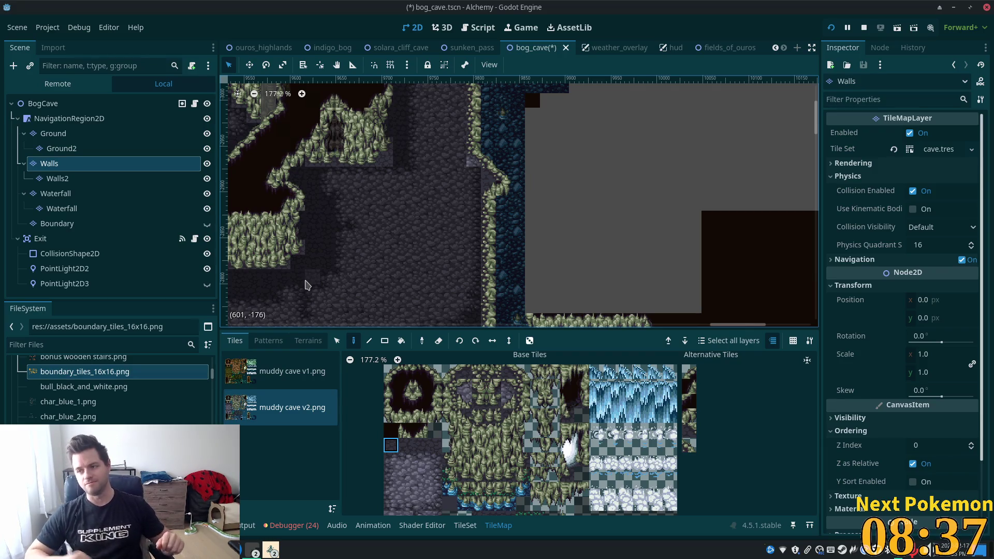
# Pick a dark wall tile from the atlas and paint it at the channel's edge.
pyautogui.scroll(2, 580, 259)
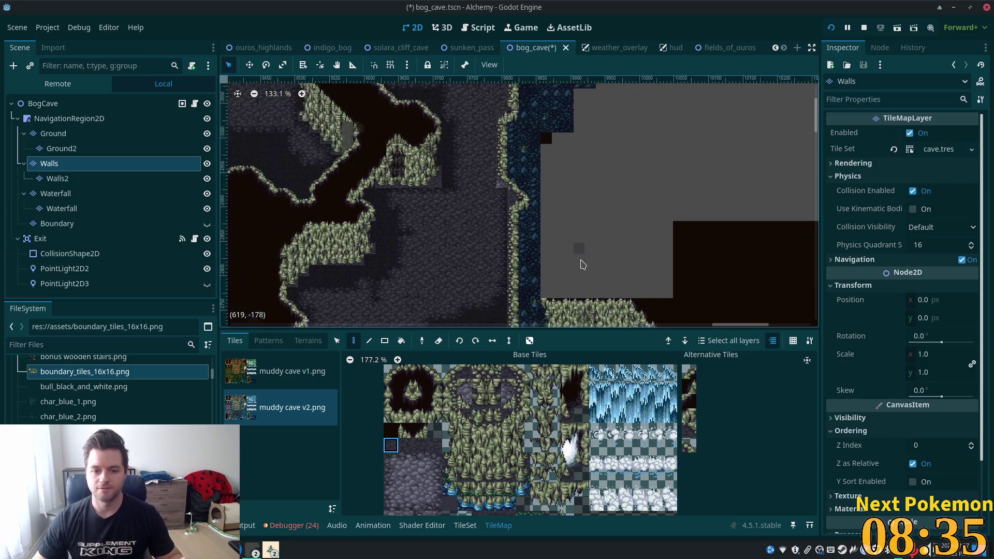
pyautogui.scroll(1, 591, 290)
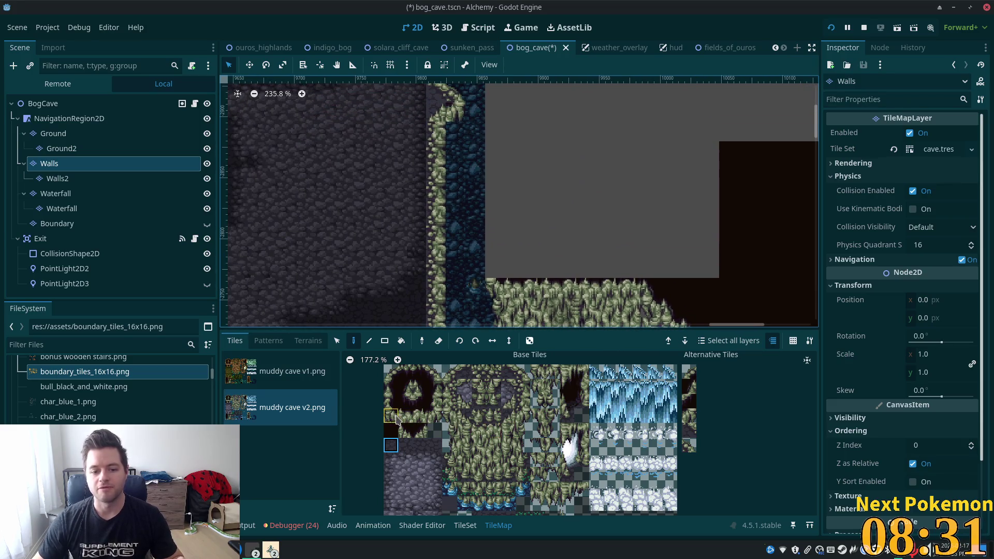
pyautogui.click(399, 377)
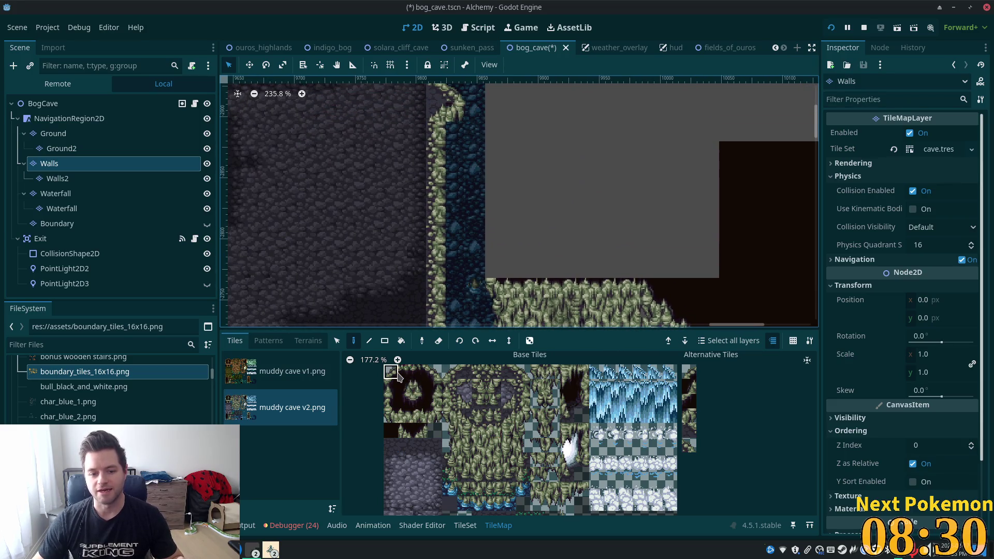
pyautogui.click(390, 402)
pyautogui.click(494, 268)
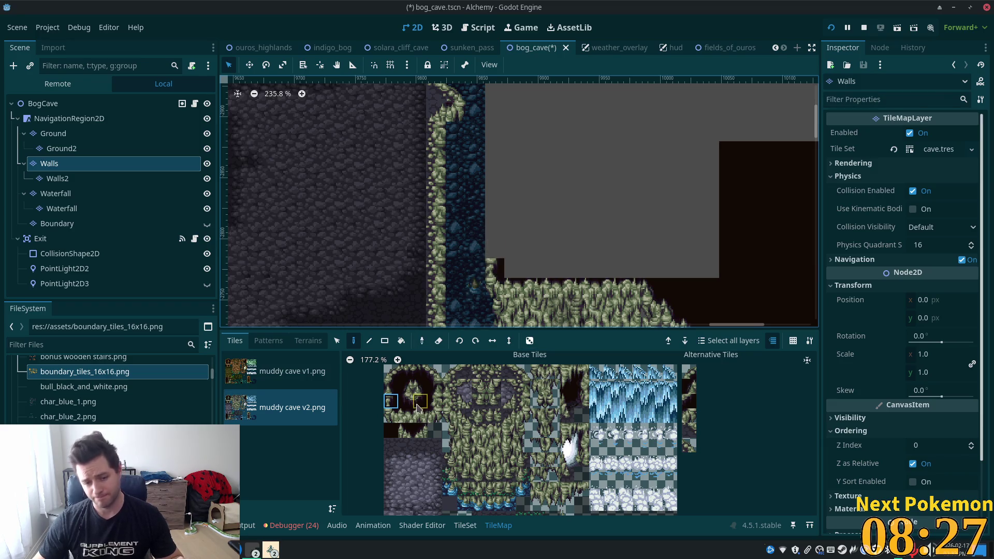
pyautogui.click(391, 372)
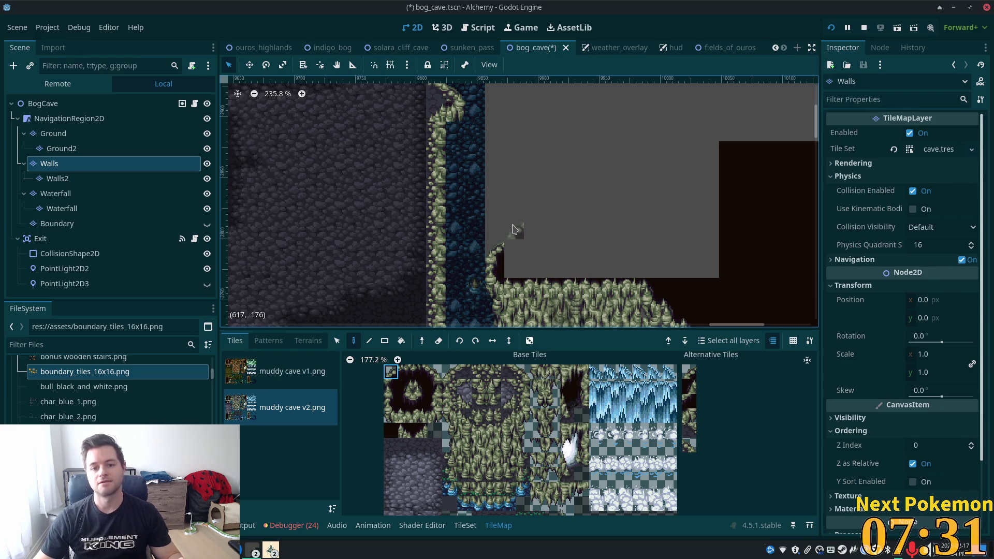
# Place a wall tile at the channel edge, then fill the grey area with dark void, including an 11x8 rectangle.
pyautogui.click(514, 229)
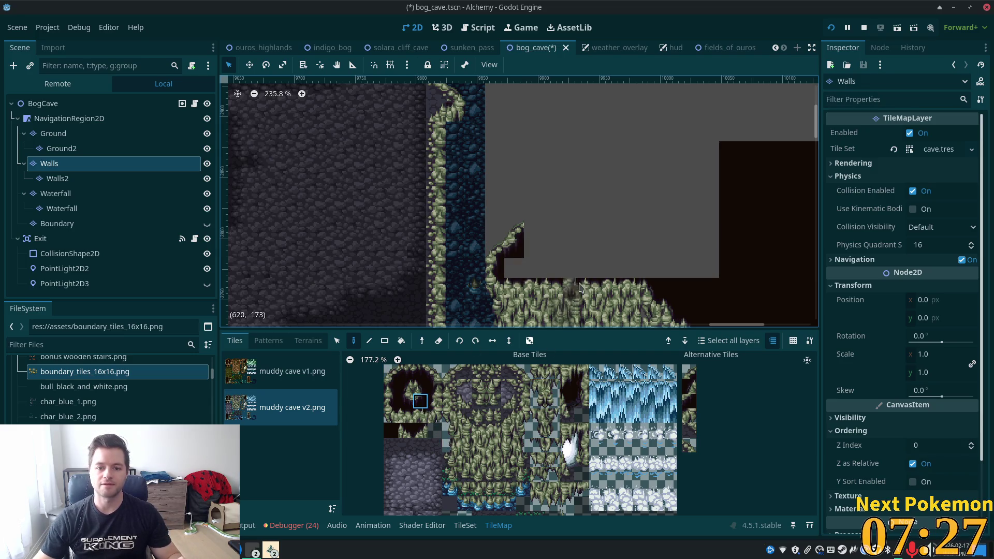
pyautogui.hscroll(2, 559, 244)
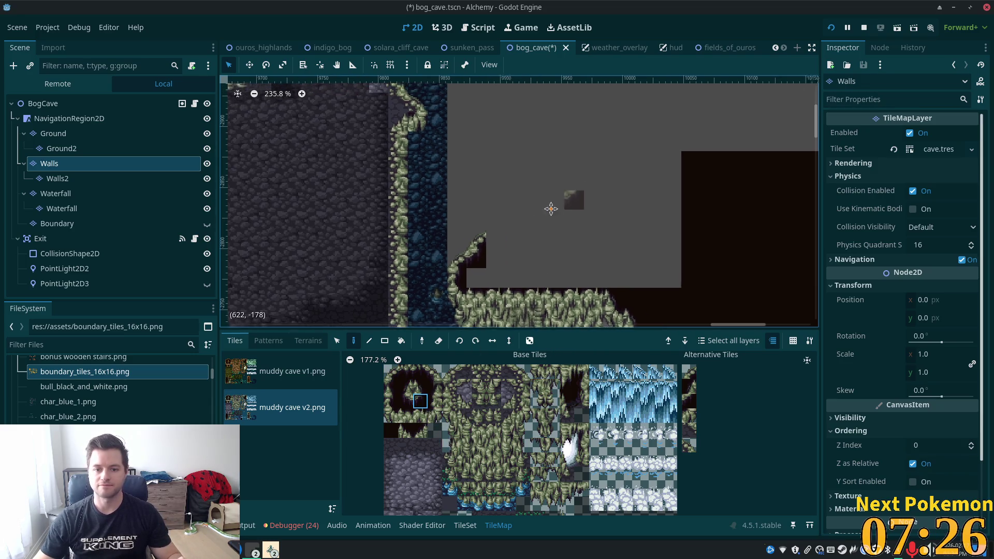
pyautogui.click(392, 435)
pyautogui.moveTo(470, 287)
pyautogui.mouseDown()
pyautogui.moveTo(565, 274)
pyautogui.moveTo(533, 285)
pyautogui.moveTo(696, 282)
pyautogui.moveTo(563, 234)
pyautogui.mouseUp()
pyautogui.scroll(-5, 563, 233)
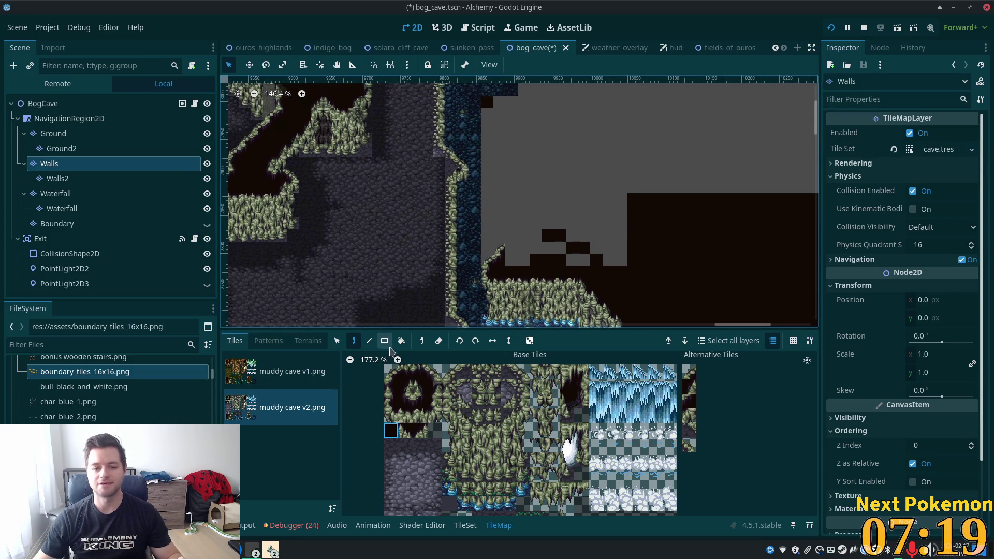
pyautogui.click(385, 342)
pyautogui.moveTo(524, 259)
pyautogui.mouseDown()
pyautogui.moveTo(674, 152)
pyautogui.moveTo(654, 222)
pyautogui.mouseUp()
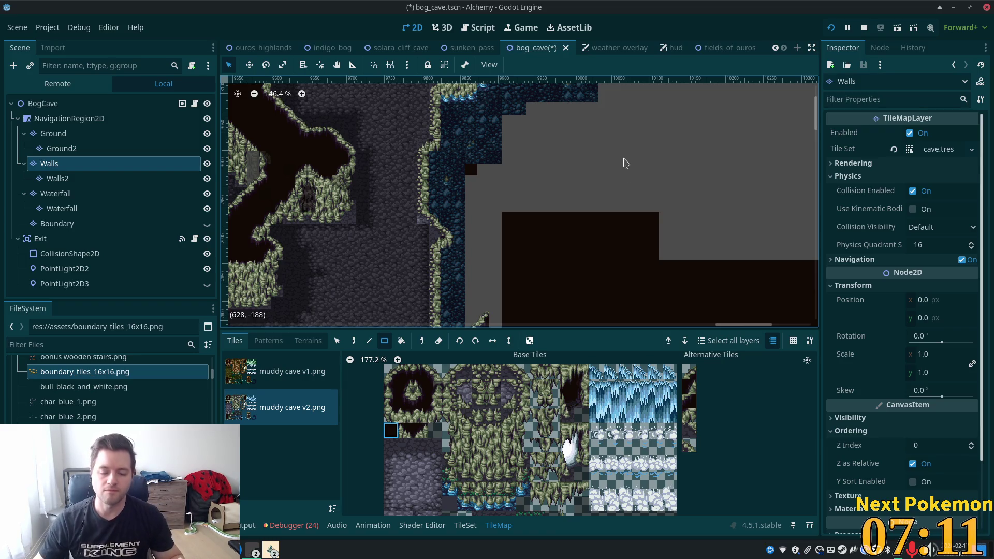
# Pick the cave-edge tile next to the atlas's top-left and paint two of them above the grey block.
pyautogui.scroll(-5, 546, 160)
pyautogui.scroll(3, 529, 204)
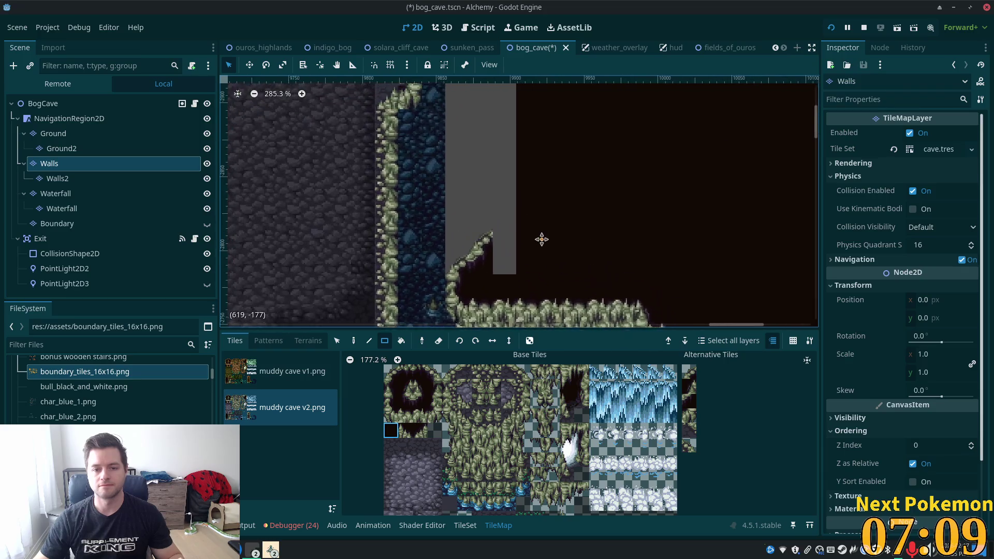
pyautogui.scroll(1, 541, 240)
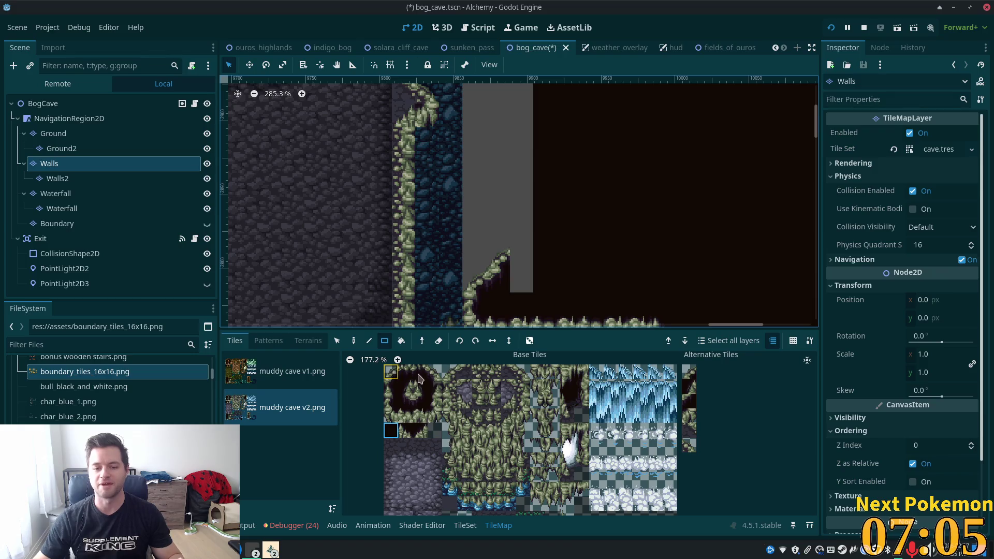
pyautogui.moveTo(394, 372); pyautogui.dragTo(407, 371)
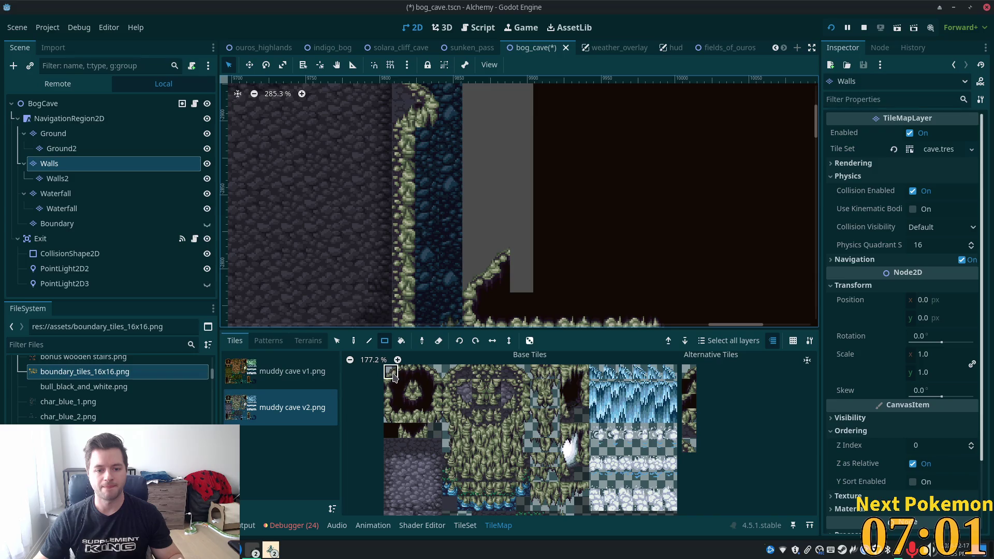
pyautogui.click(392, 373)
pyautogui.click(404, 374)
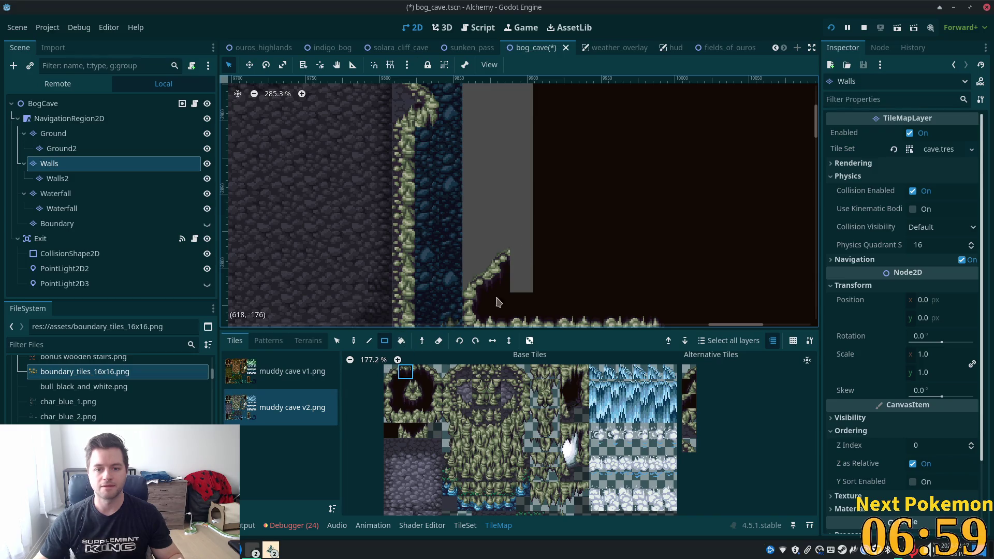
pyautogui.click(522, 257)
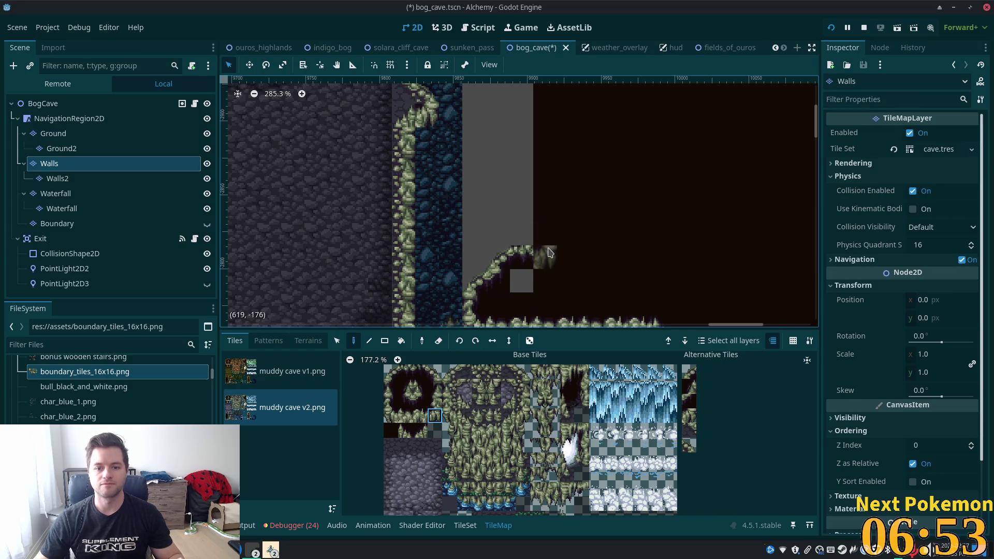
pyautogui.click(550, 234)
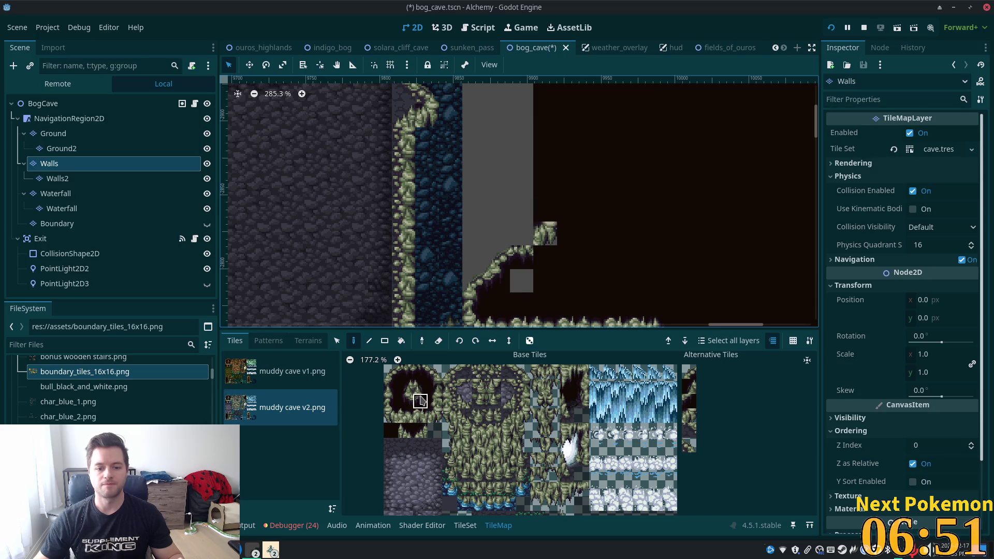
pyautogui.scroll(-3, 562, 289)
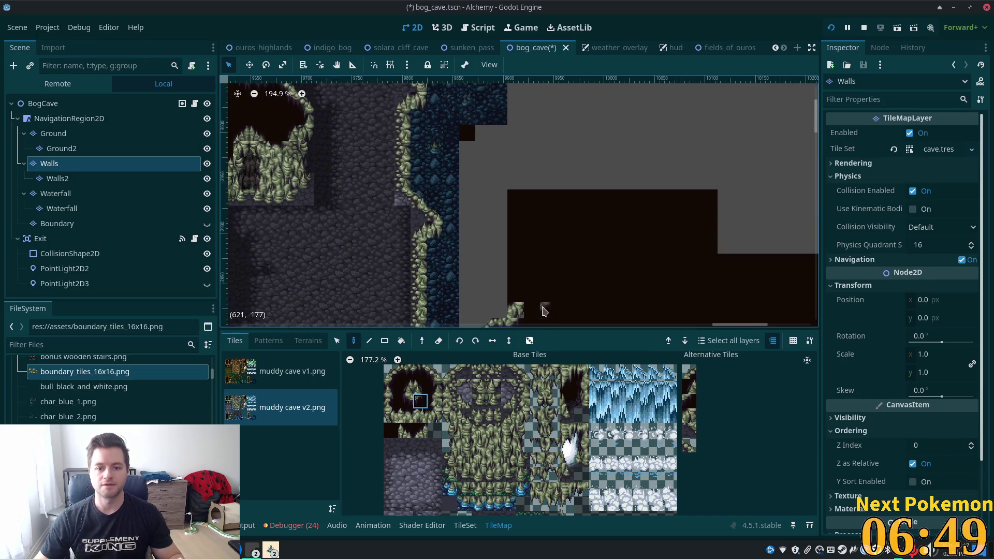
pyautogui.scroll(-2, 547, 225)
pyautogui.hscroll(2, 518, 248)
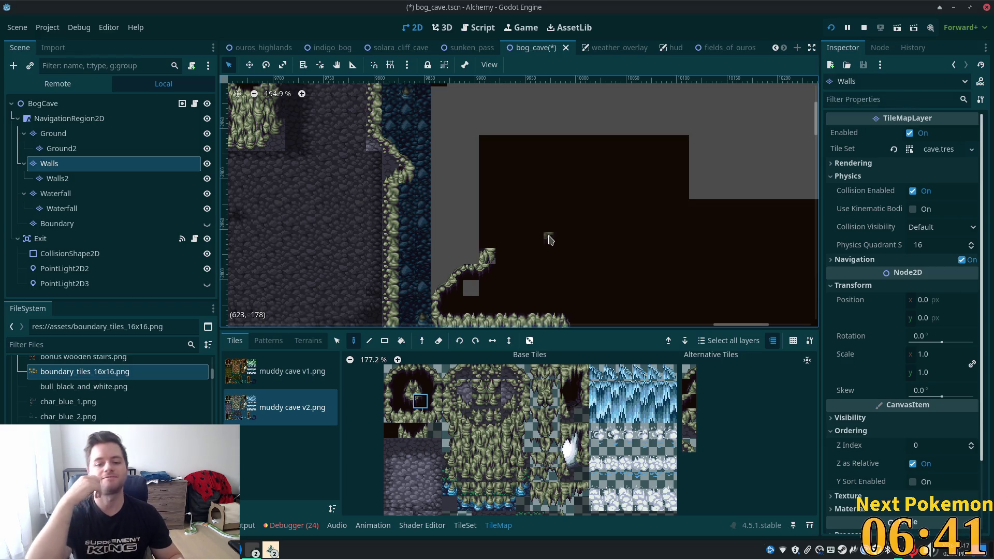
pyautogui.keyDown('ctrl'); pyautogui.scroll(2, 549, 451); pyautogui.keyUp('ctrl')
pyautogui.scroll(-3, 508, 435)
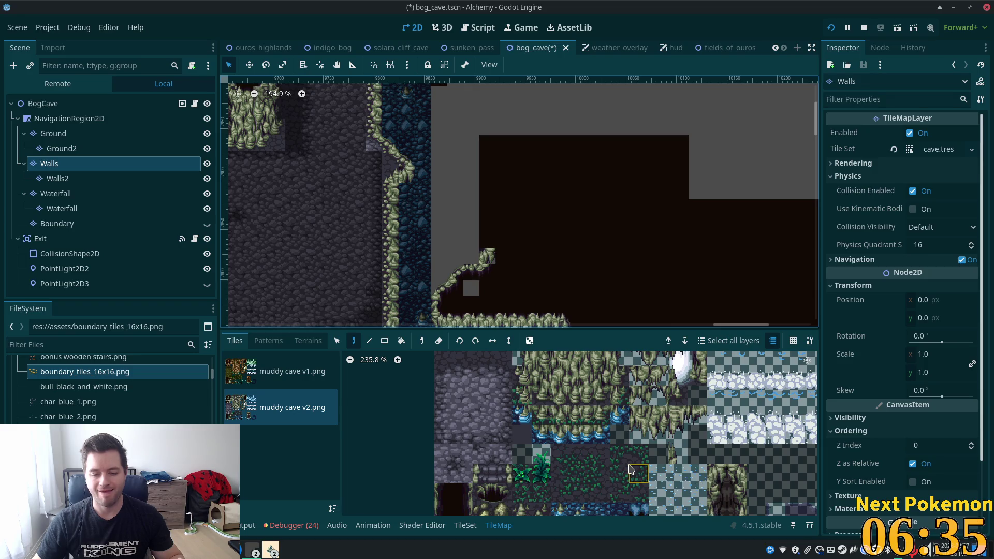
pyautogui.keyDown('ctrl'); pyautogui.scroll(-3, 621, 455); pyautogui.keyUp('ctrl')
pyautogui.keyDown('ctrl'); pyautogui.scroll(-1, 615, 440); pyautogui.keyUp('ctrl')
pyautogui.scroll(3, 595, 445)
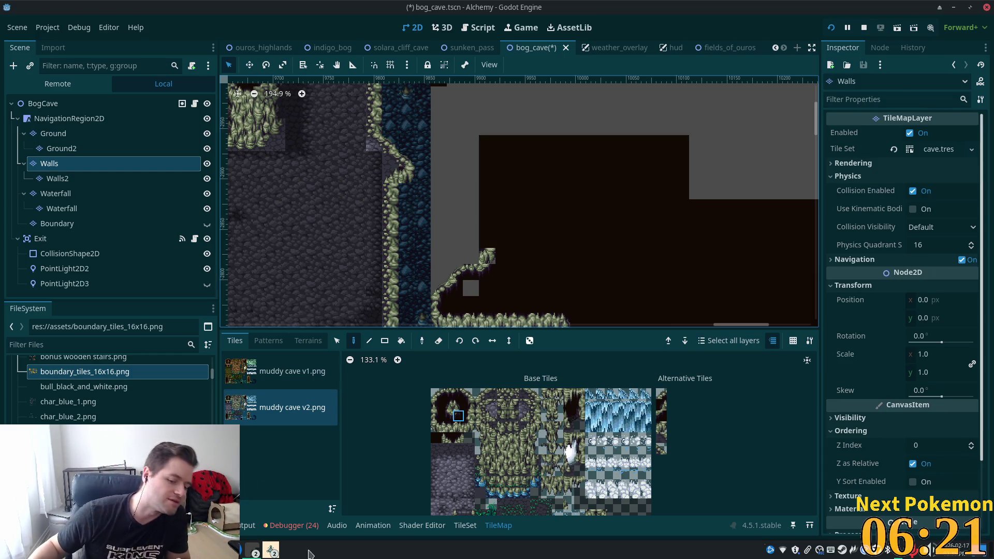
# Bring the running Alchemy (DEBUG) game window to the front from the Godot taskbar icon.
pyautogui.rightClick(271, 550)
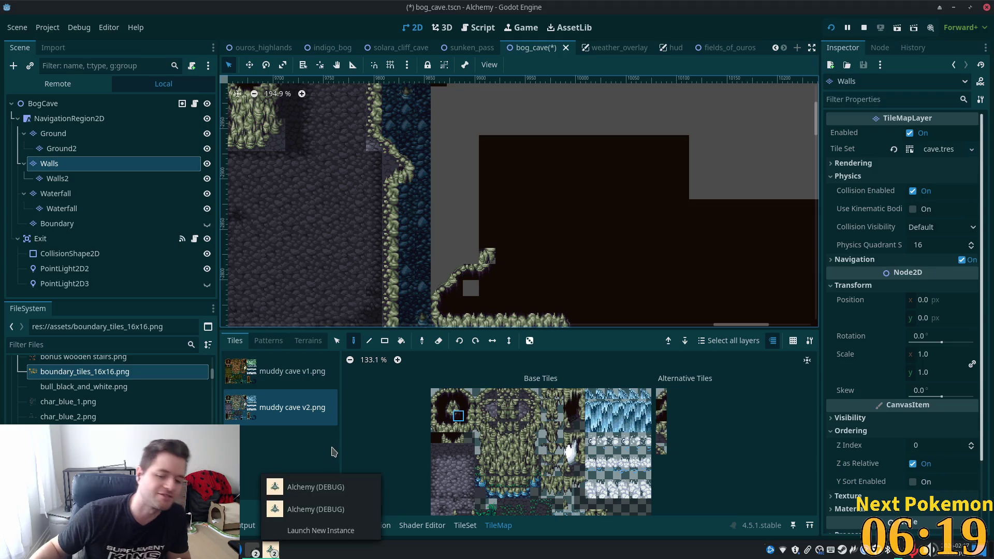
pyautogui.click(305, 491)
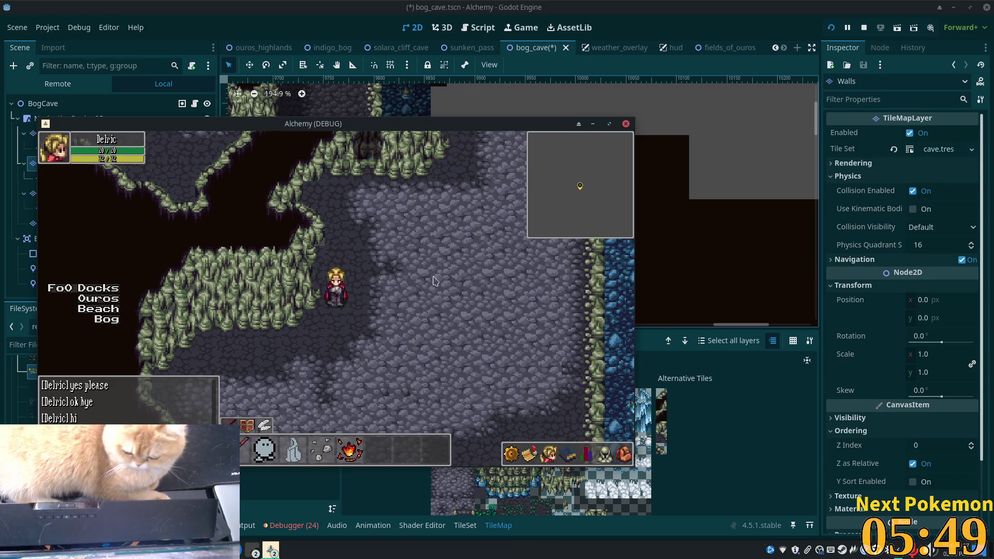
# Walk the player up toward the water and waterfall, then down to check the cliffs and chasm.
pyautogui.press('Up')
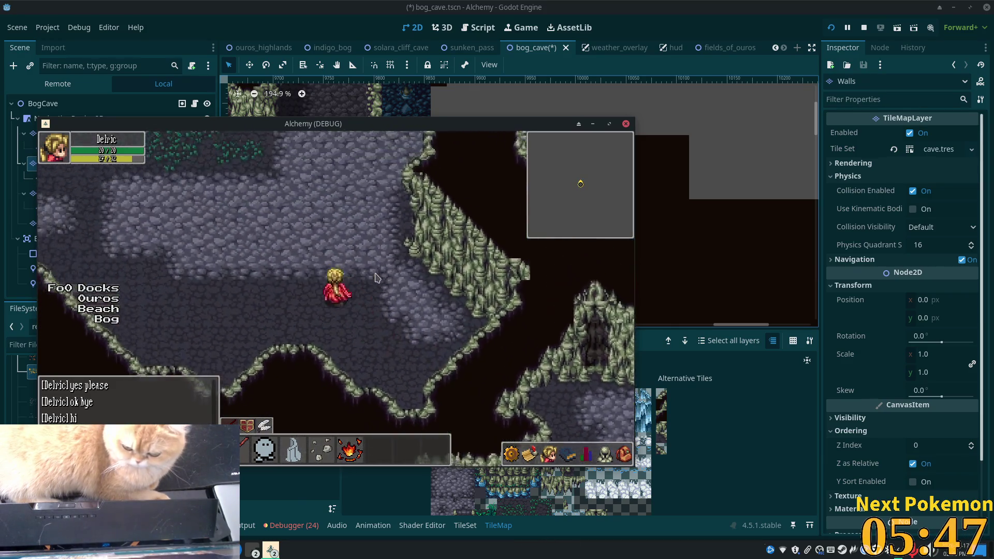
pyautogui.press('Up')
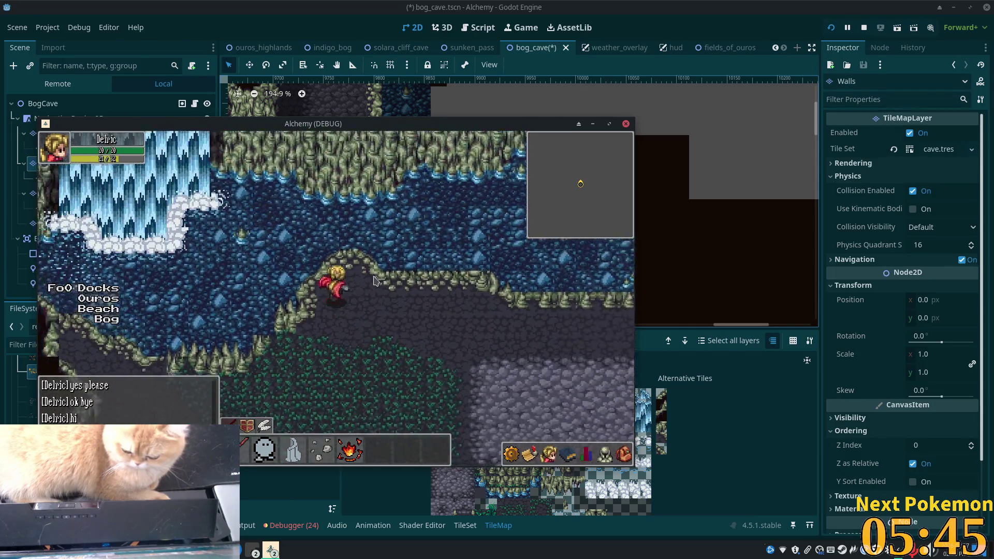
pyautogui.press('Up')
pyautogui.press('Up')
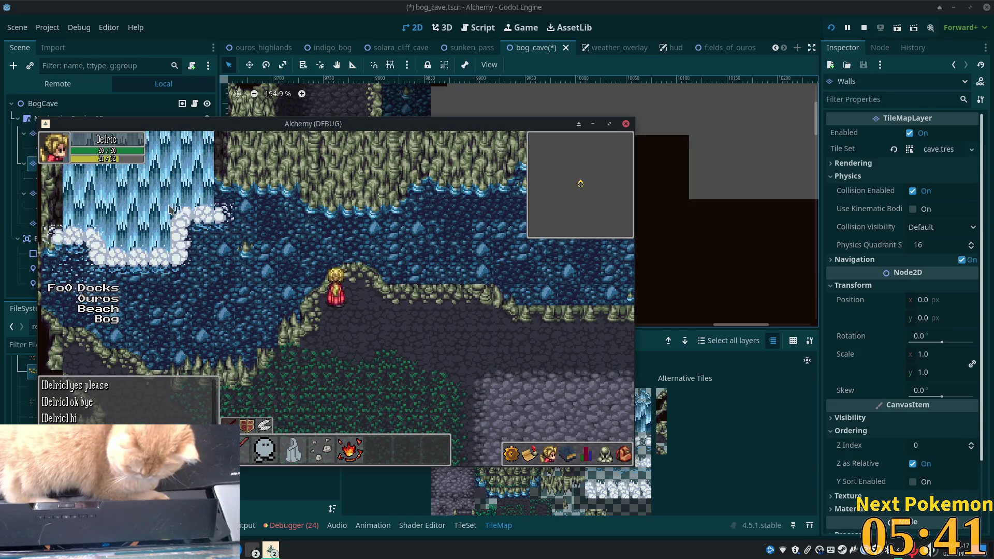
pyautogui.press('Down')
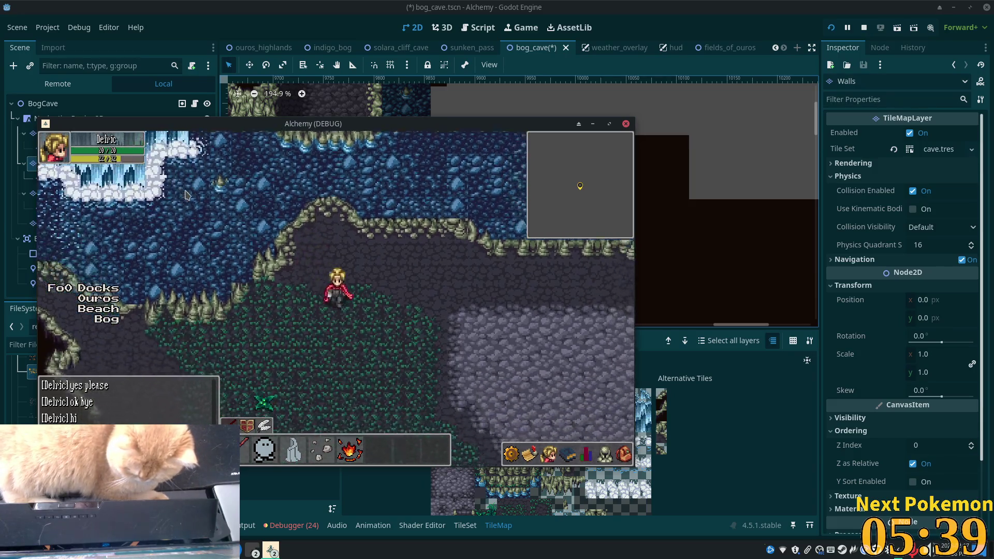
pyautogui.press('Down')
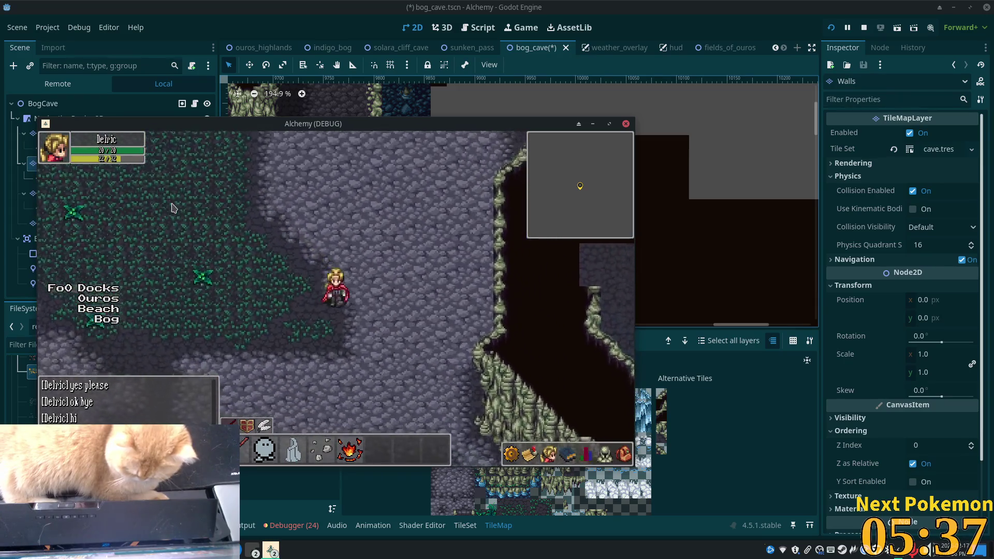
pyautogui.press('Down')
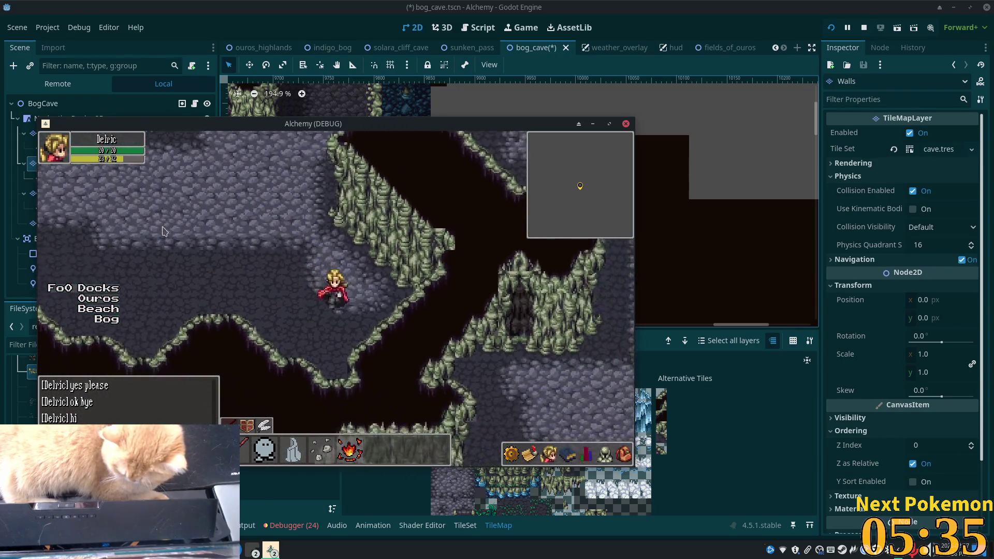
# Walk the player around the blue water, chasm and rock pillar, then stop the run with F8.
pyautogui.press('Right')
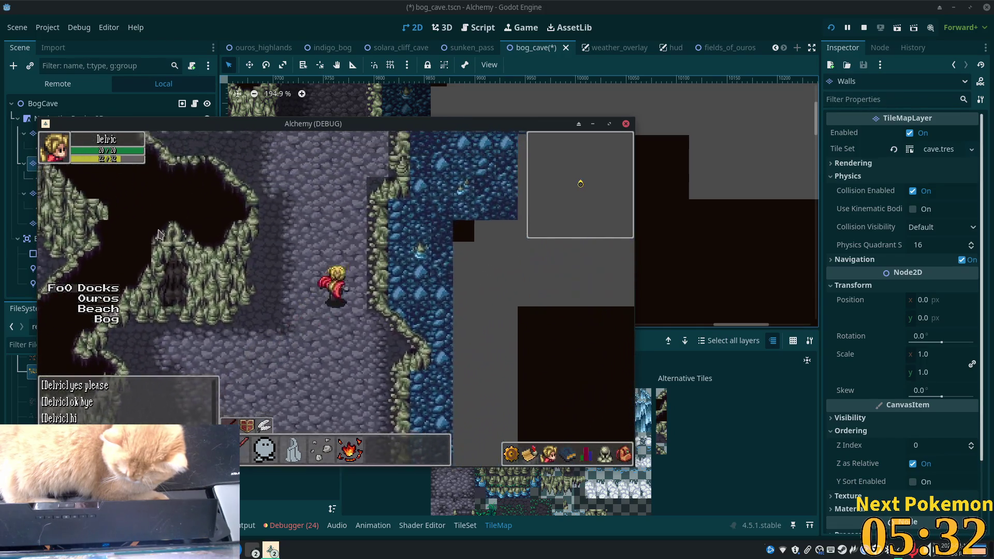
pyautogui.press('Left')
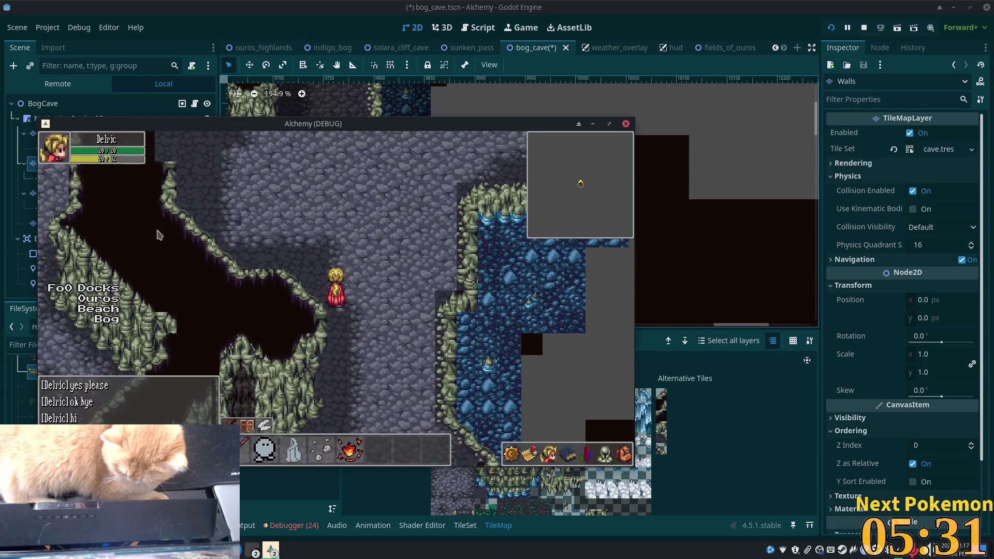
pyautogui.press('Down')
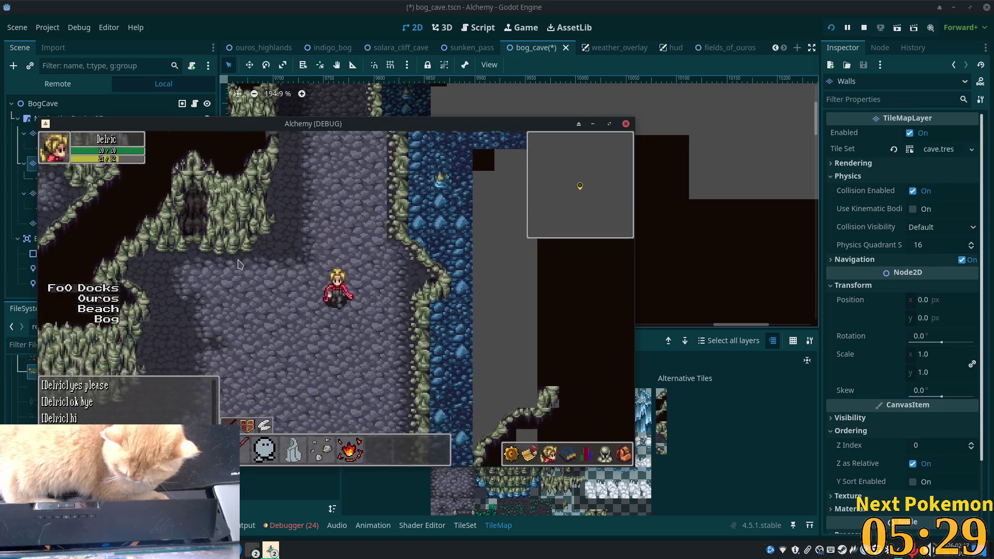
pyautogui.press('Down')
pyautogui.press('Right')
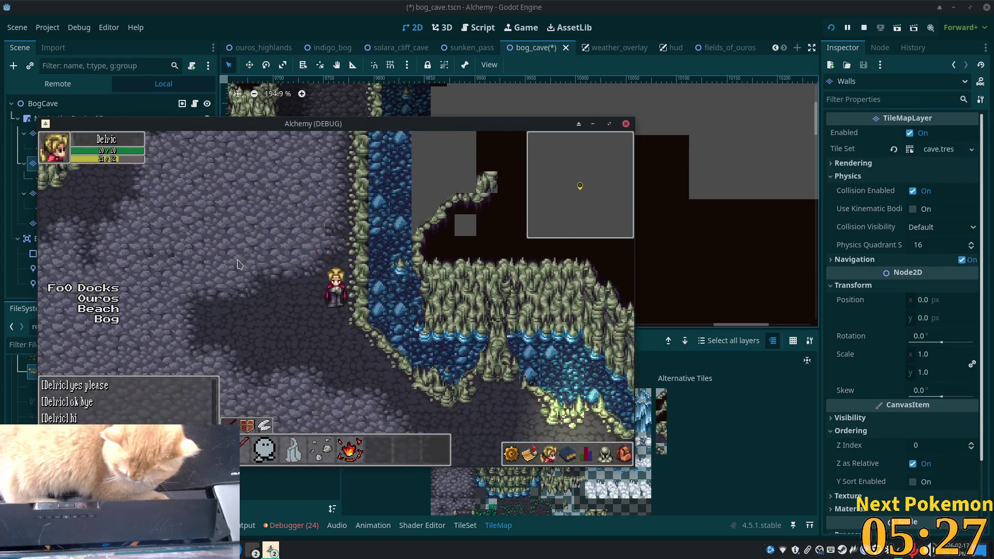
pyautogui.press('Up')
pyautogui.press('Left')
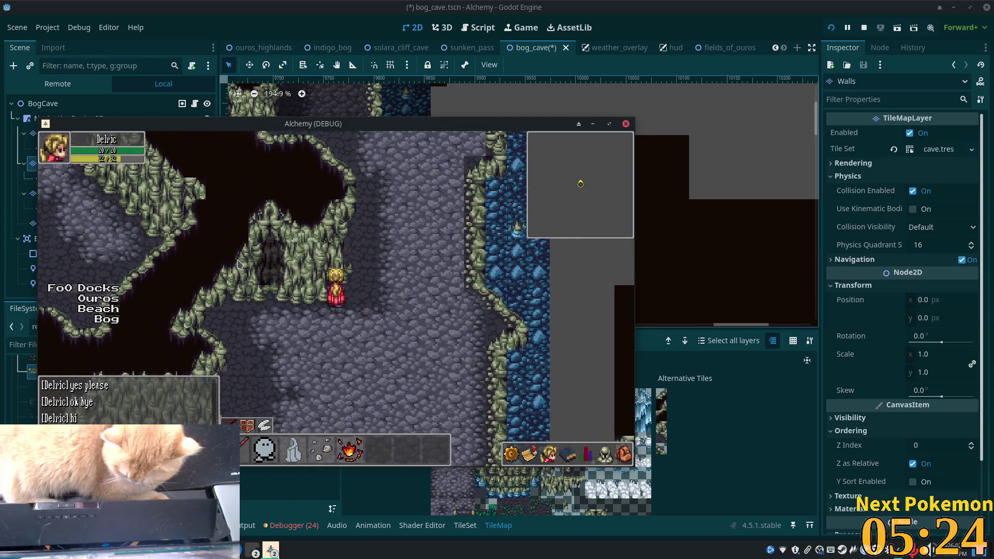
pyautogui.press('Left')
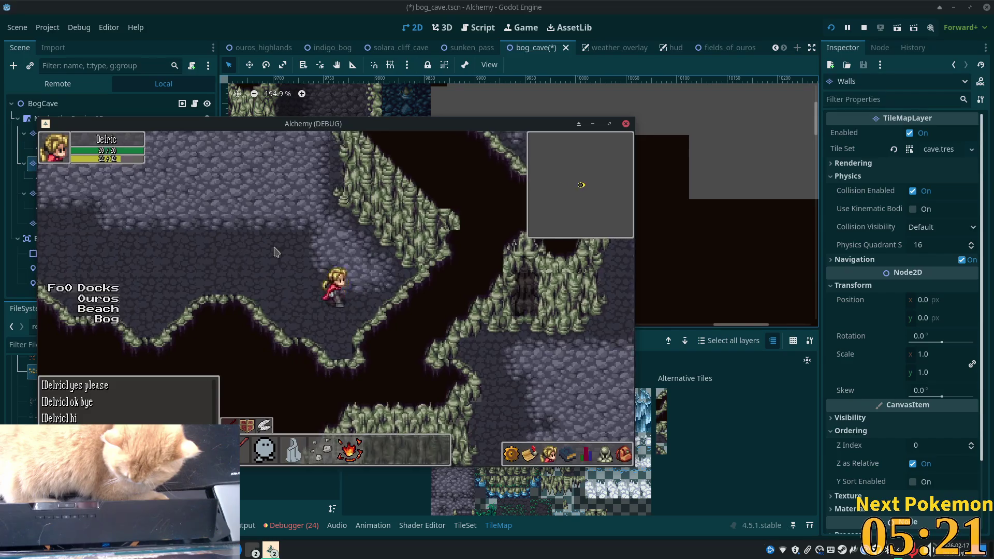
pyautogui.press('Right')
pyautogui.press('Down')
pyautogui.press('Left')
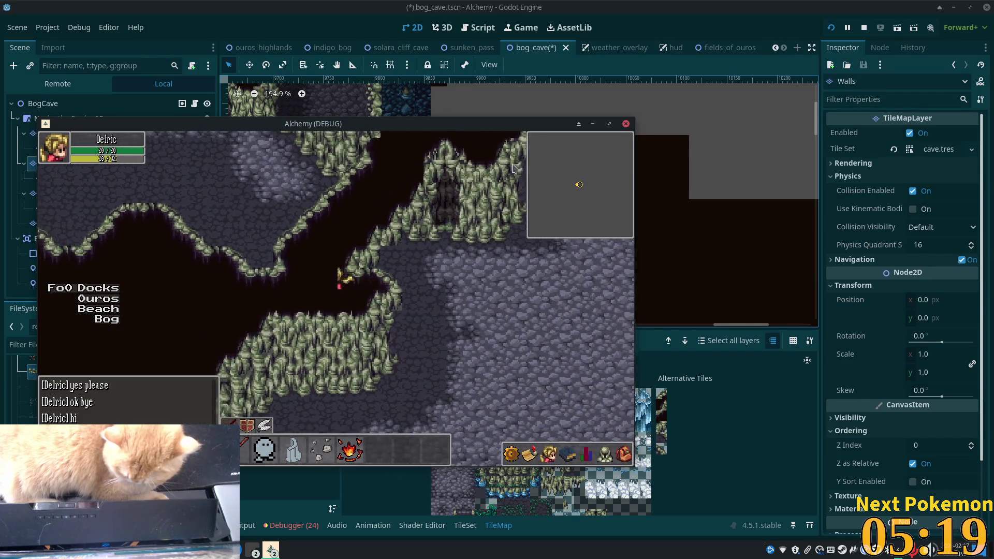
pyautogui.press('Right')
pyautogui.press('Up')
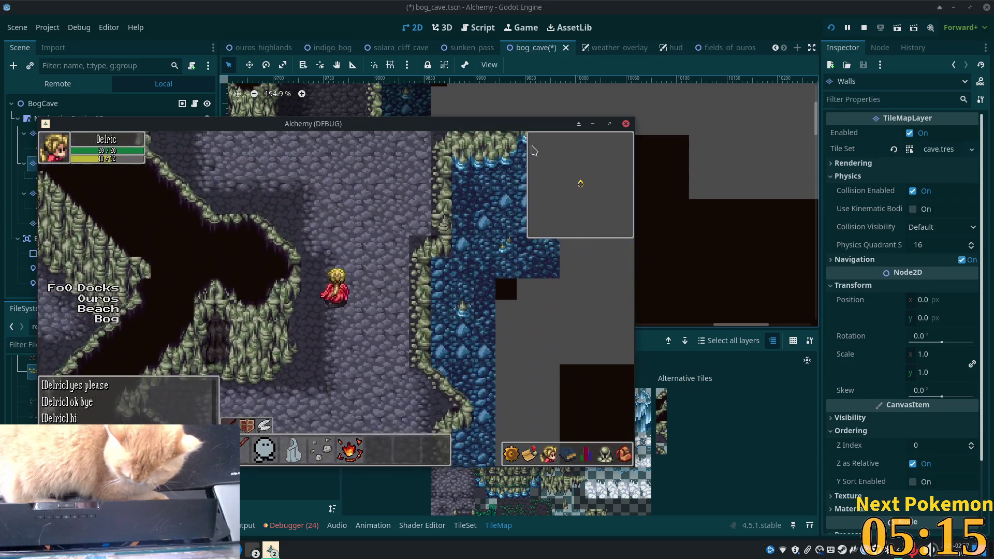
pyautogui.press('F8')
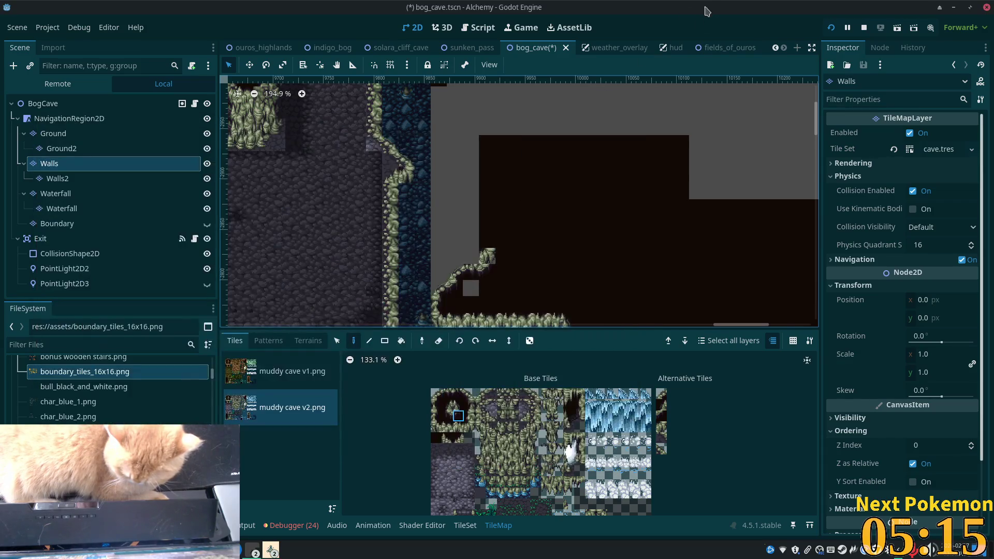
# Paint a two-tile stone block column down the Walls layer beside the water channel.
pyautogui.scroll(4, 295, 216)
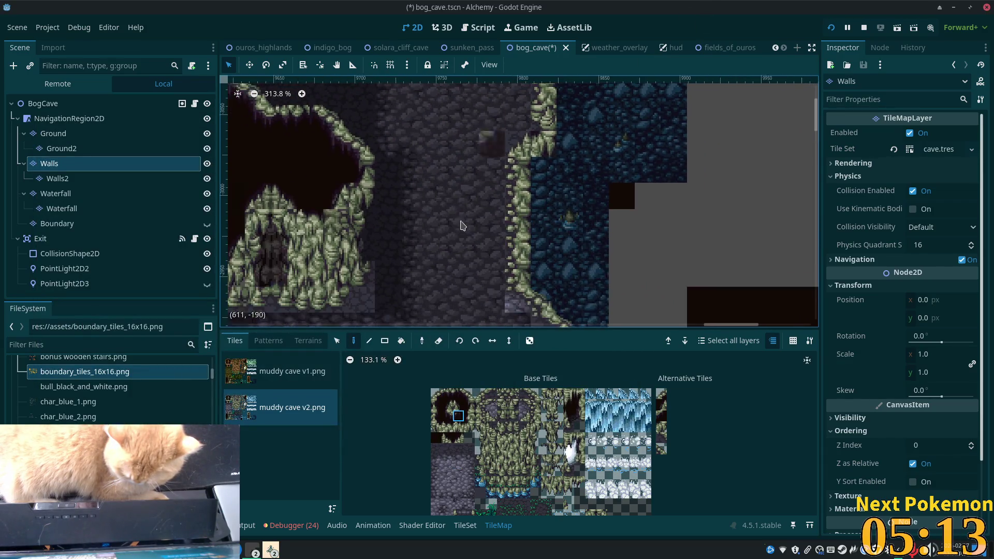
pyautogui.moveTo(469, 482); pyautogui.dragTo(469, 471)
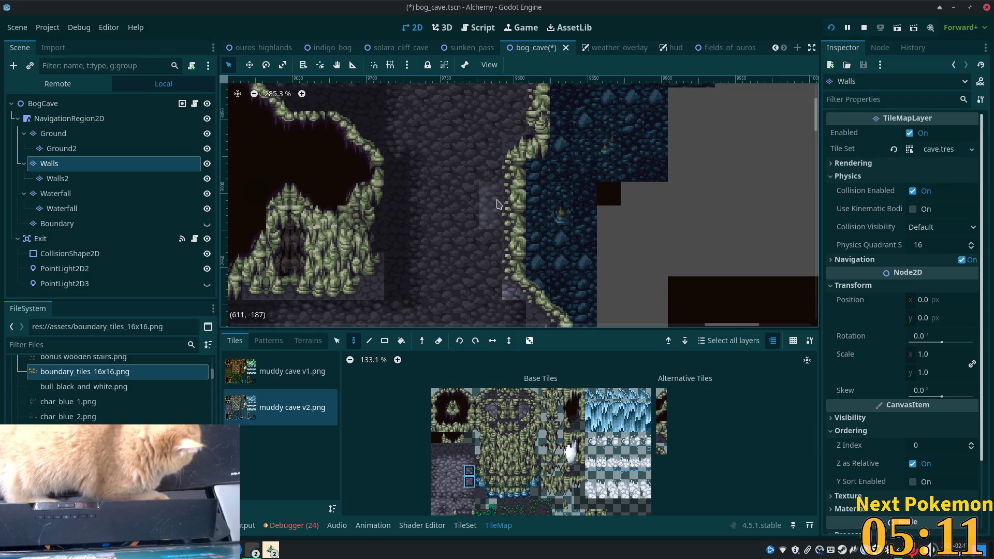
pyautogui.moveTo(501, 185); pyautogui.dragTo(493, 289)
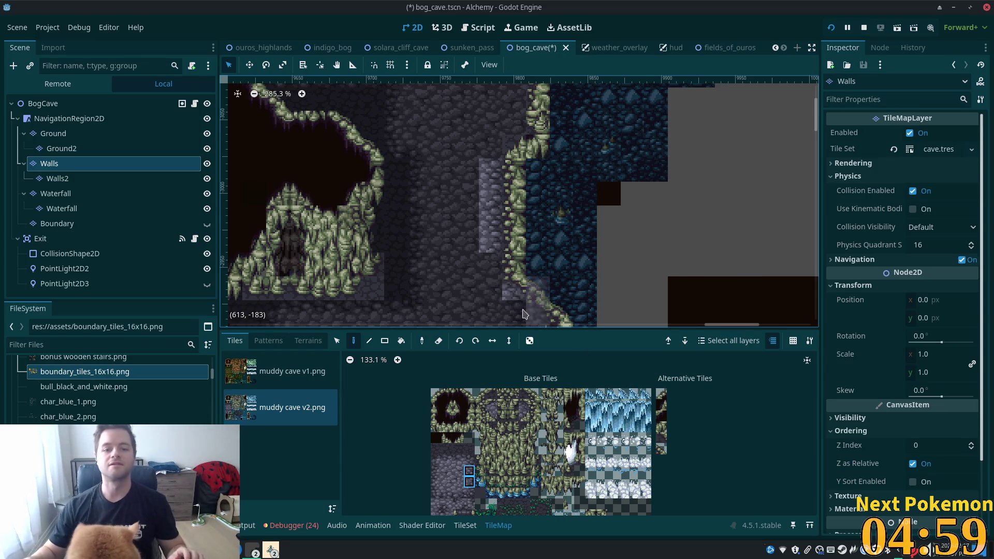
pyautogui.scroll(-1, 501, 268)
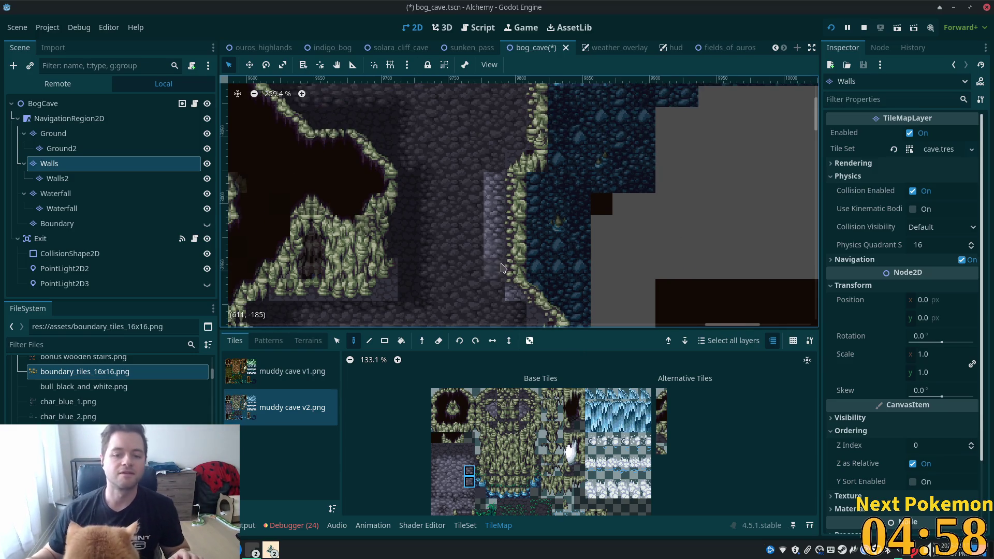
pyautogui.click(470, 460)
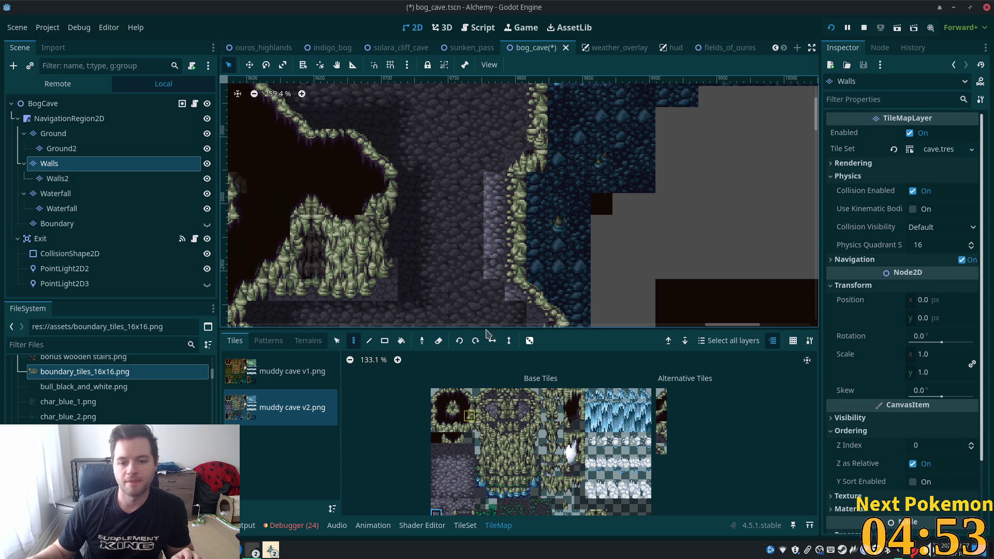
# Select the BogCave root, then make the Ground layer the one being edited.
pyautogui.click(62, 104)
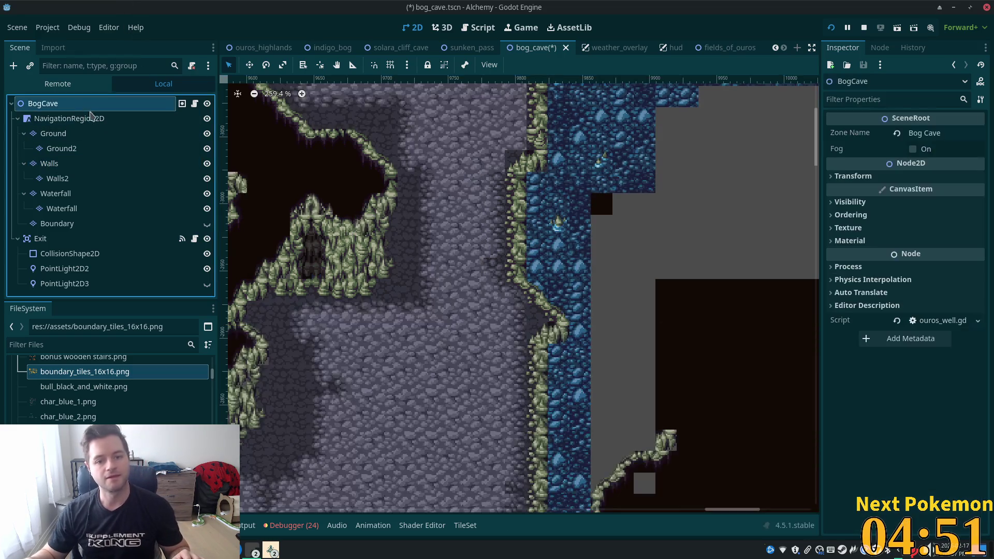
pyautogui.scroll(3, 553, 267)
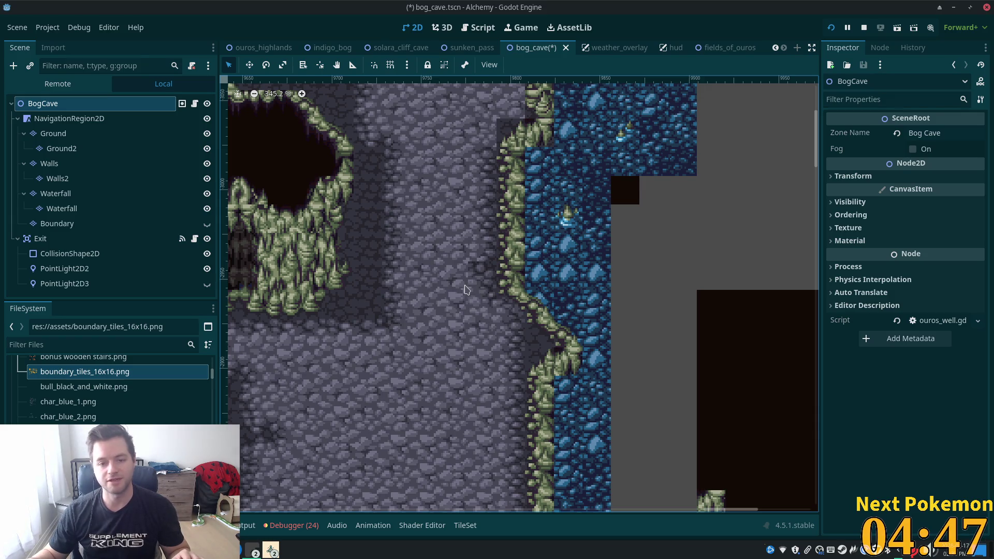
pyautogui.click(69, 136)
# Repaint the pale column on the Walls layer with dark cobblestone.
pyautogui.scroll(1, 347, 308)
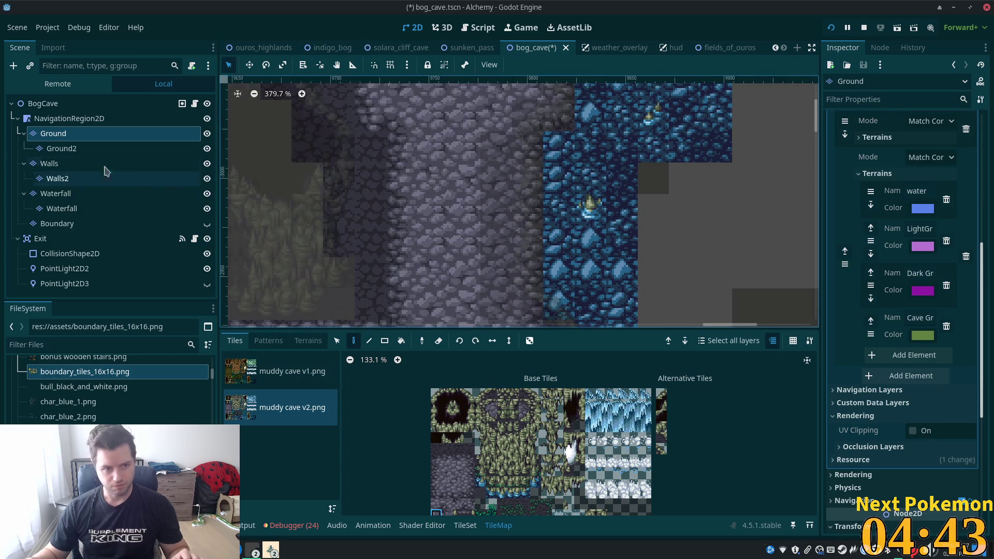
pyautogui.click(62, 179)
pyautogui.click(57, 164)
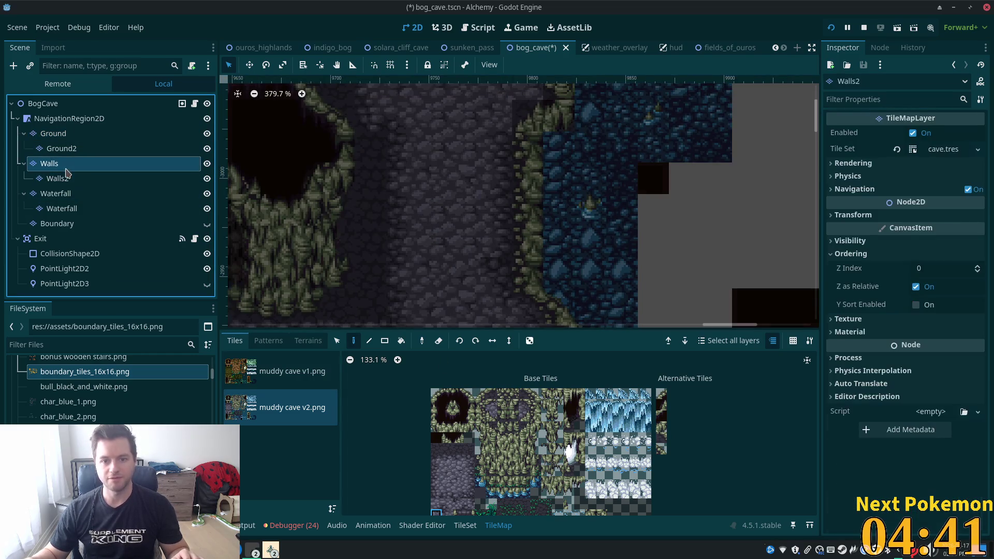
pyautogui.moveTo(489, 141)
pyautogui.mouseDown()
pyautogui.moveTo(500, 310)
pyautogui.moveTo(546, 324)
pyautogui.mouseUp()
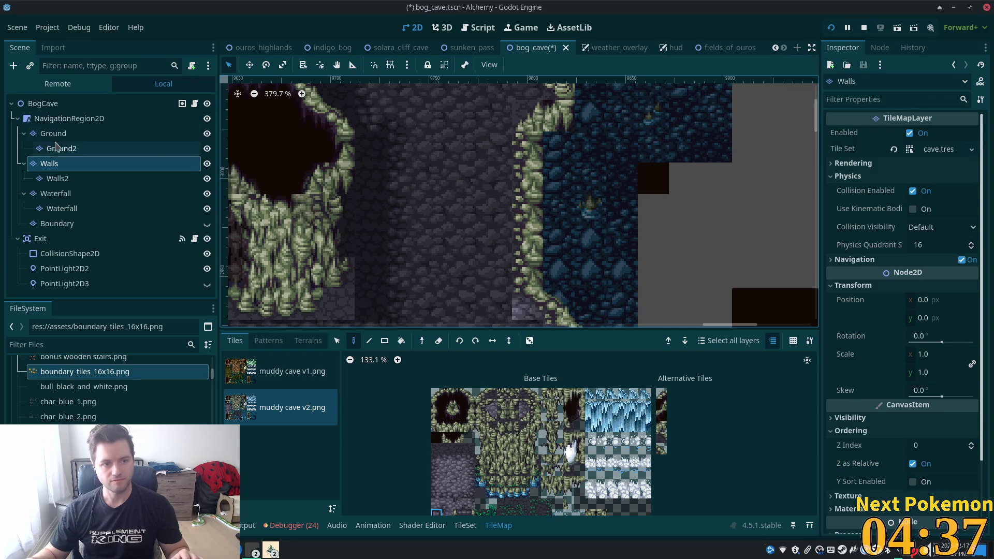
pyautogui.click(52, 134)
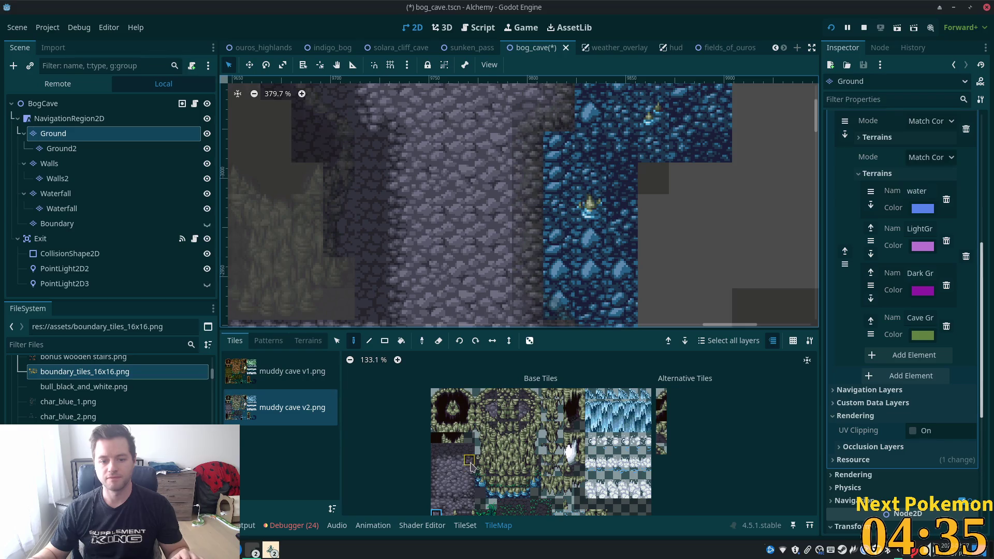
# Paint darker grey stone tiles onto the Ground layer beside the water.
pyautogui.scroll(-3, 445, 229)
pyautogui.hscroll(1, 444, 230)
pyautogui.keyDown('ctrl'); pyautogui.click(445, 230); pyautogui.keyUp('ctrl')
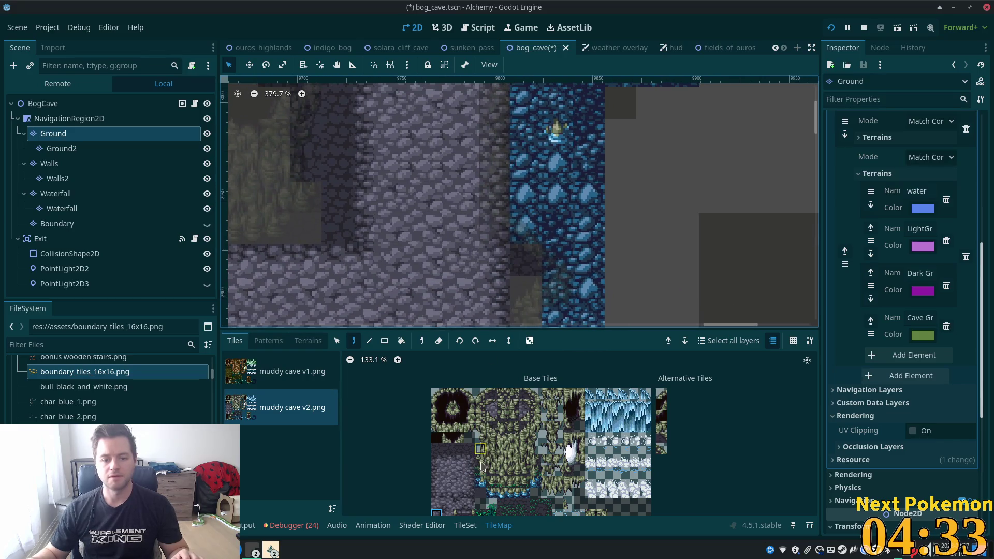
pyautogui.click(458, 234)
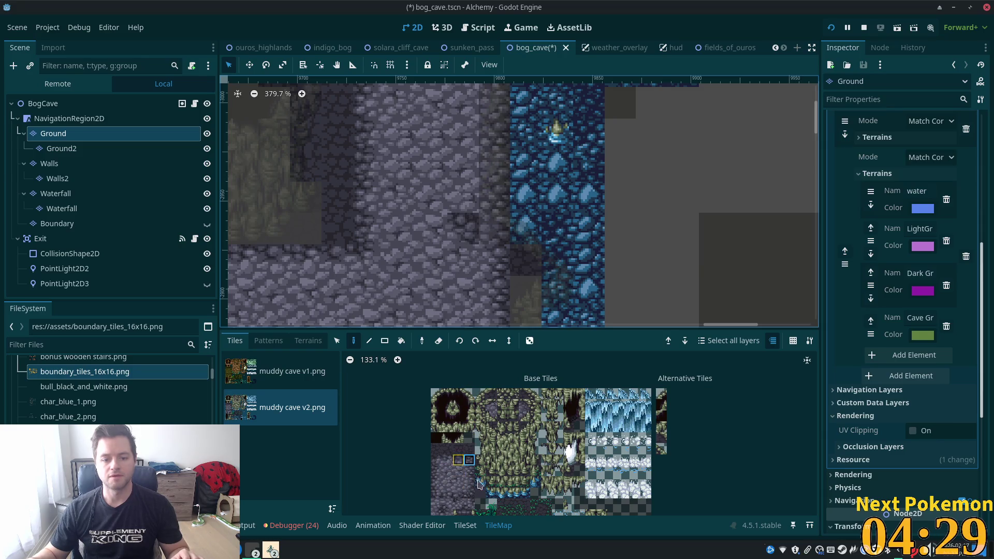
pyautogui.click(470, 493)
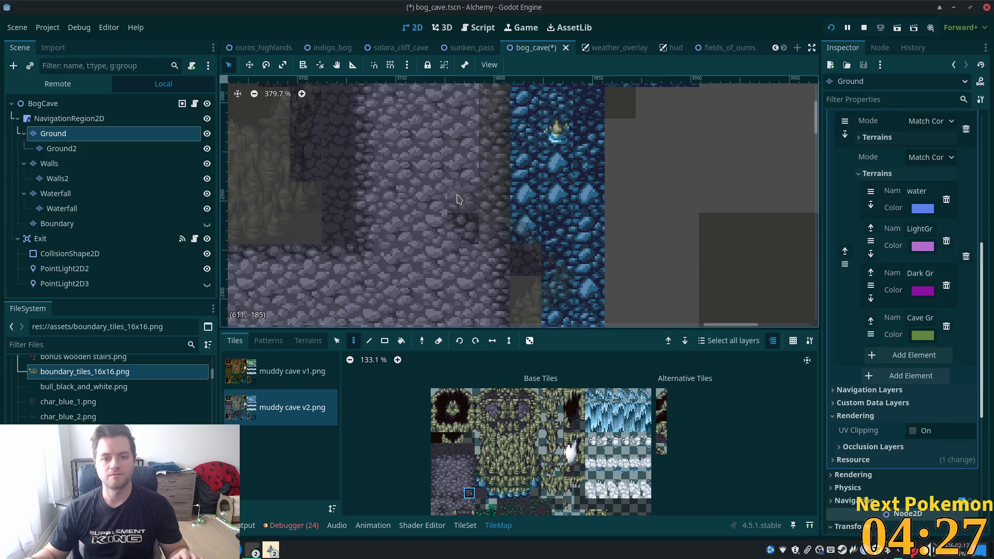
pyautogui.click(456, 199)
# Paint dark cave-floor tiles along the water edge on the Ground layer.
pyautogui.scroll(4, 468, 269)
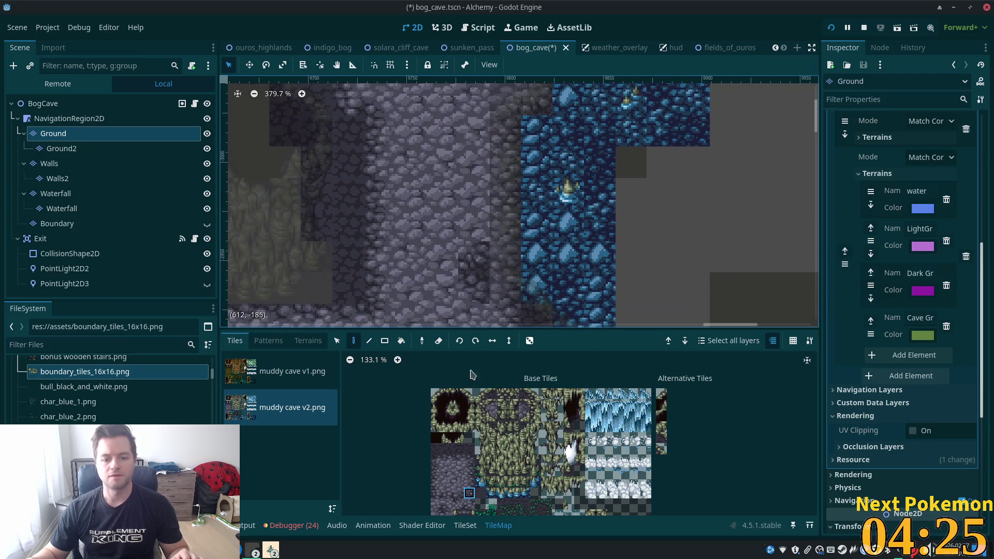
pyautogui.click(437, 505)
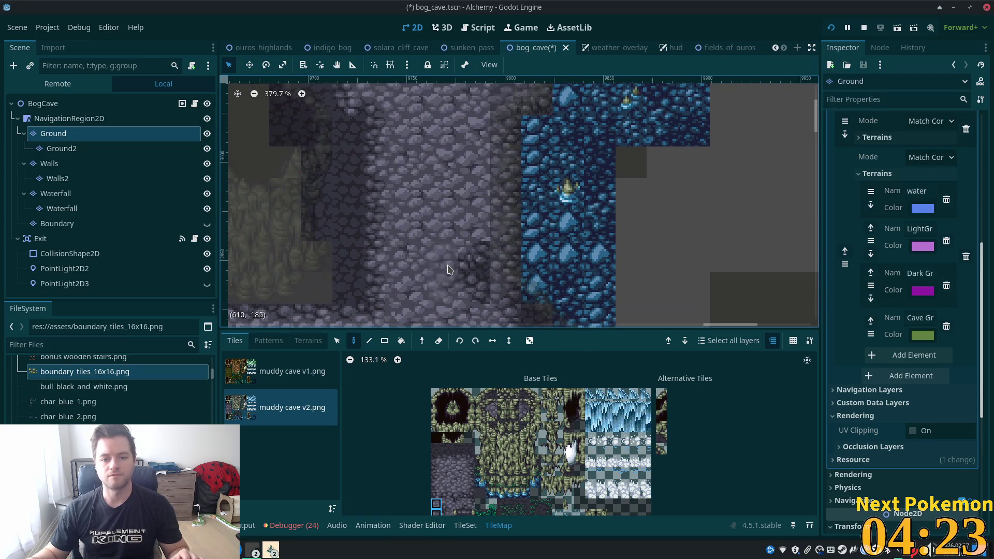
pyautogui.scroll(2, 449, 270)
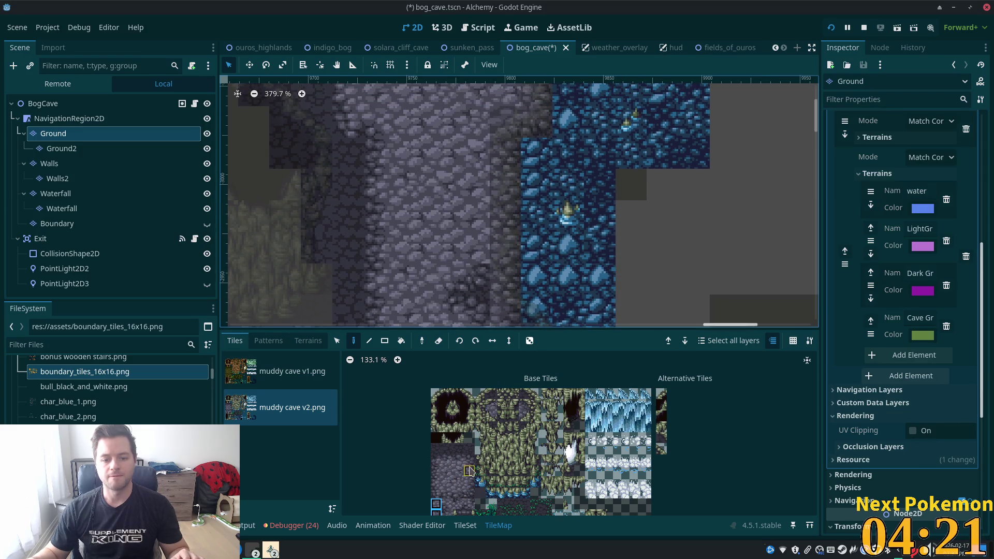
pyautogui.moveTo(469, 471); pyautogui.dragTo(469, 483)
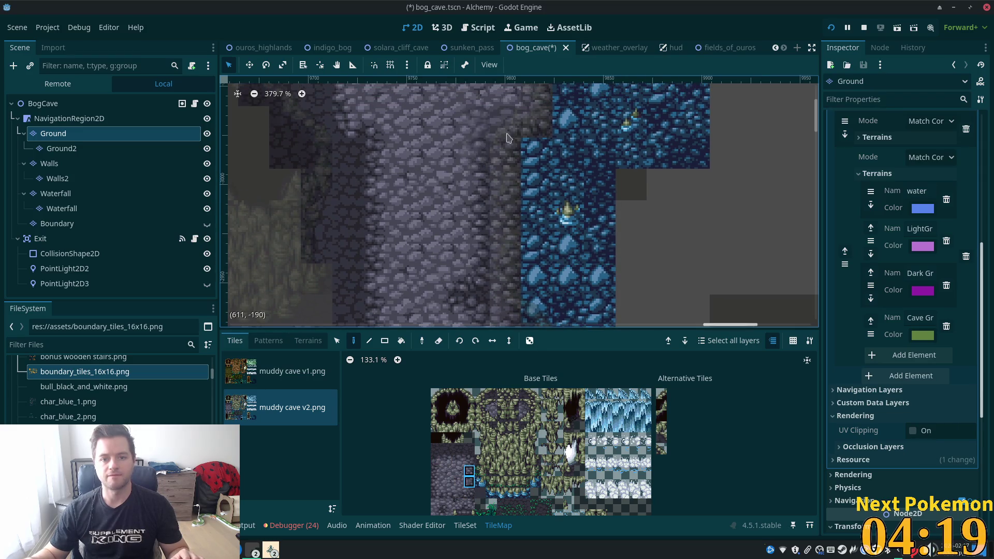
pyautogui.scroll(-3, 507, 137)
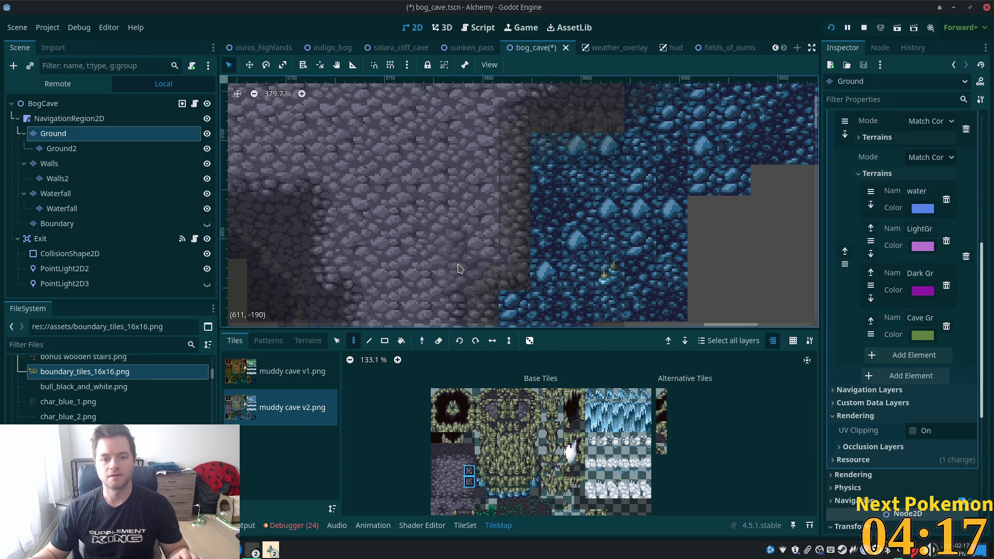
pyautogui.click(436, 448)
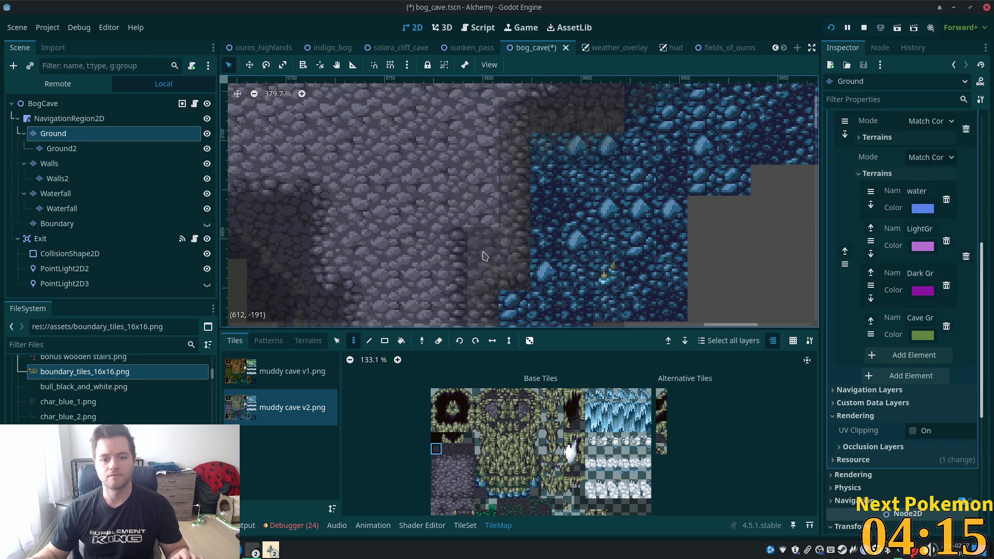
pyautogui.click(484, 255)
pyautogui.click(437, 505)
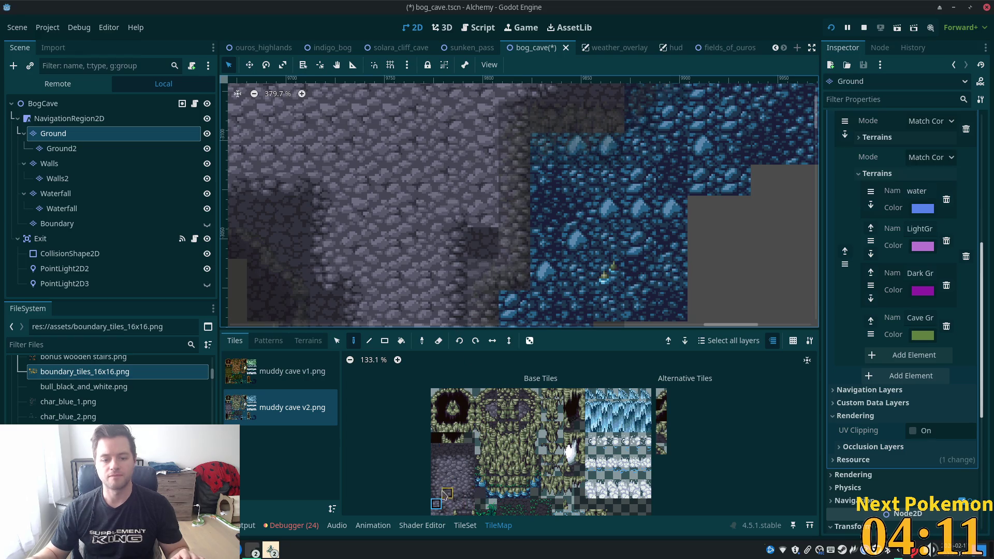
# Select another dark stone floor tile from the atlas and save the bog cave scene.
pyautogui.click(470, 495)
pyautogui.scroll(2, 539, 139)
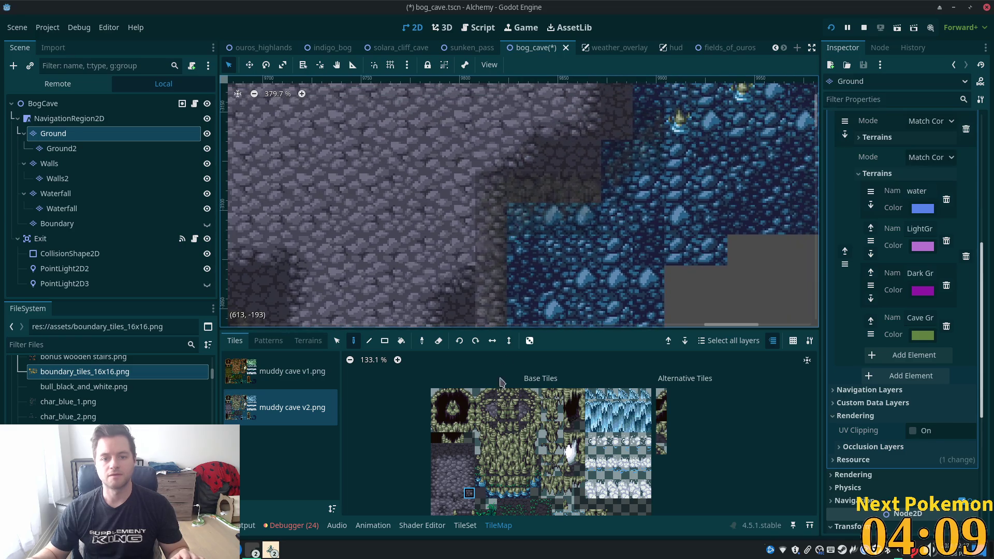
pyautogui.moveTo(469, 471); pyautogui.dragTo(469, 483)
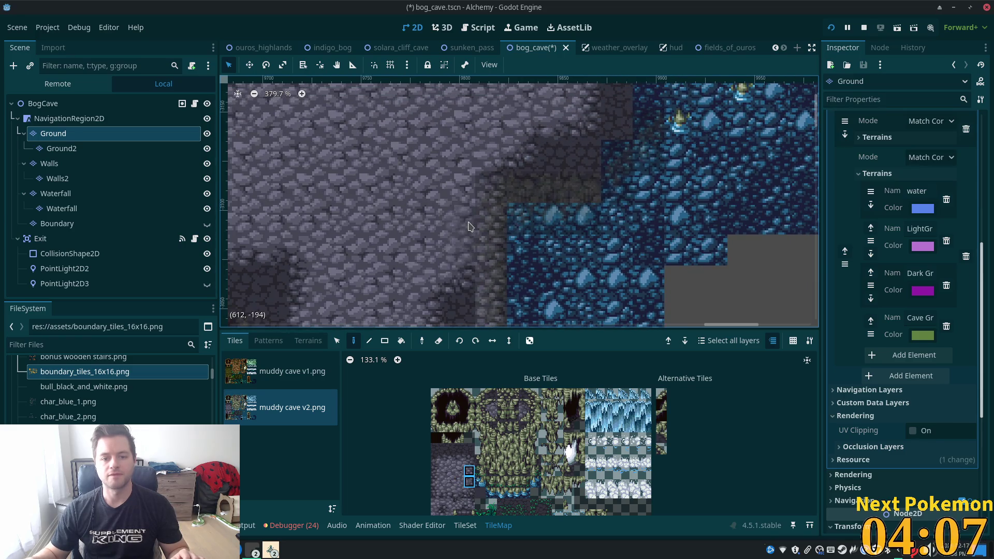
pyautogui.scroll(2, 467, 234)
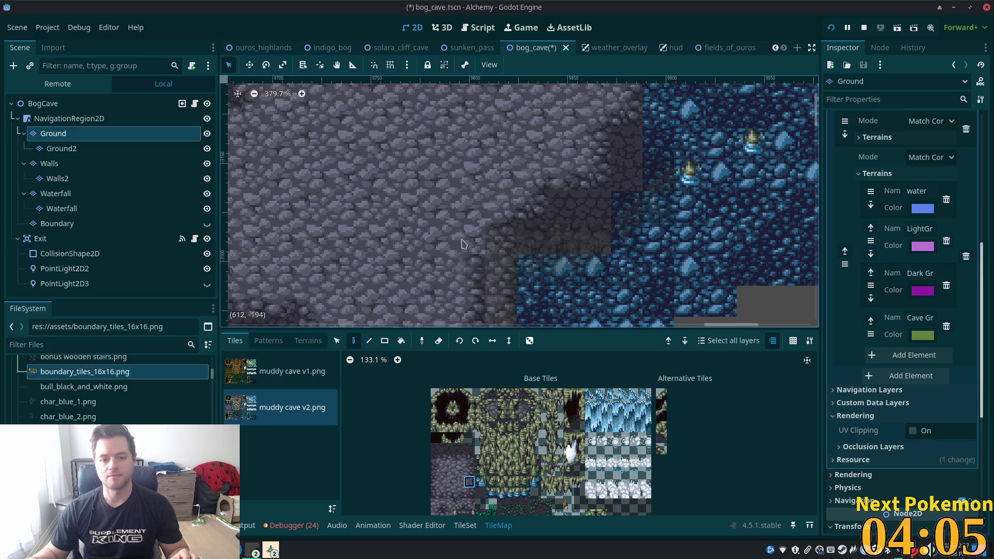
pyautogui.click(437, 504)
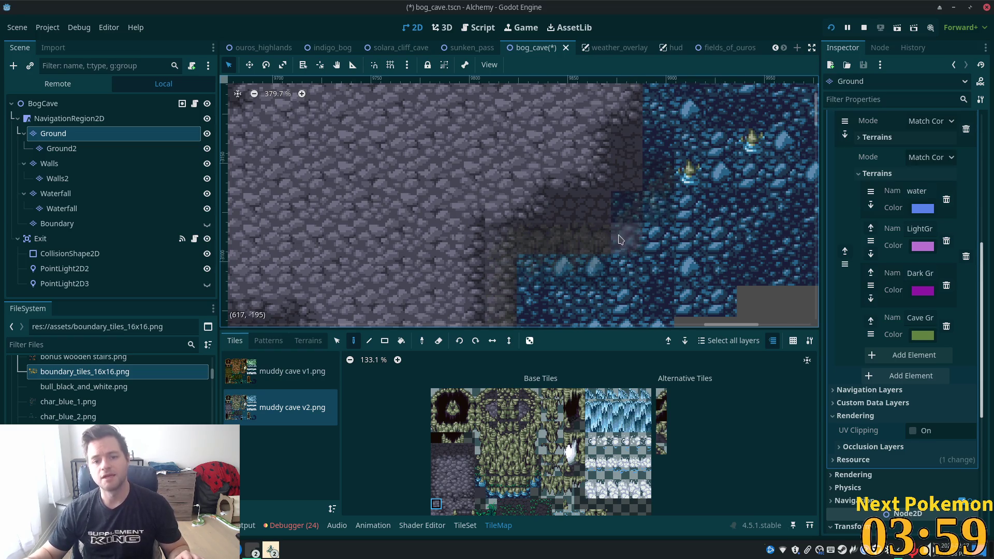
pyautogui.scroll(-3, 621, 239)
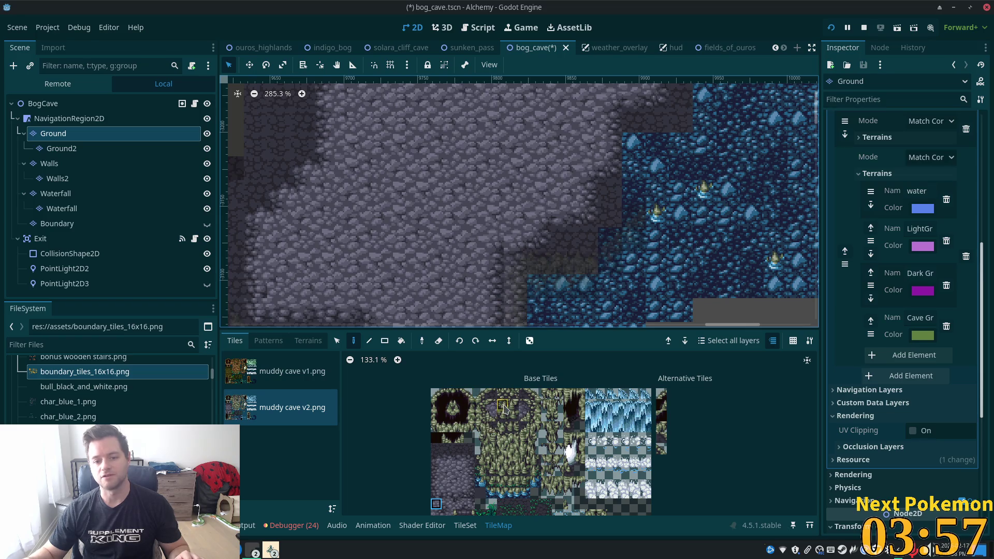
pyautogui.click(458, 449)
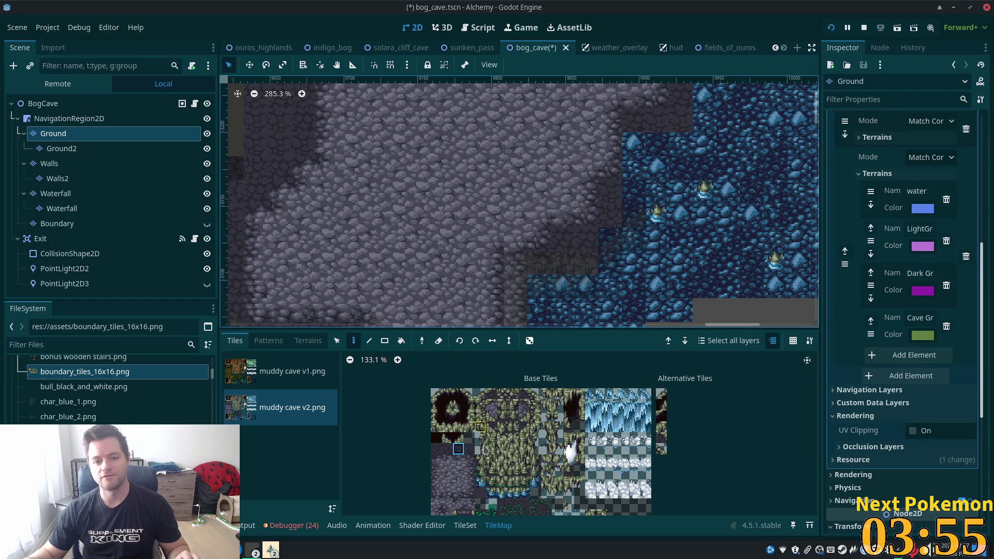
pyautogui.click(446, 493)
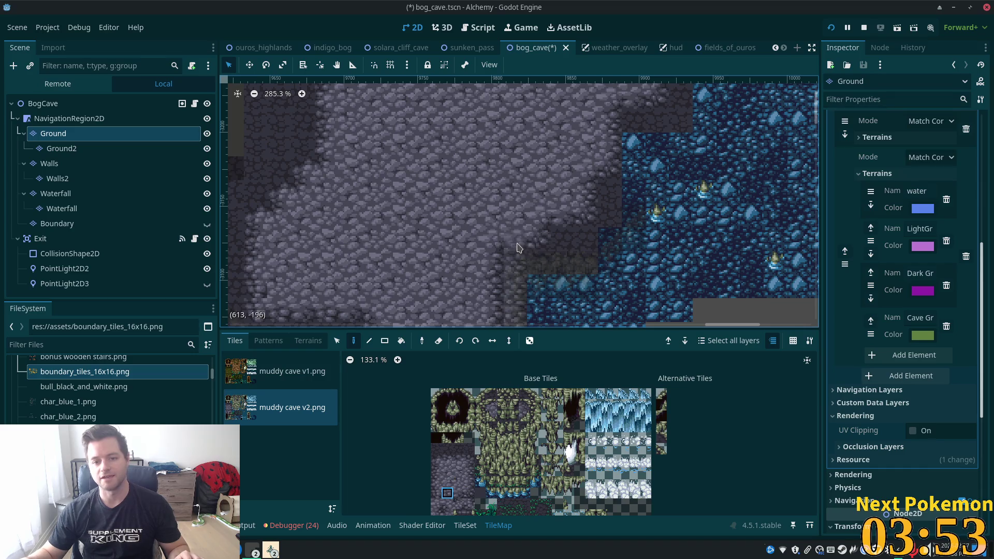
pyautogui.hotkey('ctrl', 's')
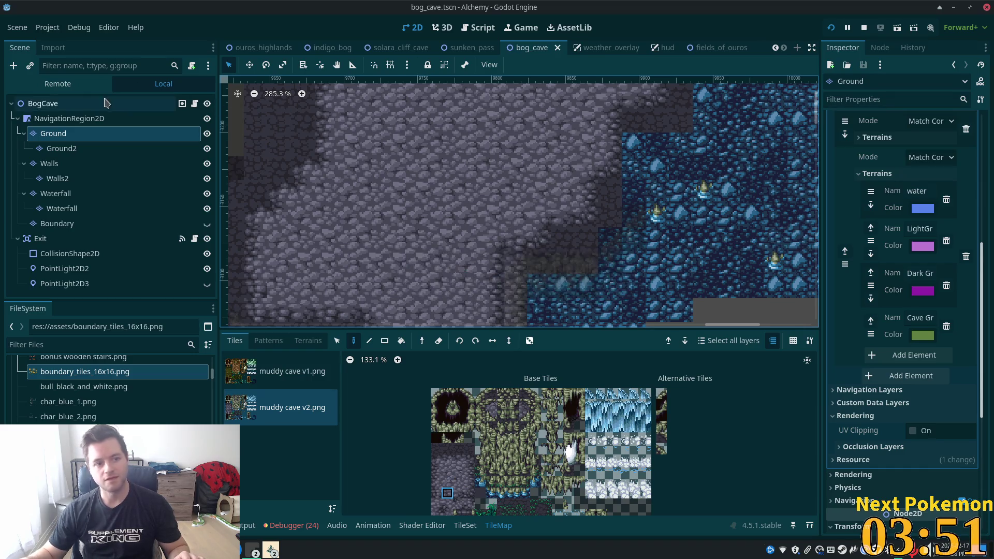
# Paint a stone floor tile on the Ground layer beside the water edge.
pyautogui.click(106, 103)
pyautogui.scroll(-2, 377, 229)
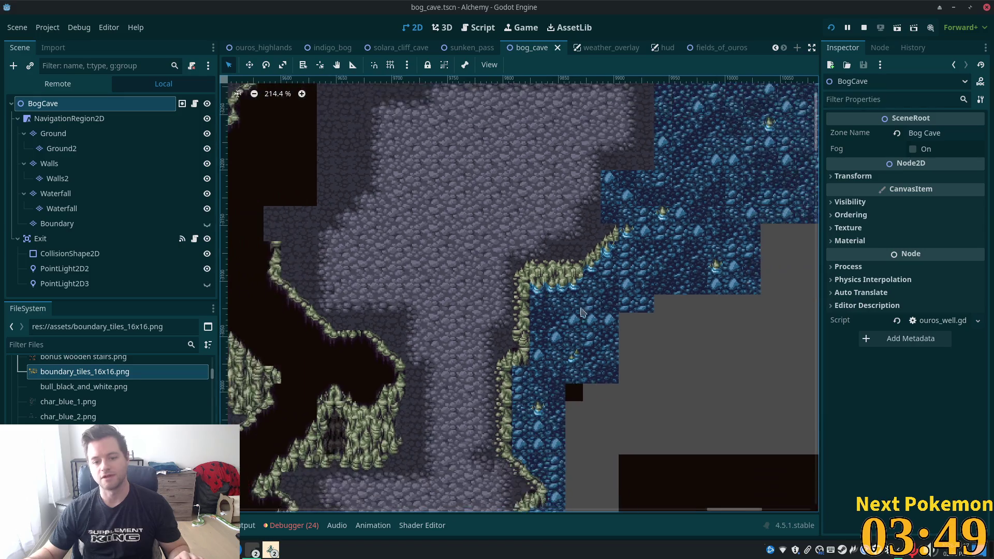
pyautogui.scroll(-3, 374, 280)
pyautogui.scroll(5, 435, 315)
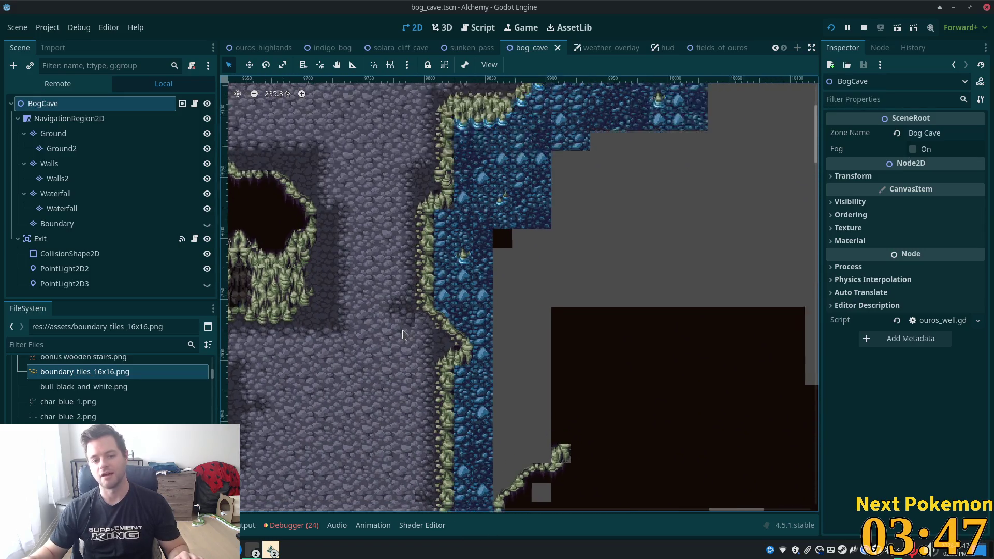
pyautogui.scroll(2, 417, 348)
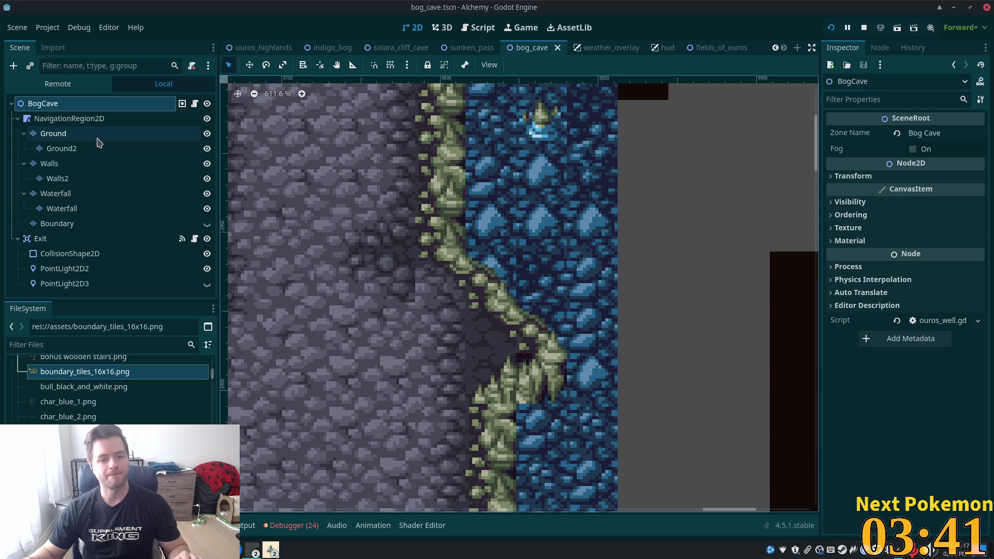
pyautogui.click(70, 135)
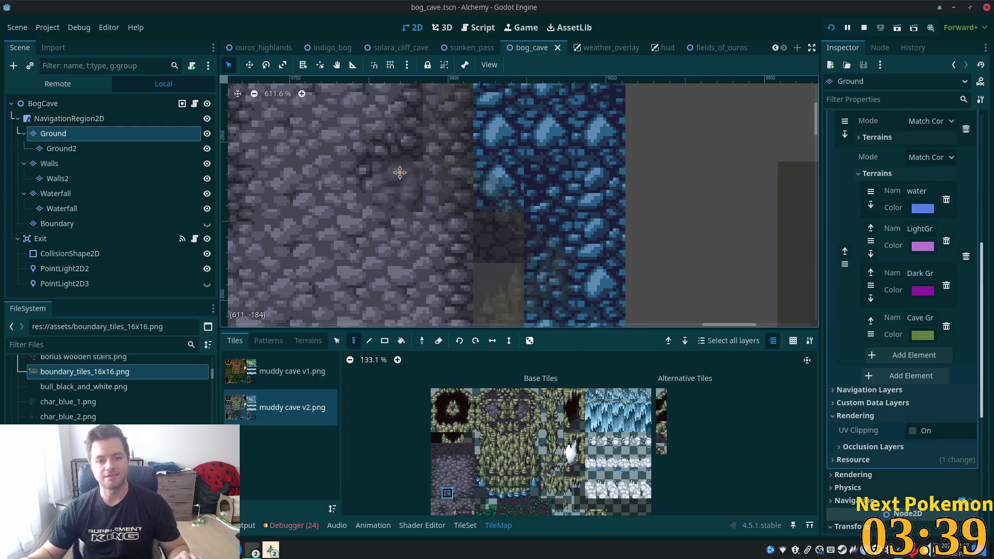
pyautogui.click(469, 460)
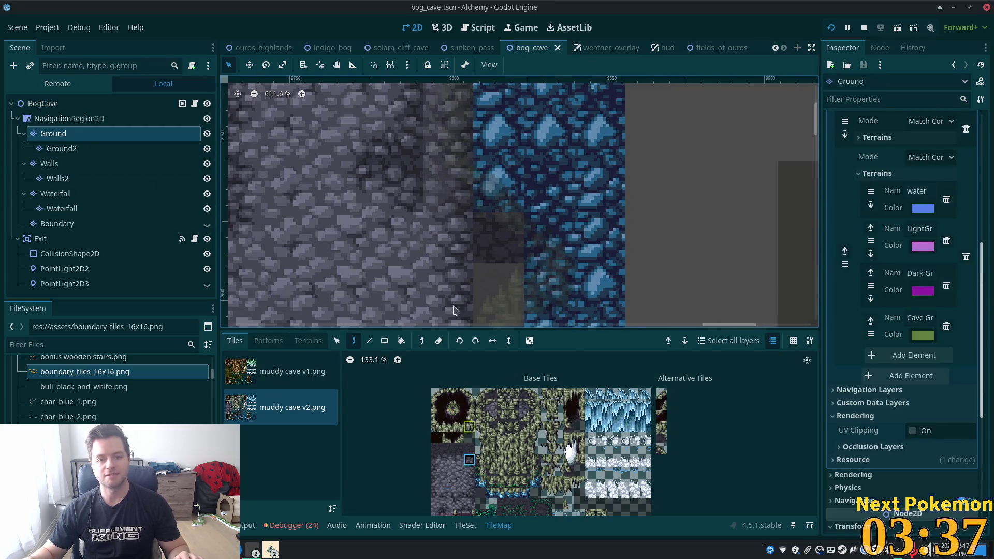
pyautogui.click(448, 239)
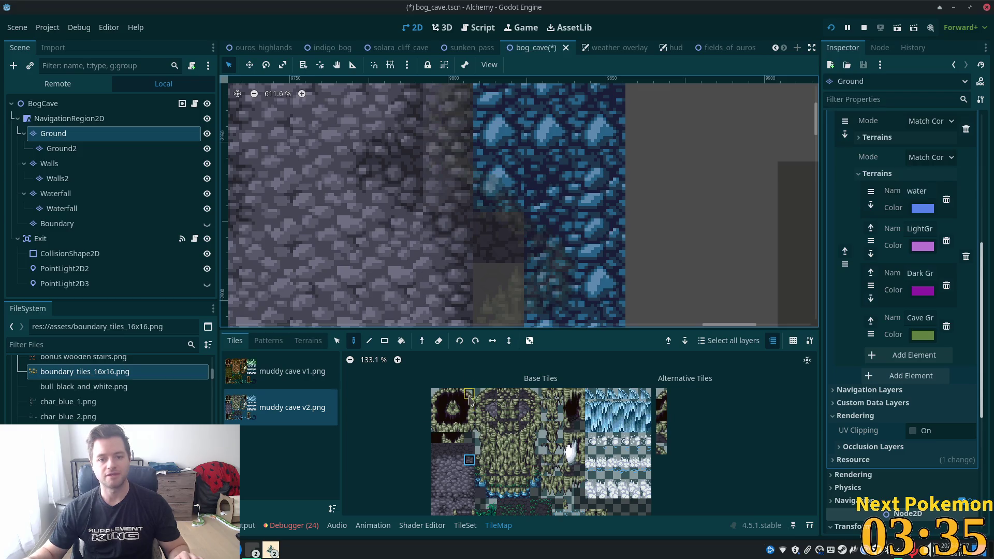
# Try other floor tiles, then switch to the Walls layer via the BogCave root.
pyautogui.click(436, 513)
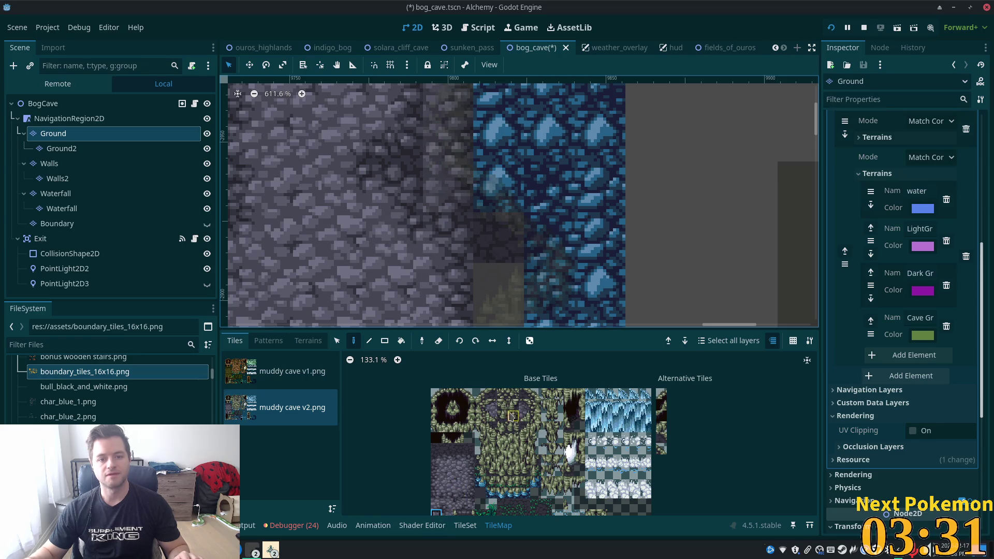
pyautogui.click(458, 451)
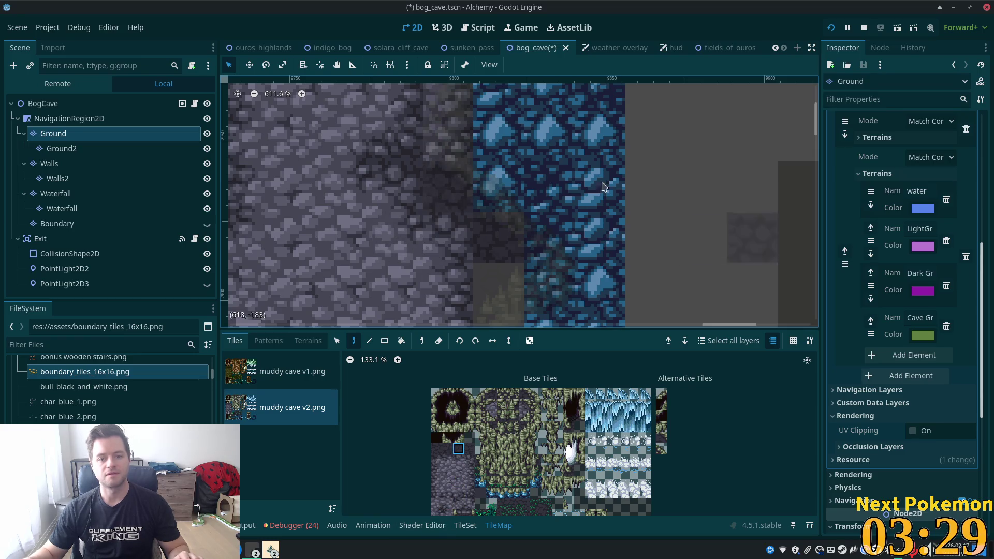
pyautogui.click(64, 119)
pyautogui.click(58, 105)
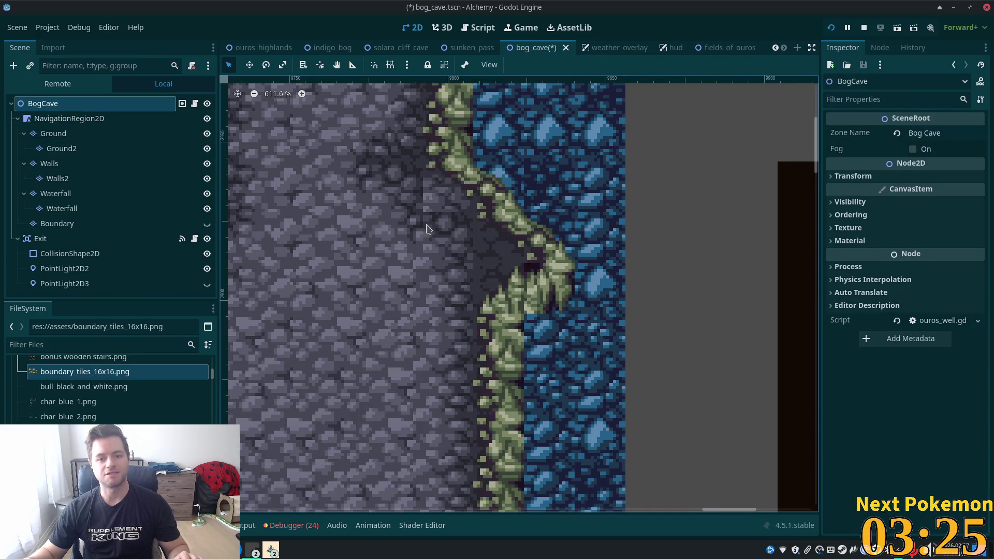
pyautogui.click(58, 169)
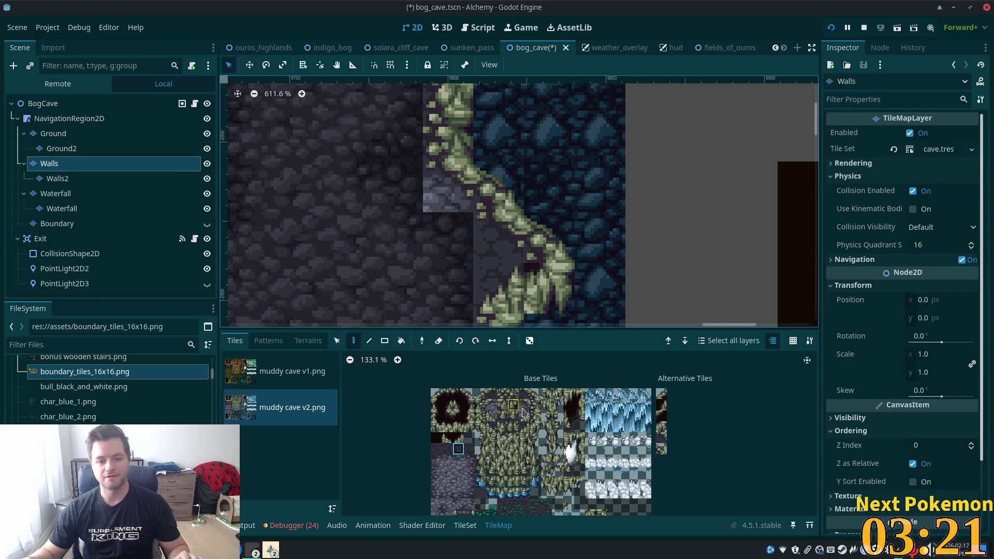
# Repaint the light wall tile with a dark tile on the Walls layer and save the scene.
pyautogui.click(525, 393)
pyautogui.click(447, 194)
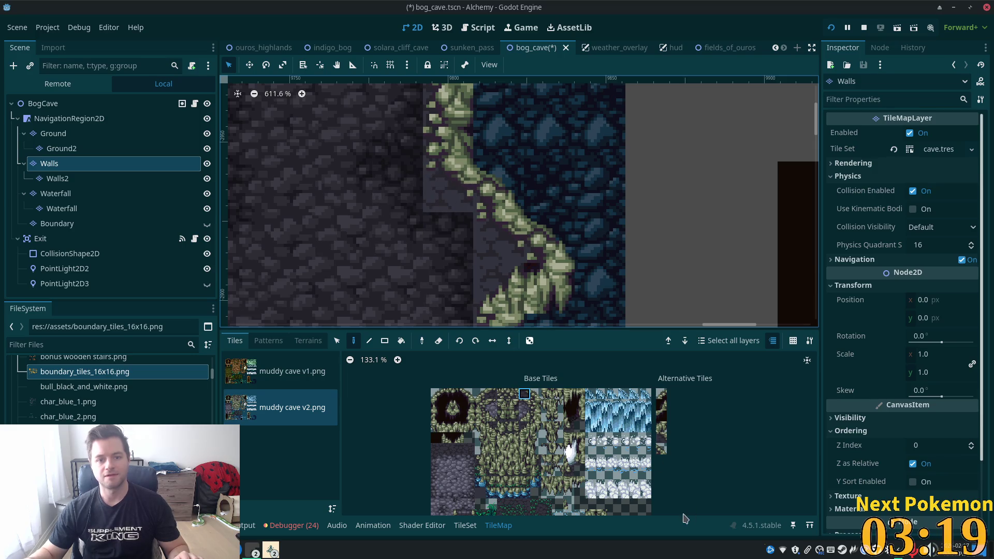
pyautogui.hotkey('ctrl', 's')
pyautogui.click(37, 102)
pyautogui.scroll(-1, 474, 201)
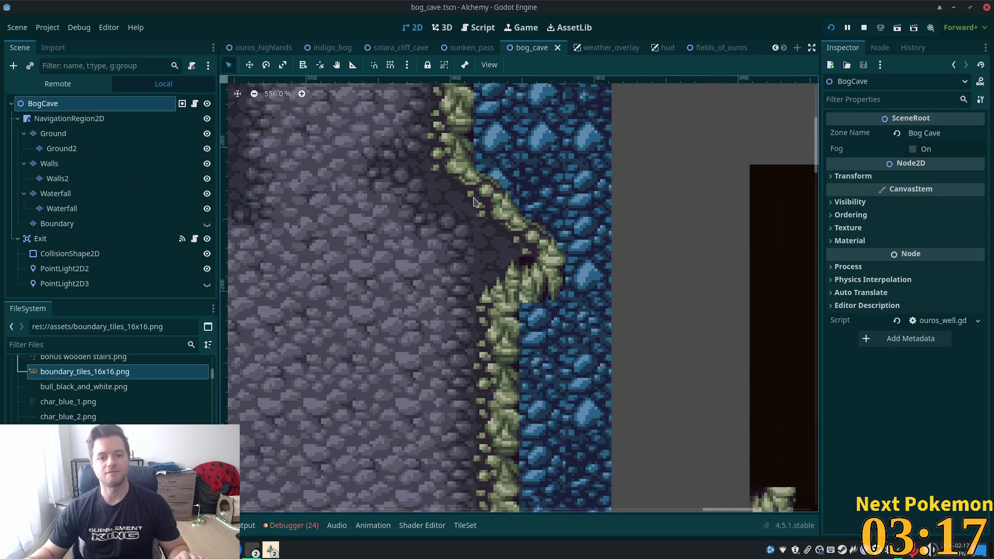
pyautogui.scroll(-12, 475, 201)
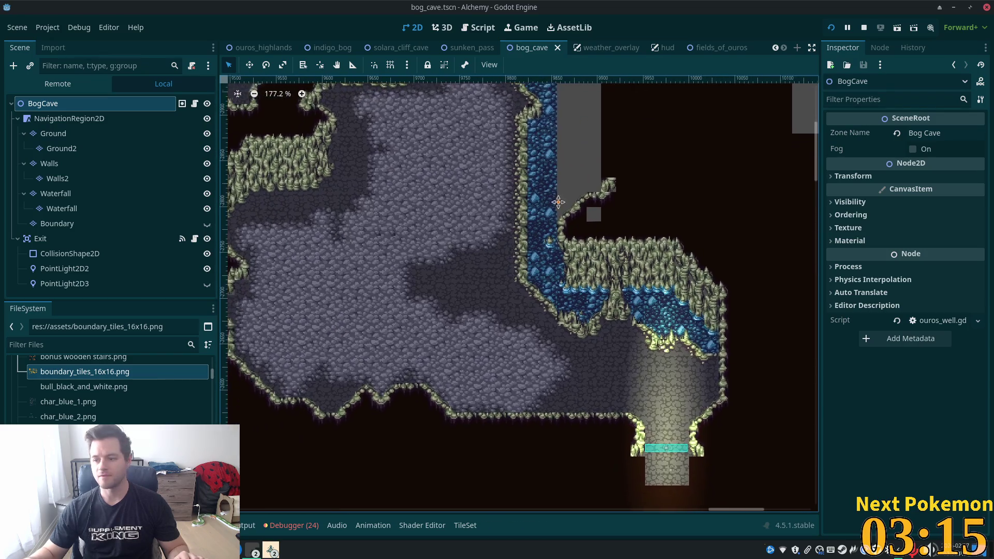
# Open the Ground layer's muddy cave v2 tile atlas for painting.
pyautogui.scroll(5, 558, 202)
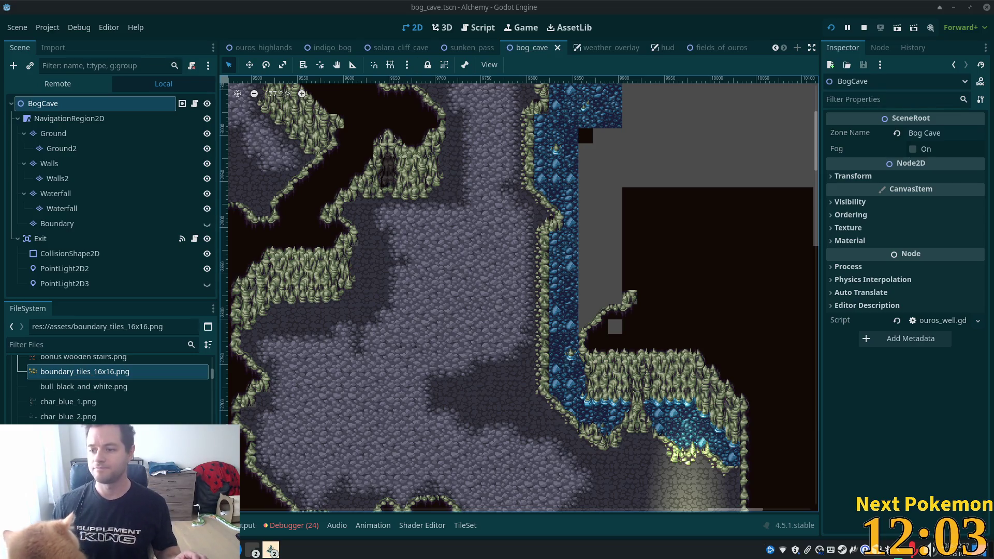
pyautogui.click(520, 269)
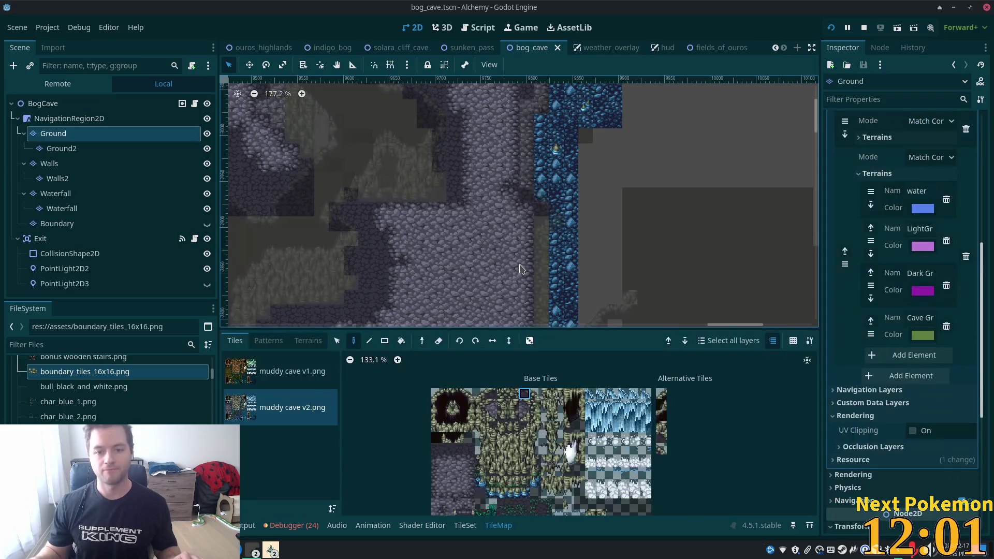
# Show the whole cave undimmed from the BogCave root and zoom into the stone-and-water area.
pyautogui.scroll(-5, 524, 269)
pyautogui.scroll(6, 542, 305)
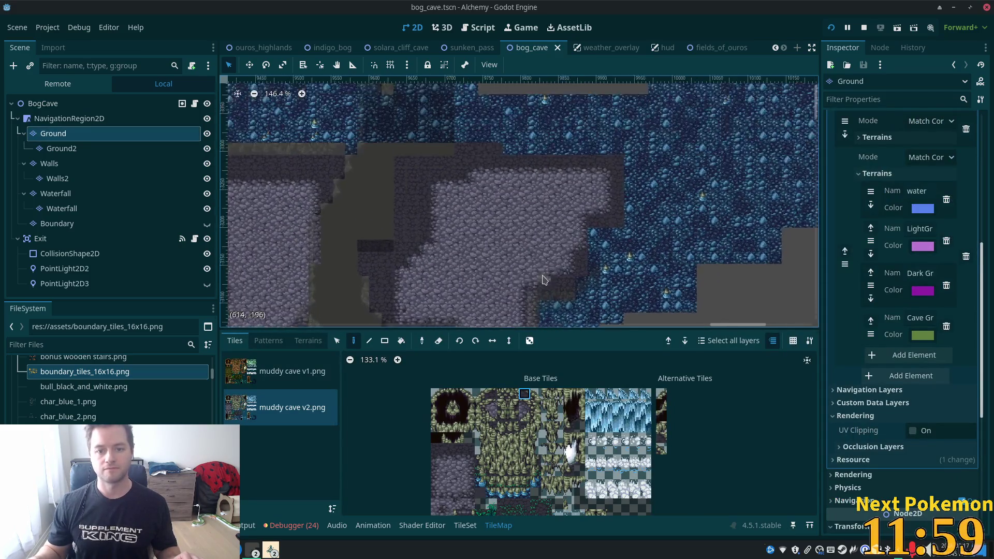
pyautogui.click(128, 104)
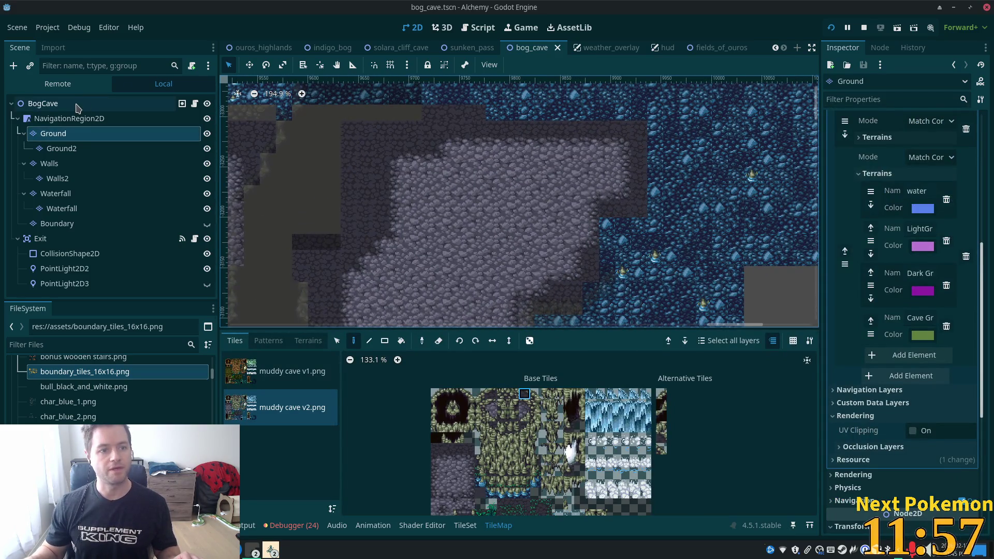
pyautogui.scroll(5, 534, 250)
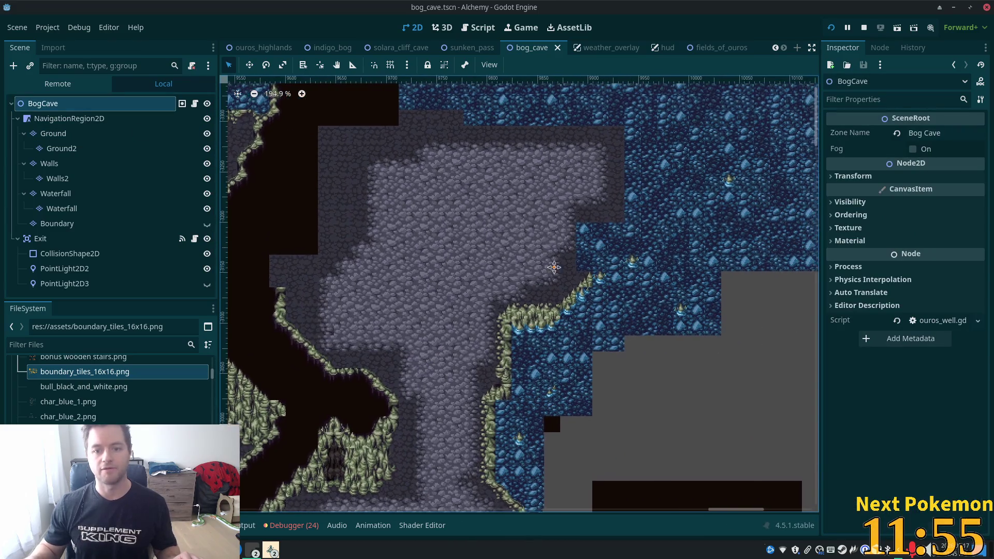
pyautogui.hscroll(2, 594, 257)
pyautogui.scroll(1, 594, 257)
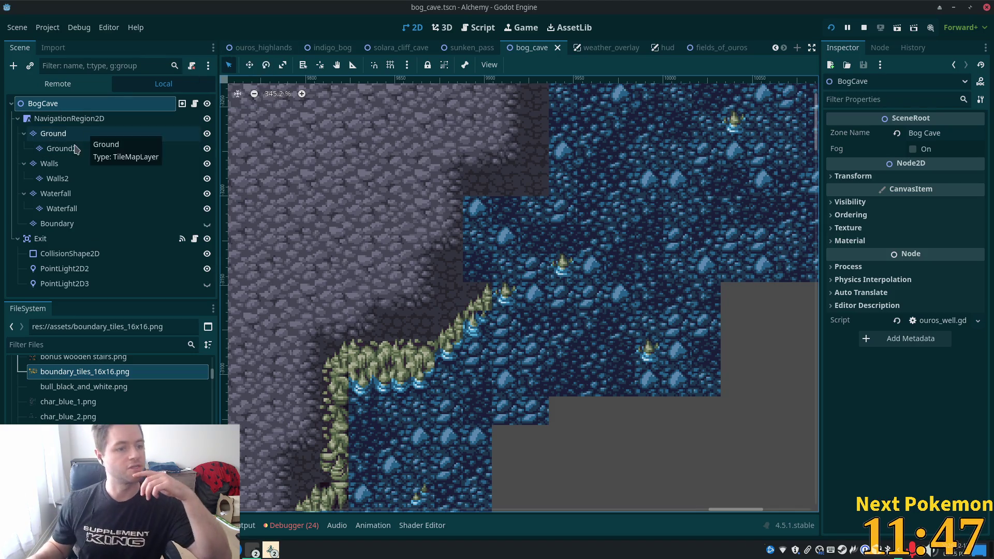
pyautogui.click(58, 178)
# Paint a water-edge tile at the channel edge on the Walls layer.
pyautogui.click(52, 164)
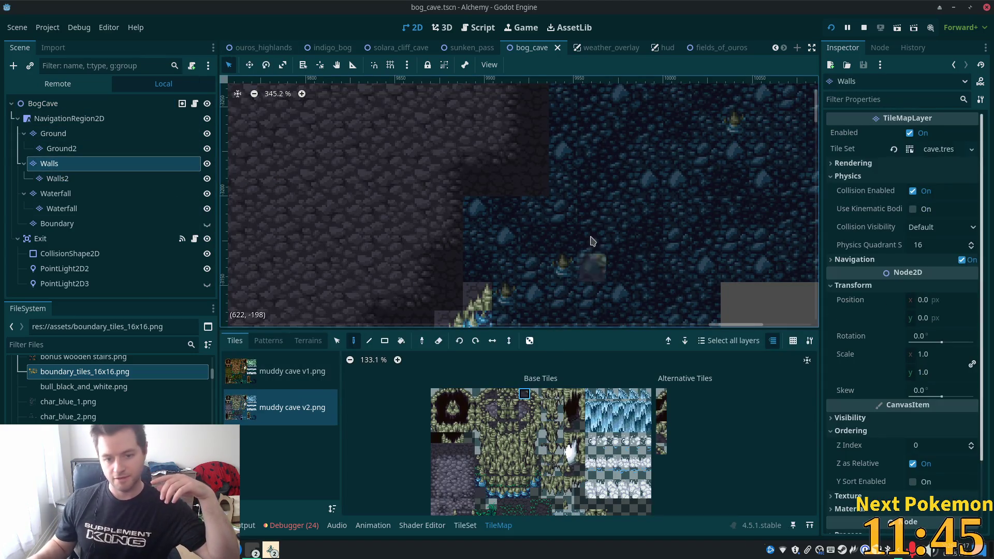
pyautogui.scroll(-3, 594, 131)
pyautogui.scroll(2, 538, 243)
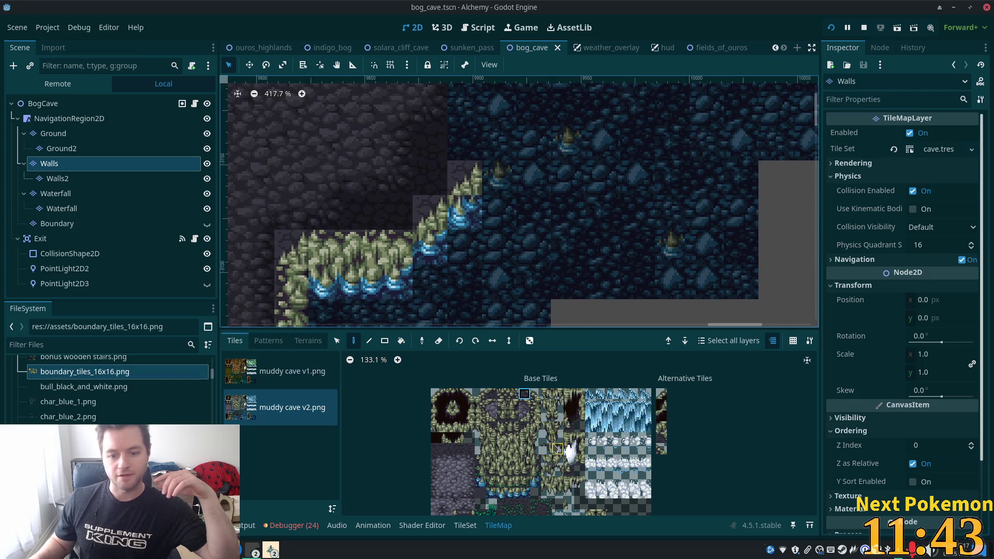
pyautogui.scroll(5, 557, 443)
pyautogui.click(550, 505)
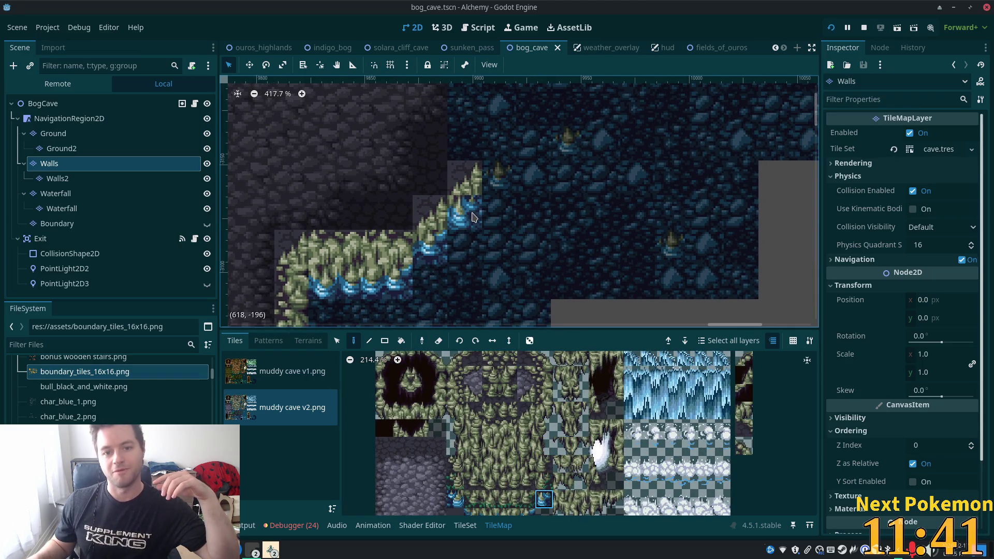
pyautogui.click(499, 248)
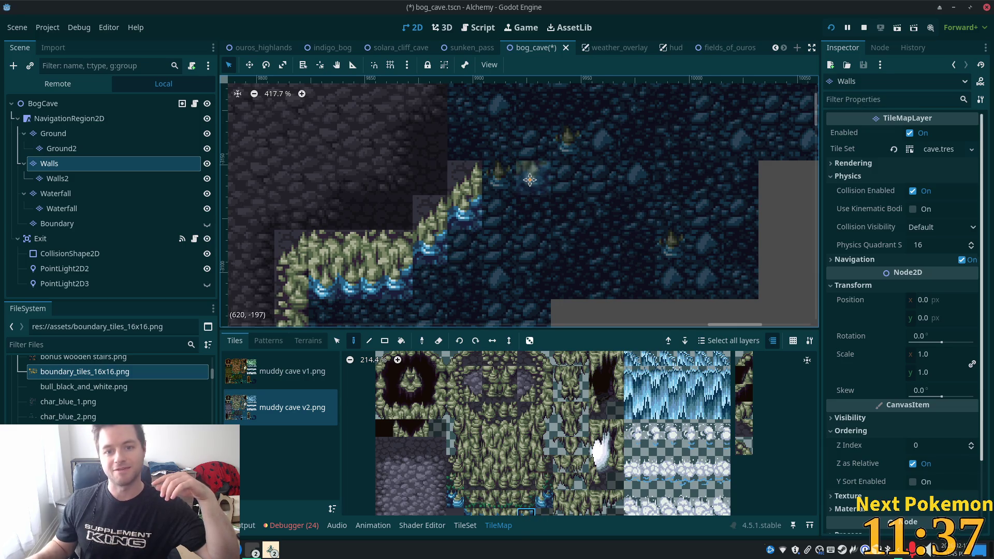
# Paint mossy ledge tiles and a ledge column at the top of the diagonal water edge.
pyautogui.scroll(-3, 639, 236)
pyautogui.moveTo(520, 147)
pyautogui.mouseDown()
pyautogui.moveTo(480, 231)
pyautogui.moveTo(453, 247)
pyautogui.mouseUp()
pyautogui.scroll(2, 520, 228)
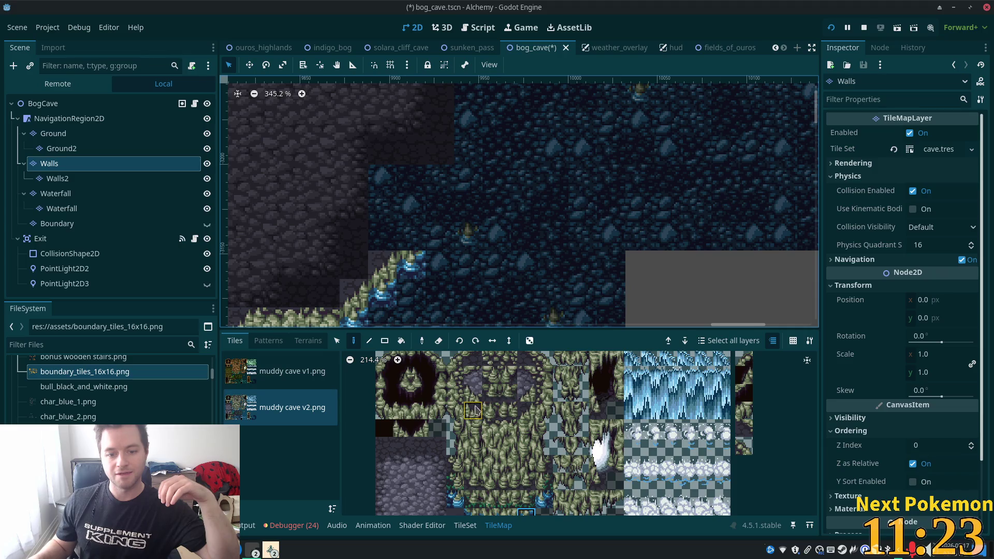
pyautogui.scroll(3, 596, 202)
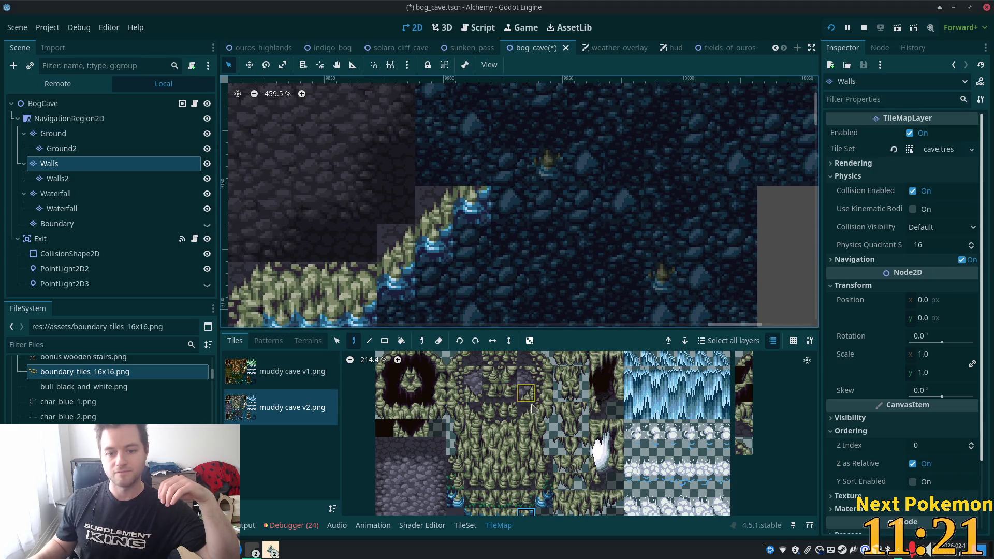
pyautogui.scroll(-3, 530, 195)
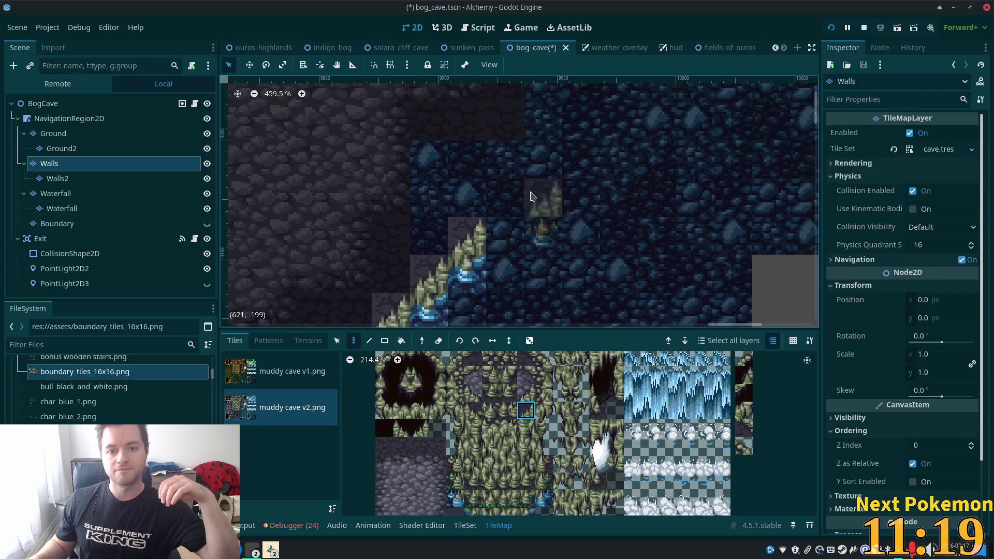
pyautogui.scroll(-7, 529, 194)
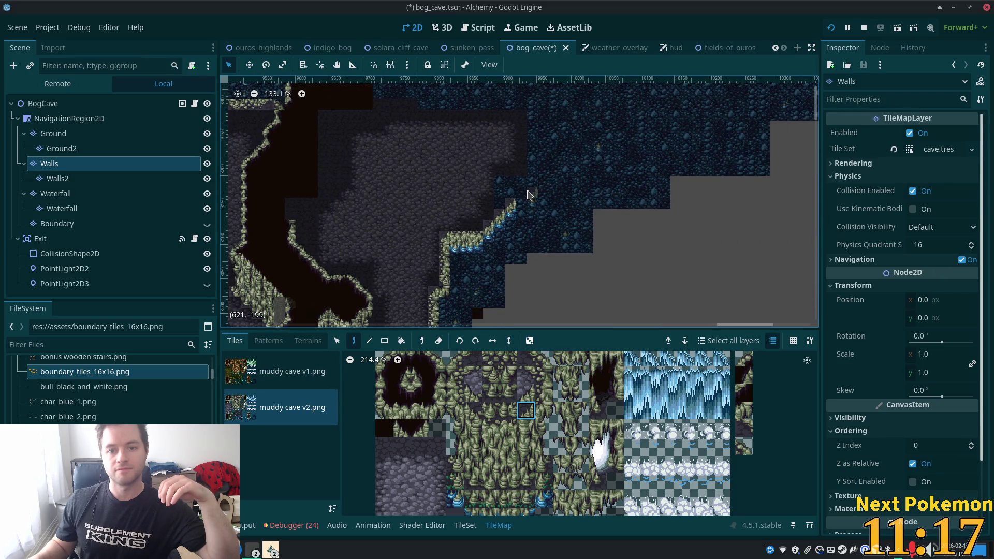
pyautogui.scroll(9, 529, 195)
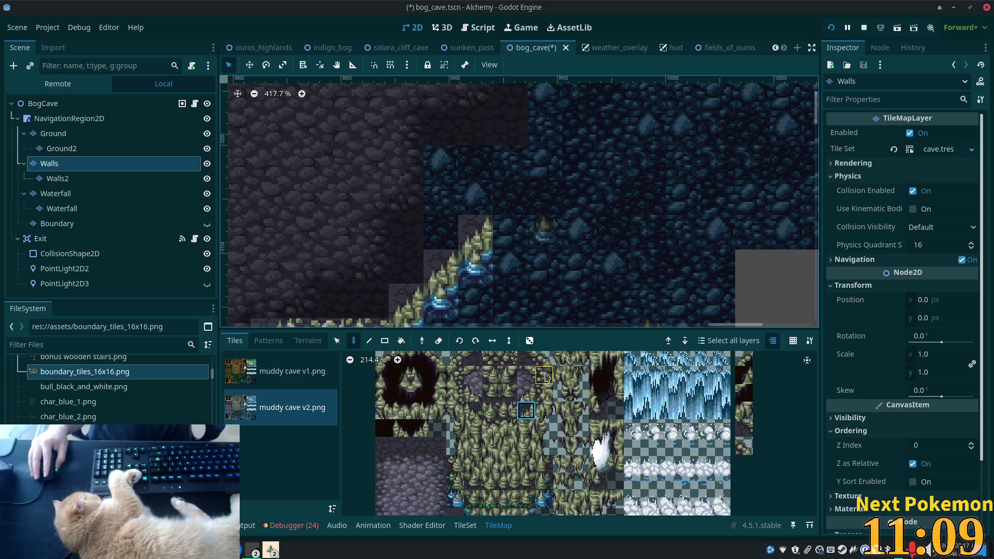
pyautogui.click(547, 389)
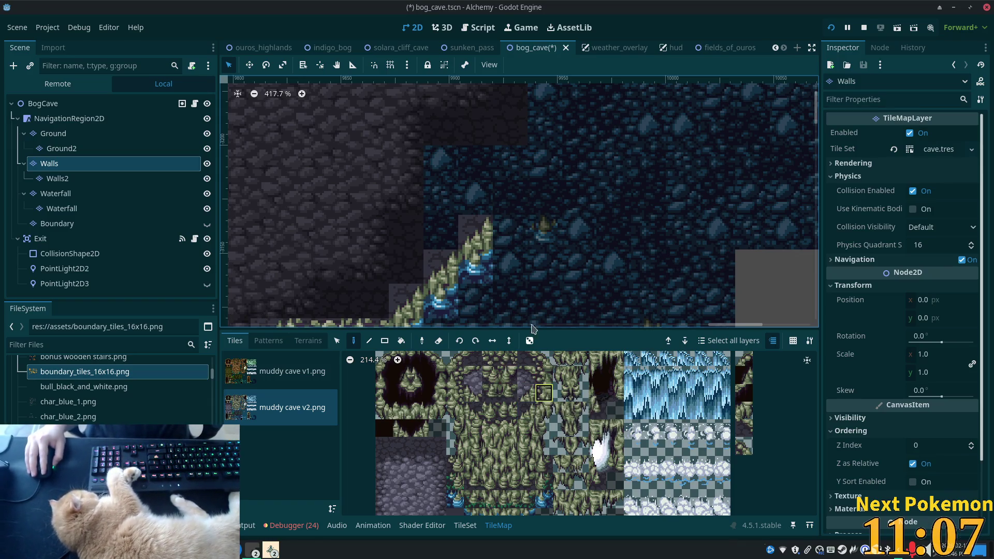
pyautogui.click(510, 198)
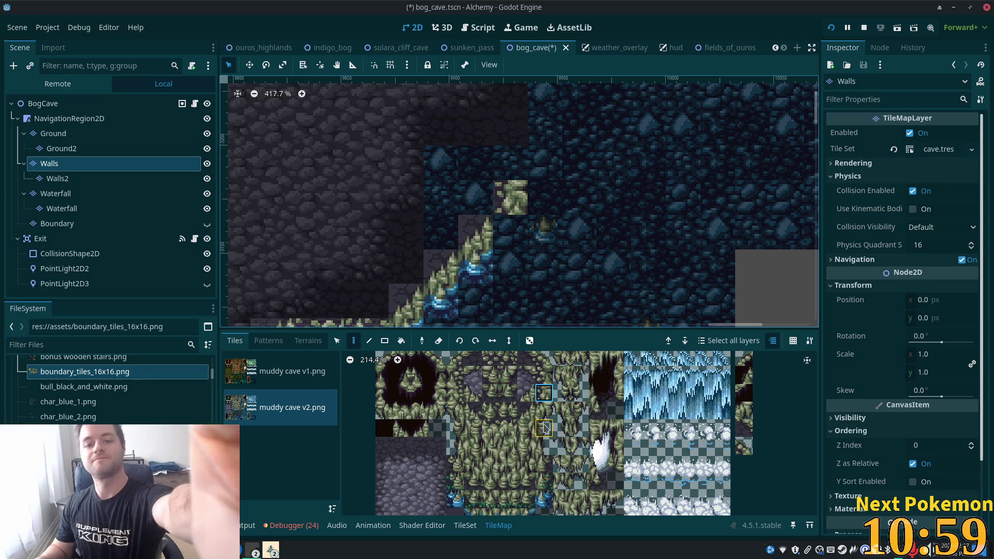
pyautogui.click(533, 243)
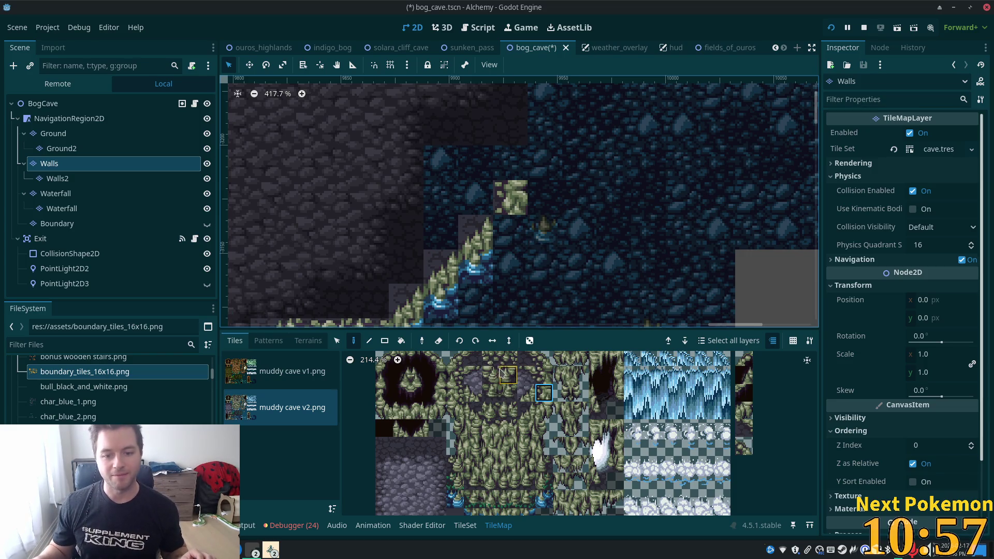
pyautogui.click(508, 378)
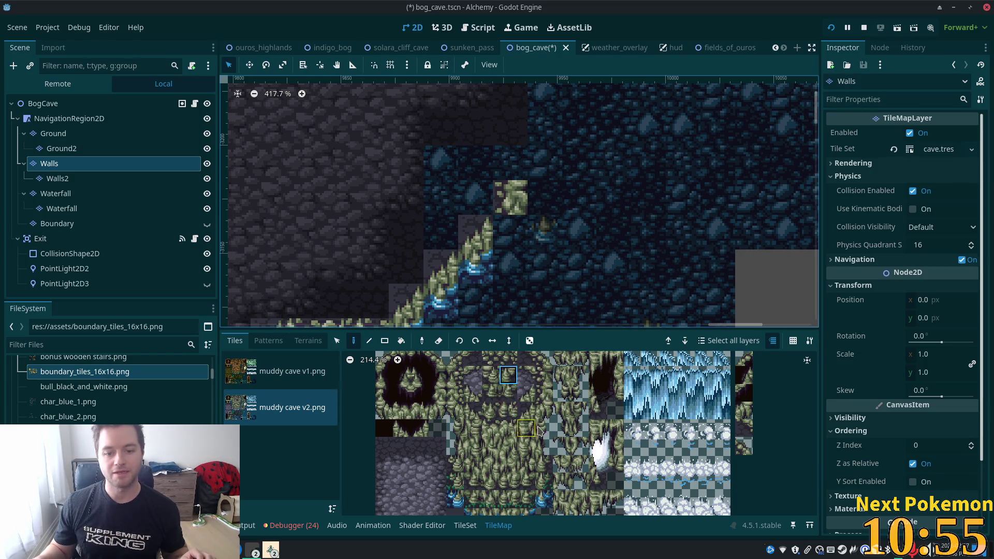
pyautogui.click(437, 411)
pyautogui.moveTo(510, 197); pyautogui.dragTo(510, 232)
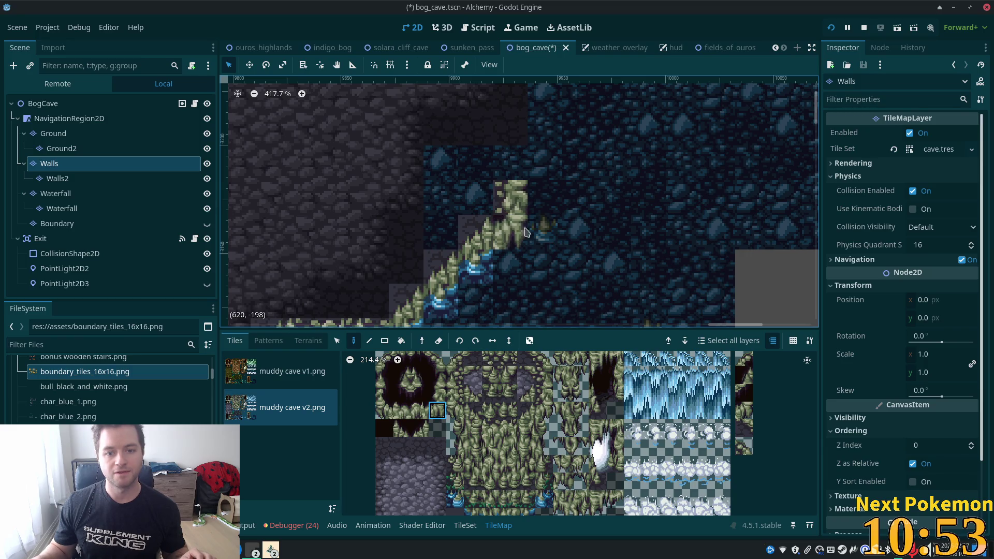
# Review the new ledge with all layers undimmed and look over the whole cave map.
pyautogui.click(47, 103)
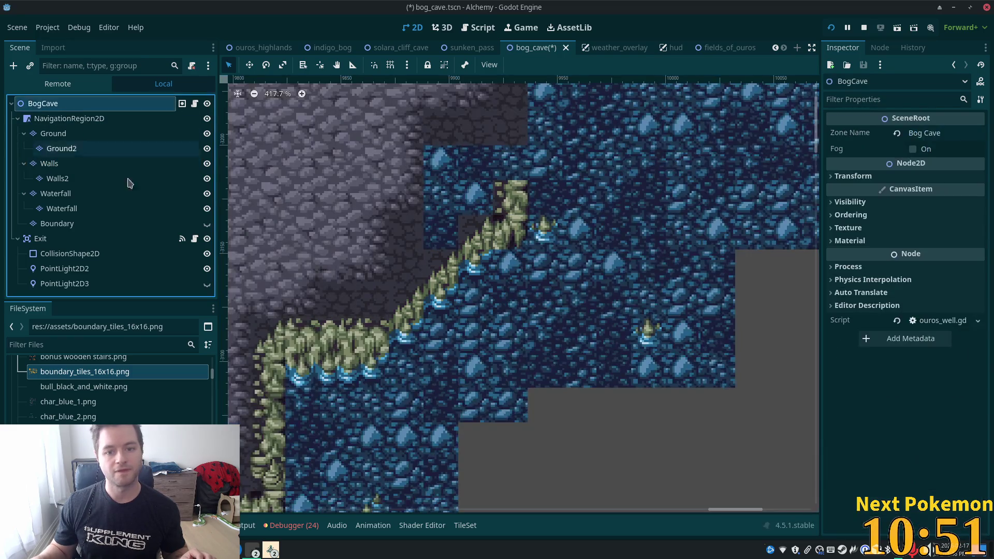
pyautogui.scroll(-5, 533, 266)
pyautogui.scroll(3, 532, 267)
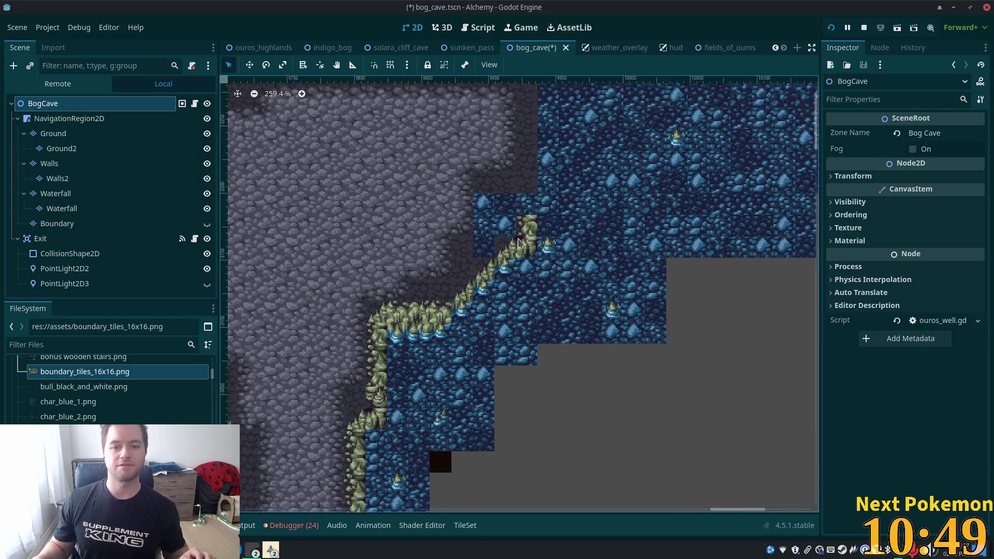
pyautogui.scroll(3, 542, 265)
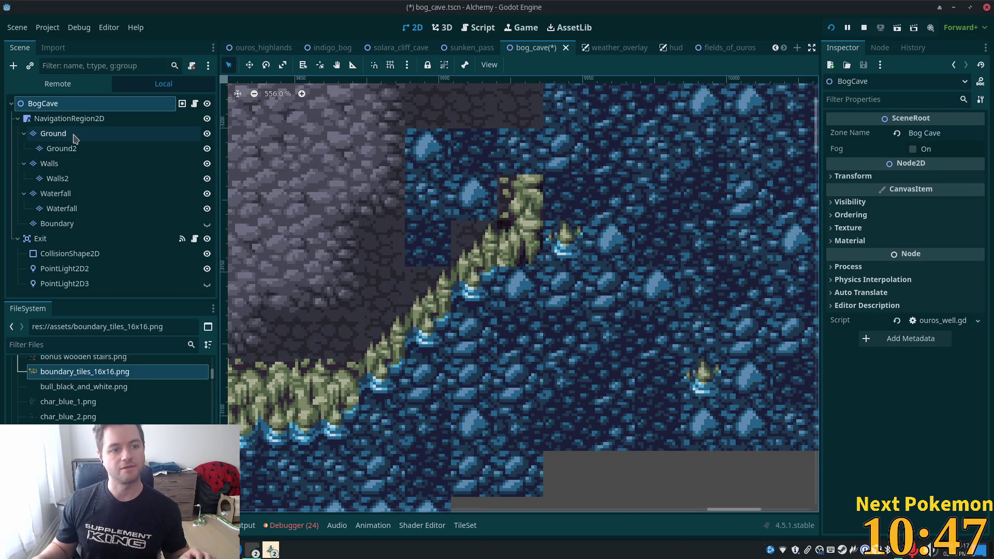
pyautogui.click(52, 164)
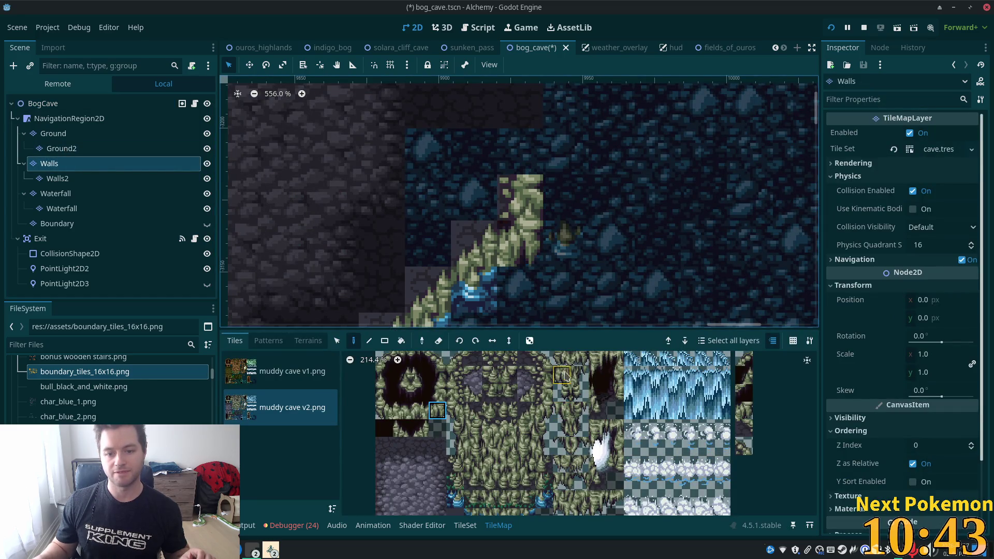
pyautogui.click(579, 363)
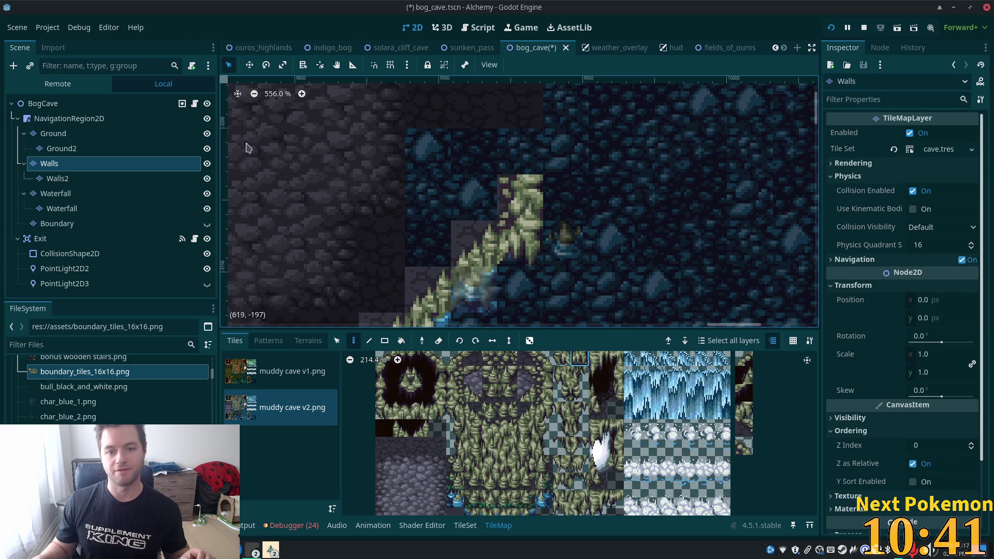
pyautogui.click(86, 105)
pyautogui.scroll(-2, 514, 219)
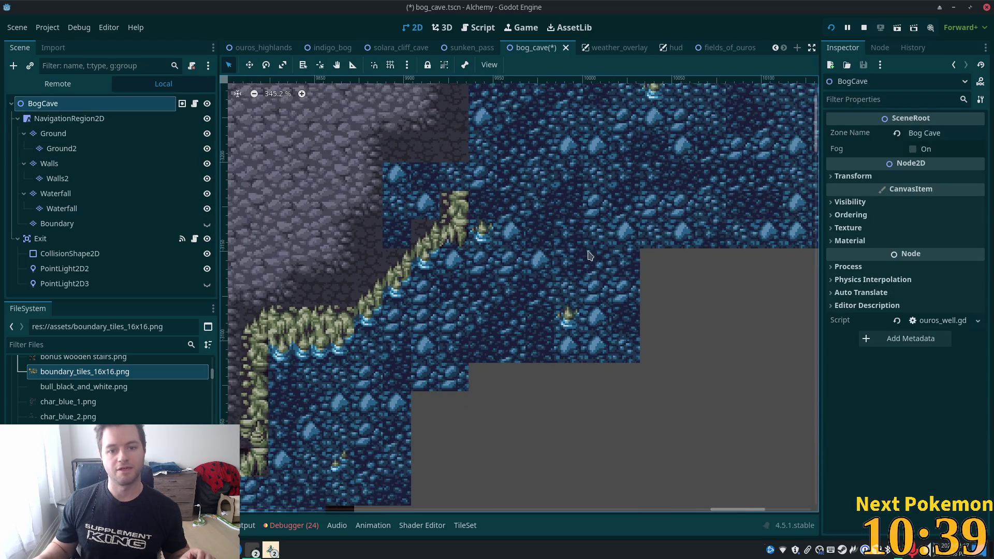
pyautogui.scroll(-4, 513, 219)
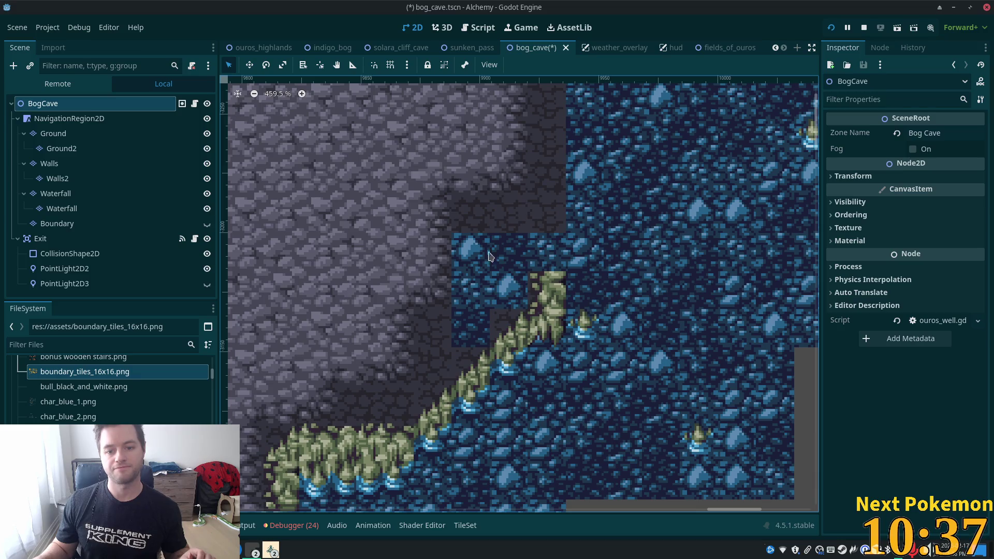
pyautogui.scroll(-2, 497, 277)
pyautogui.scroll(-5, 497, 277)
pyautogui.moveTo(508, 306)
pyautogui.mouseDown()
pyautogui.moveTo(601, 358)
pyautogui.moveTo(596, 334)
pyautogui.mouseUp()
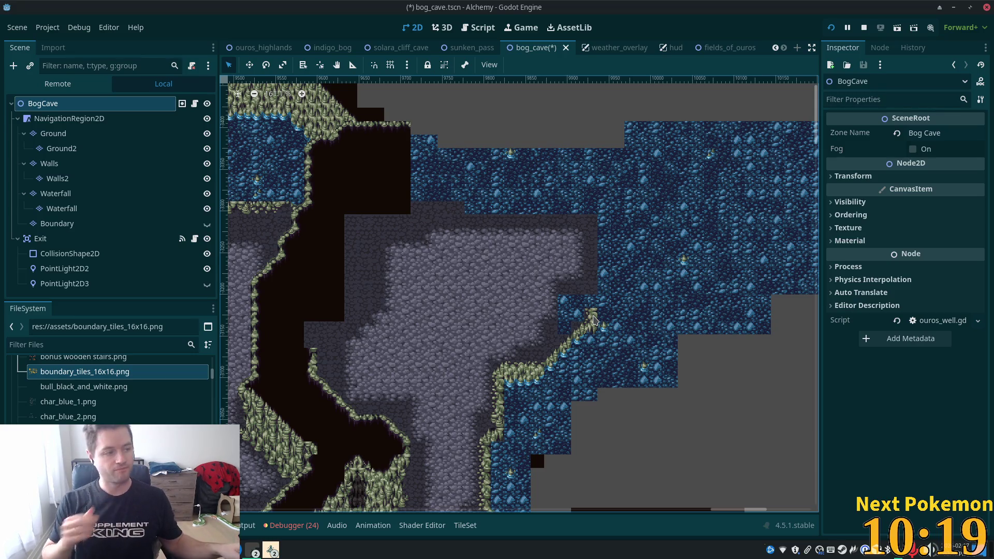
pyautogui.scroll(3, 596, 290)
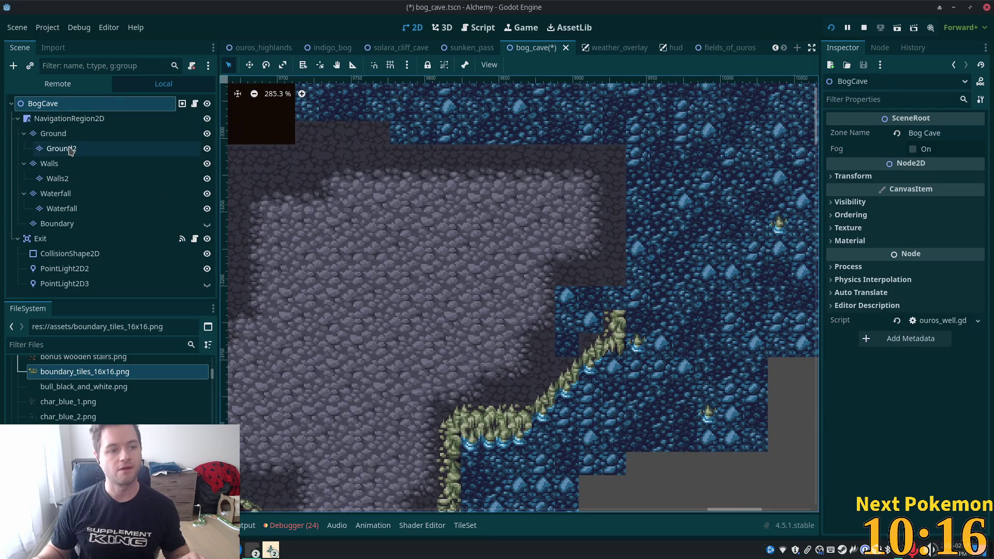
# Paint Dark Ground terrain over two water columns at the channel edge.
pyautogui.click(66, 147)
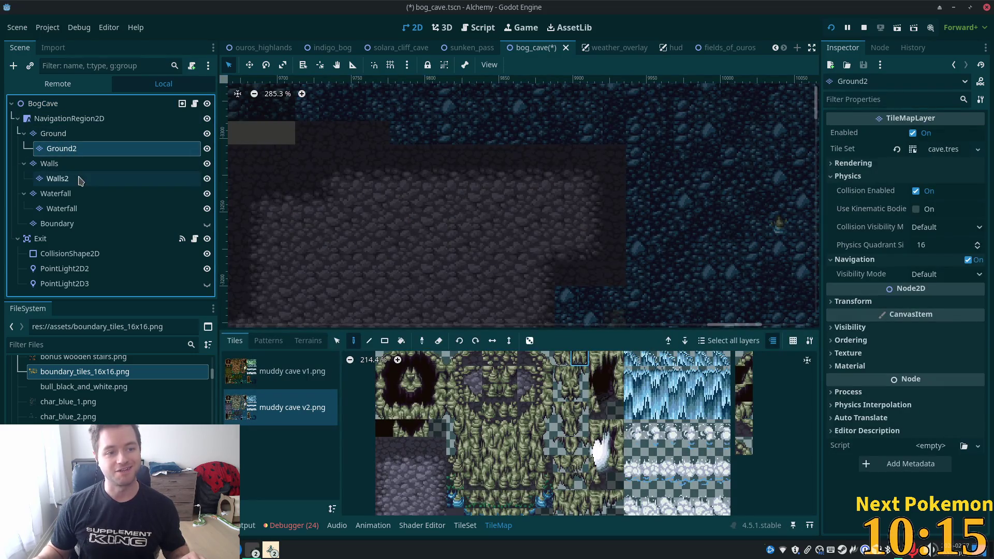
pyautogui.click(308, 341)
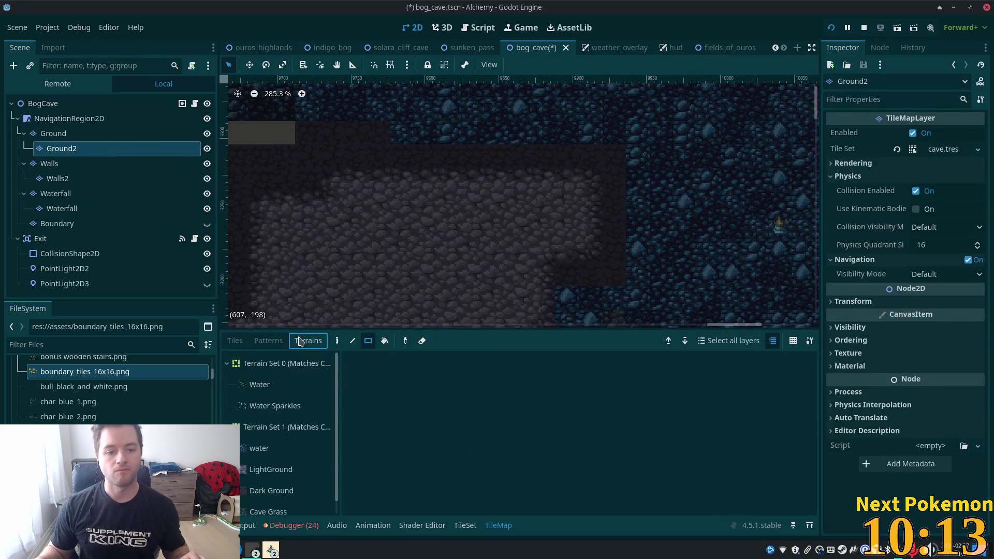
pyautogui.click(55, 132)
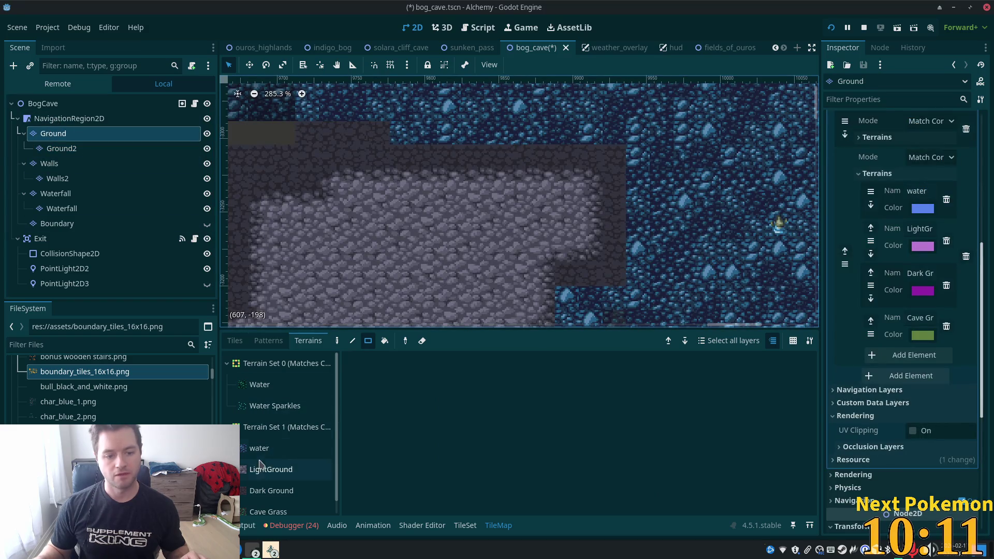
pyautogui.click(272, 490)
pyautogui.scroll(-5, 553, 104)
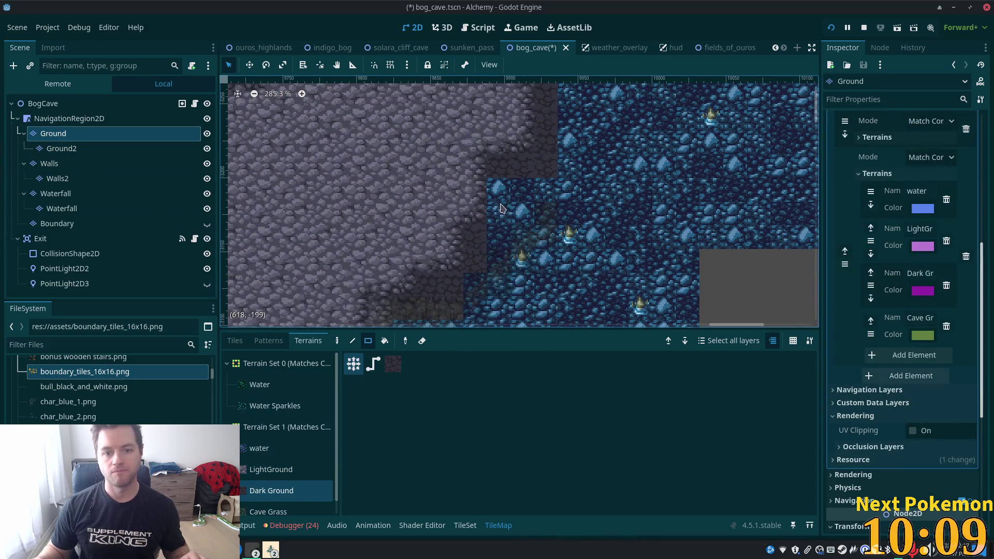
pyautogui.click(497, 189)
pyautogui.click(524, 203)
# Check the edit undimmed, then return to the Ground layer with Dark Ground terrain selected.
pyautogui.click(57, 104)
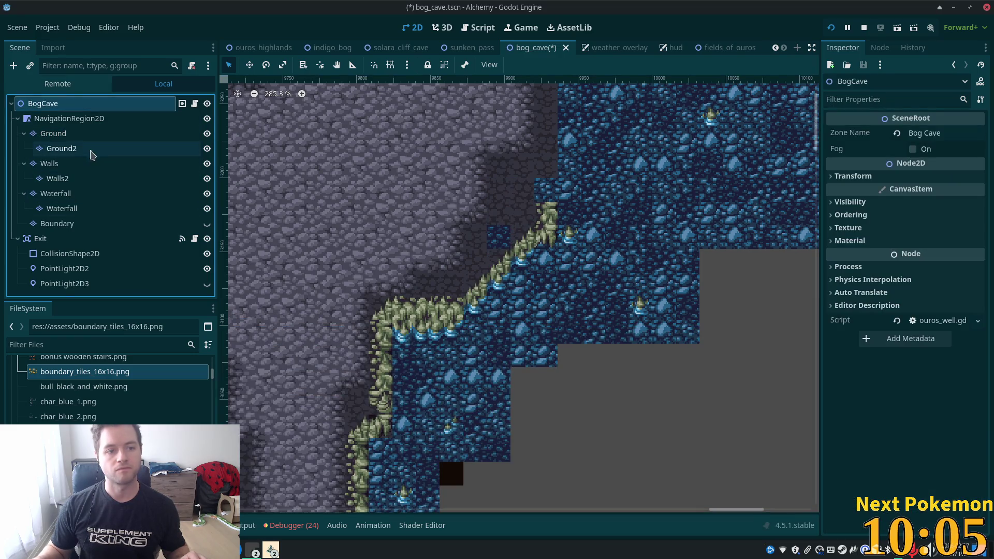
pyautogui.click(88, 135)
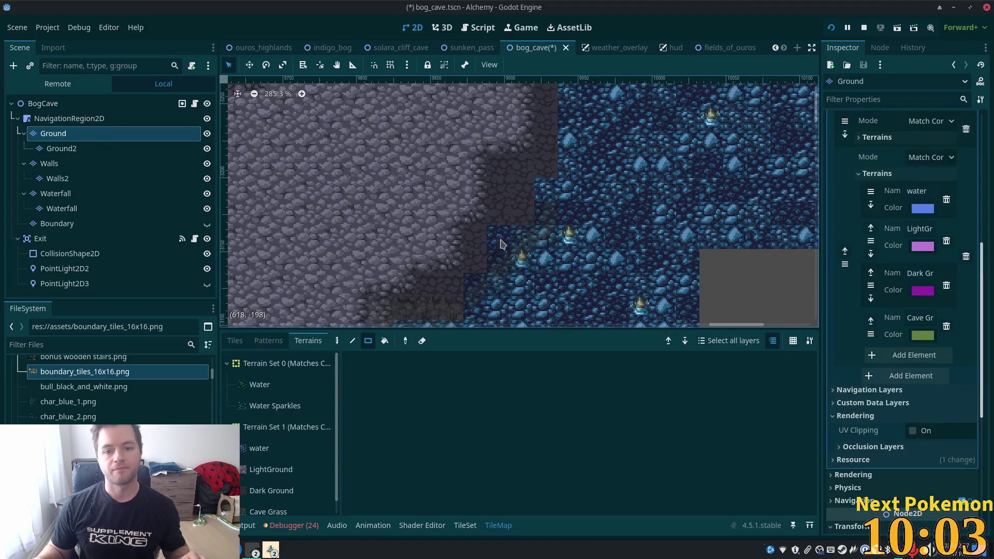
pyautogui.click(273, 488)
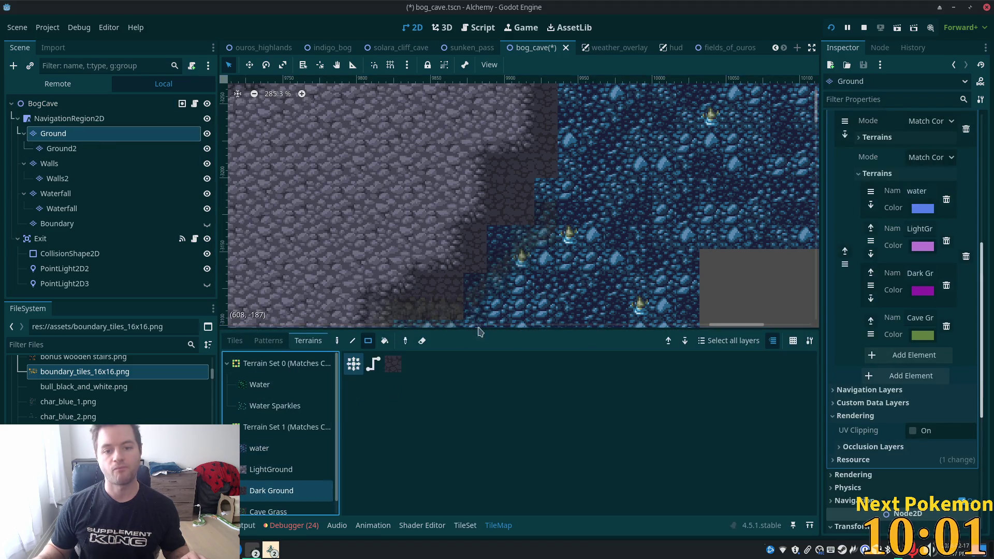
pyautogui.click(41, 106)
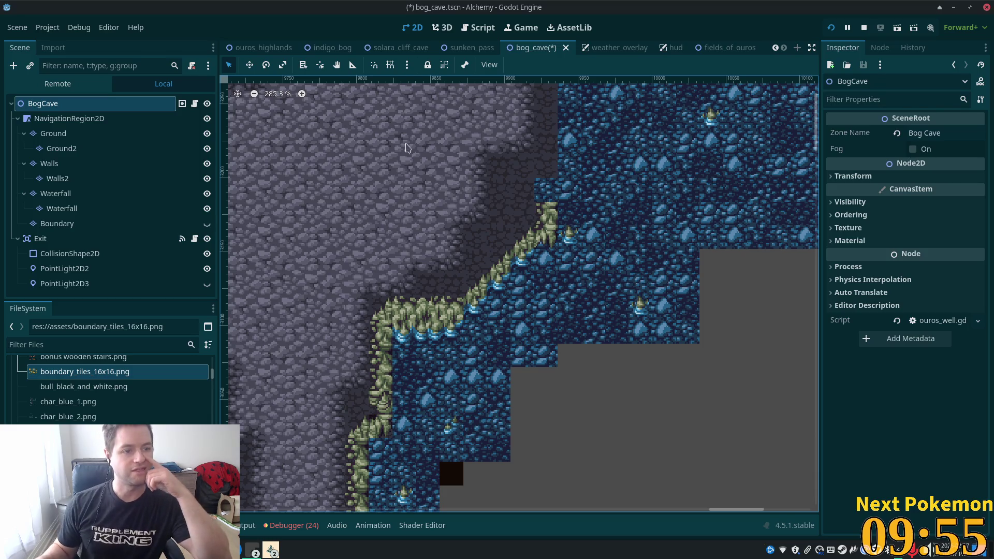
pyautogui.click(67, 119)
pyautogui.click(68, 133)
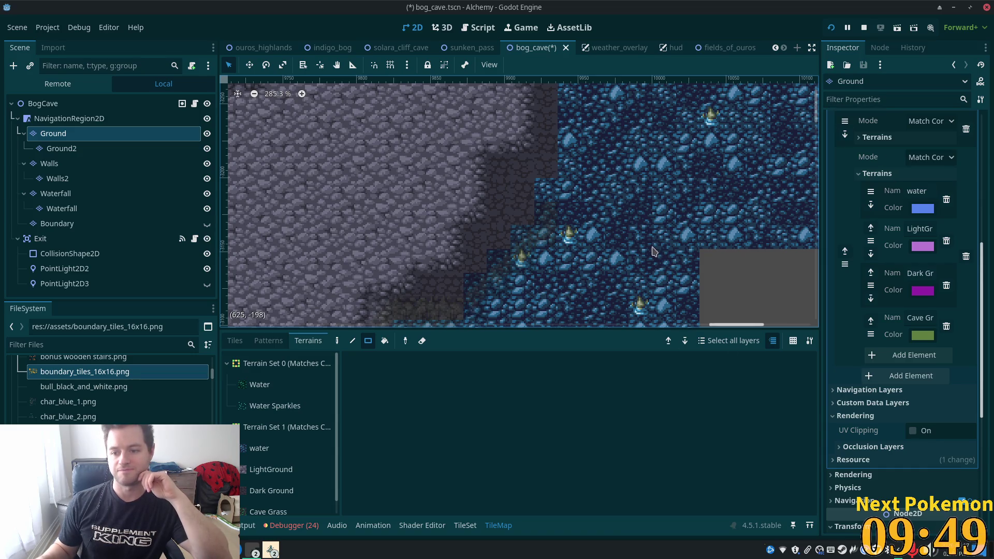
pyautogui.scroll(-4, 668, 261)
pyautogui.moveTo(668, 261); pyautogui.dragTo(547, 276)
pyautogui.scroll(-5, 547, 276)
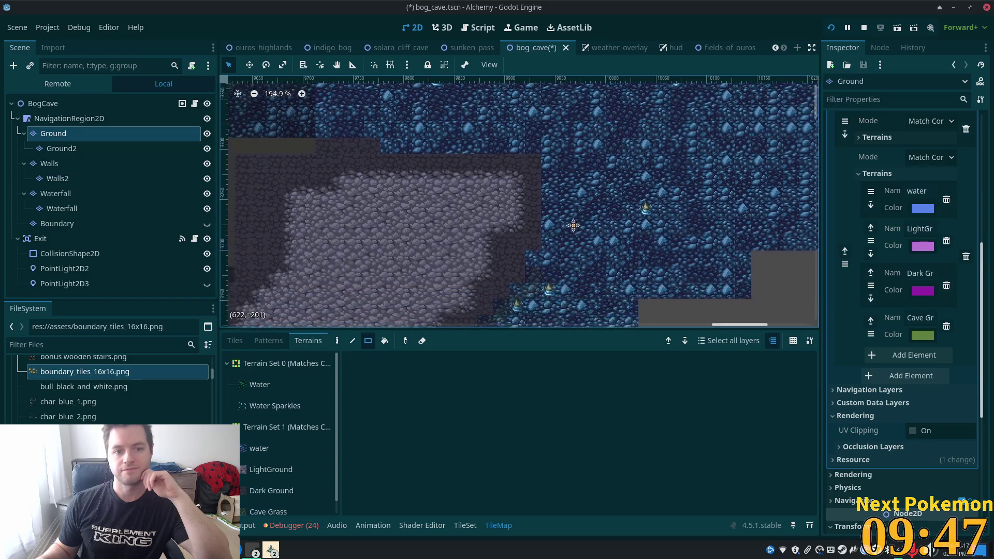
pyautogui.click(489, 65)
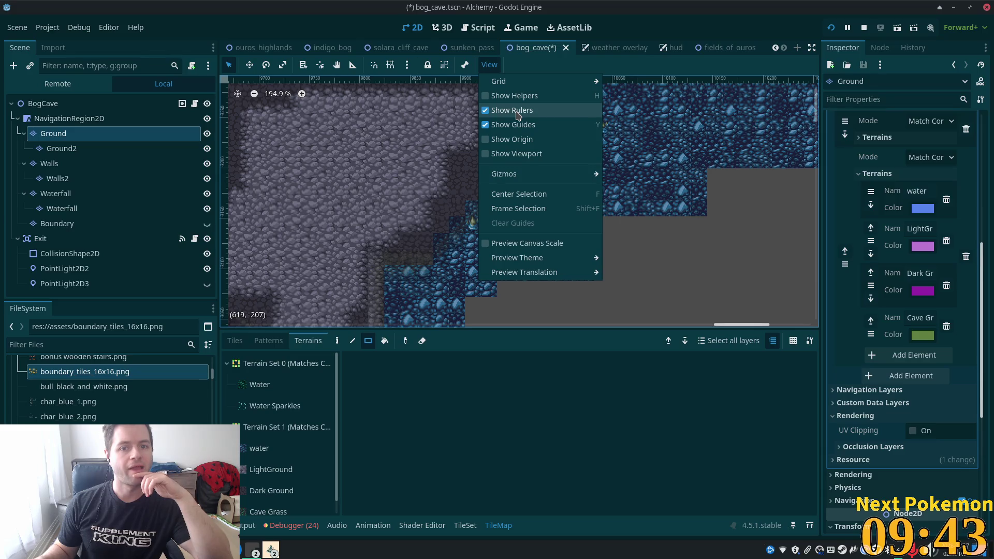
pyautogui.moveTo(523, 83)
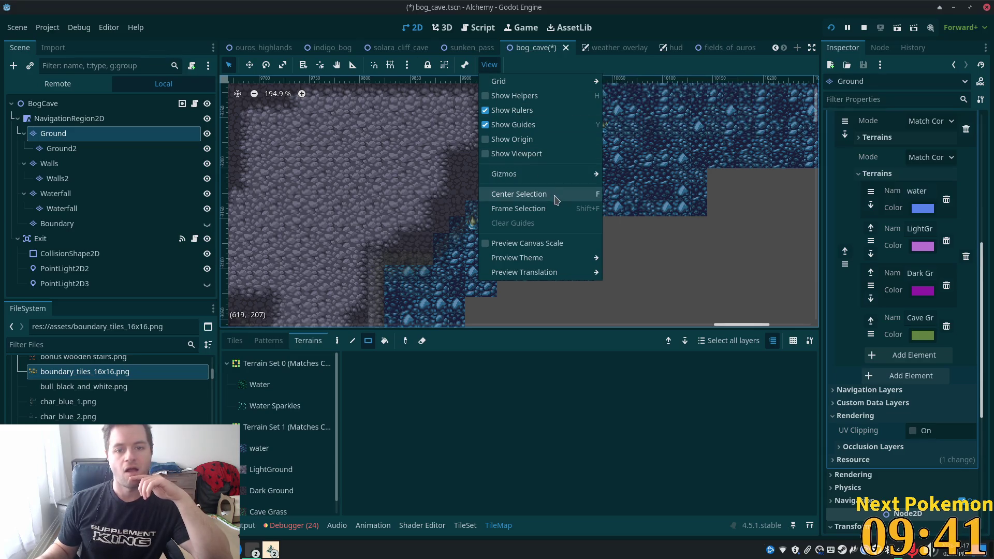
pyautogui.moveTo(557, 179)
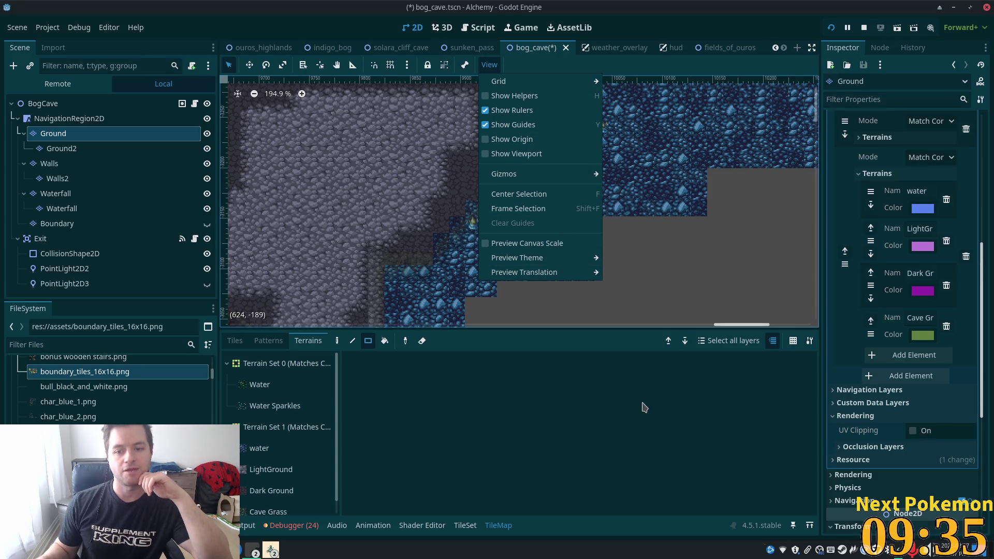
pyautogui.click(725, 341)
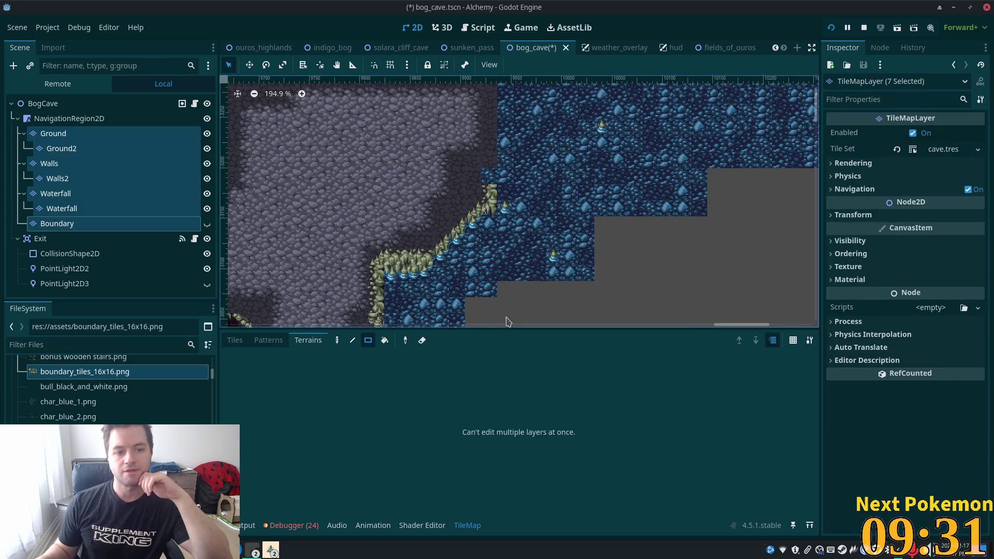
pyautogui.moveTo(497, 184)
pyautogui.mouseDown()
pyautogui.moveTo(414, 182)
pyautogui.moveTo(524, 185)
pyautogui.mouseUp()
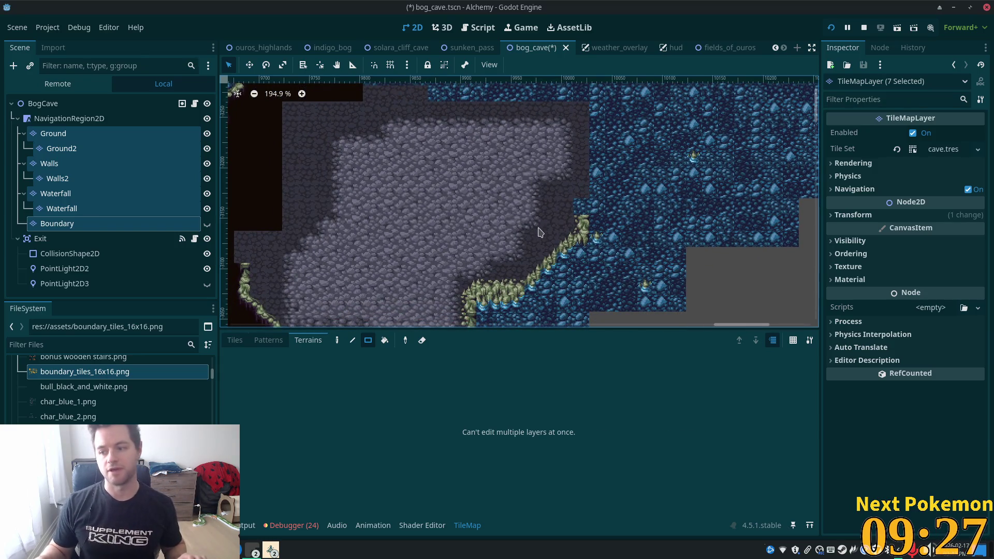
pyautogui.hotkey('ctrl', 'z')
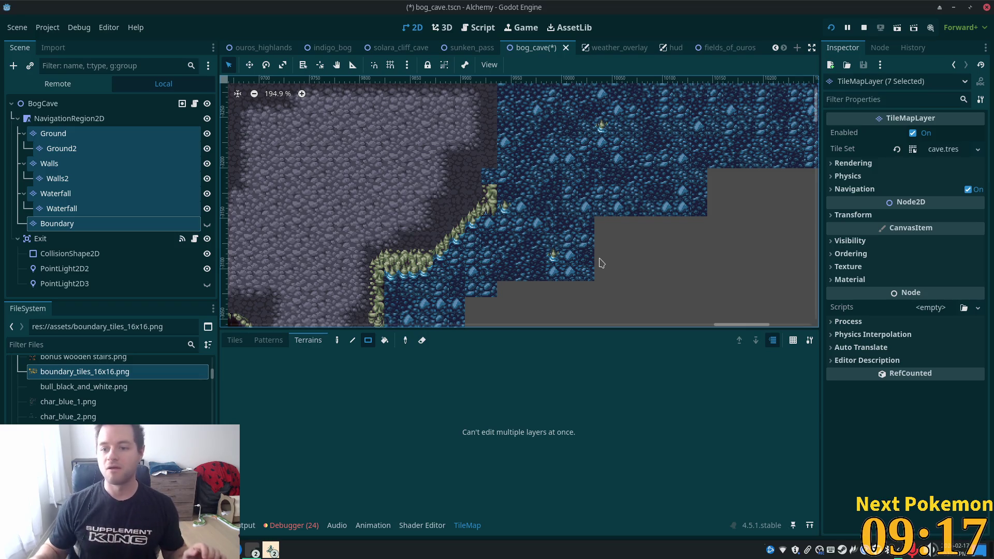
pyautogui.click(68, 117)
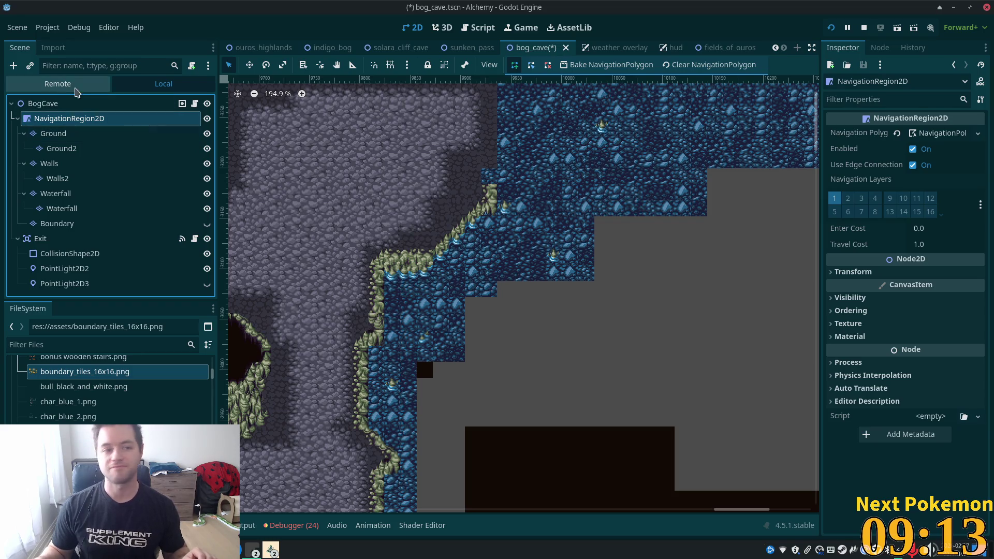
# View the full bog cave scene undimmed and pan toward the channel's upper part.
pyautogui.click(72, 136)
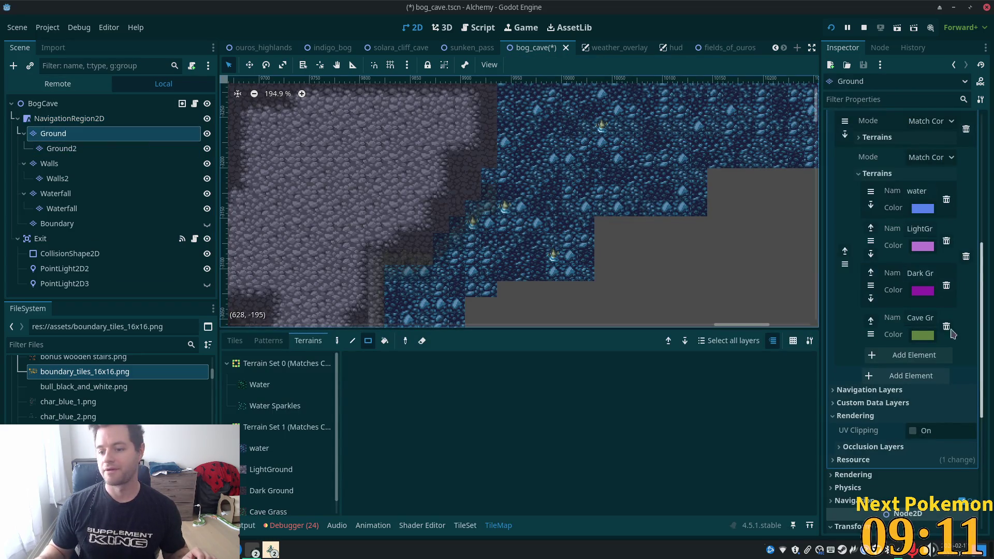
pyautogui.scroll(10, 912, 331)
pyautogui.scroll(-15, 866, 325)
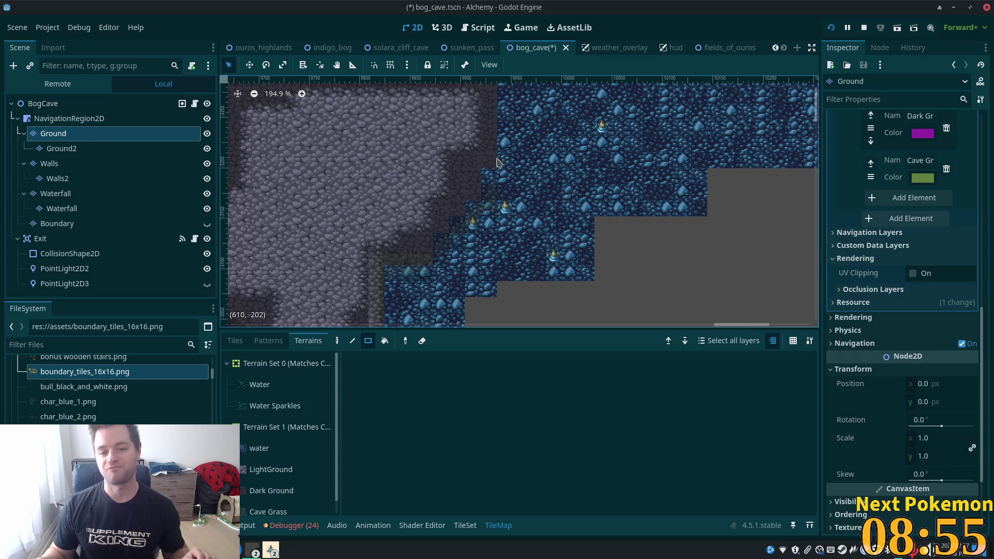
pyautogui.scroll(1, 593, 212)
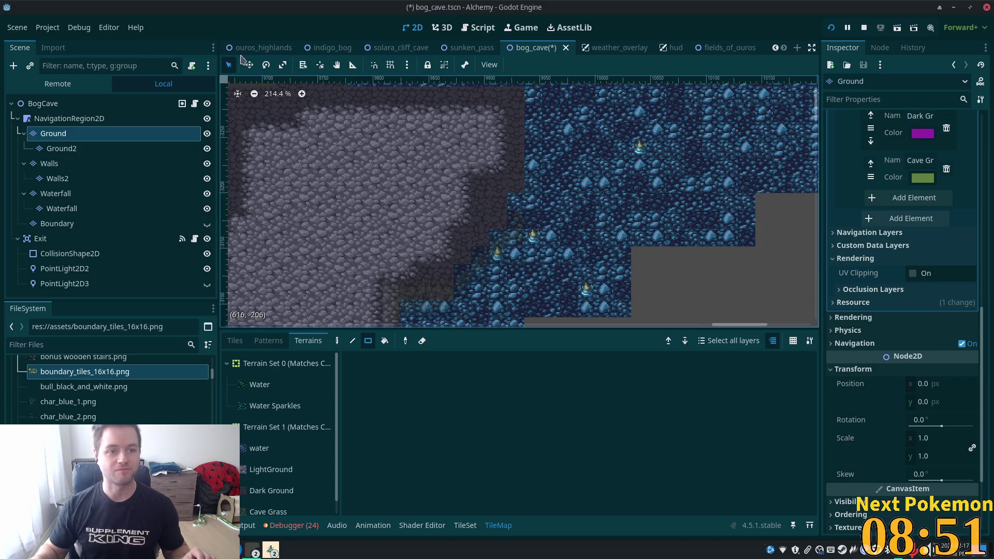
pyautogui.click(43, 103)
pyautogui.scroll(2, 577, 253)
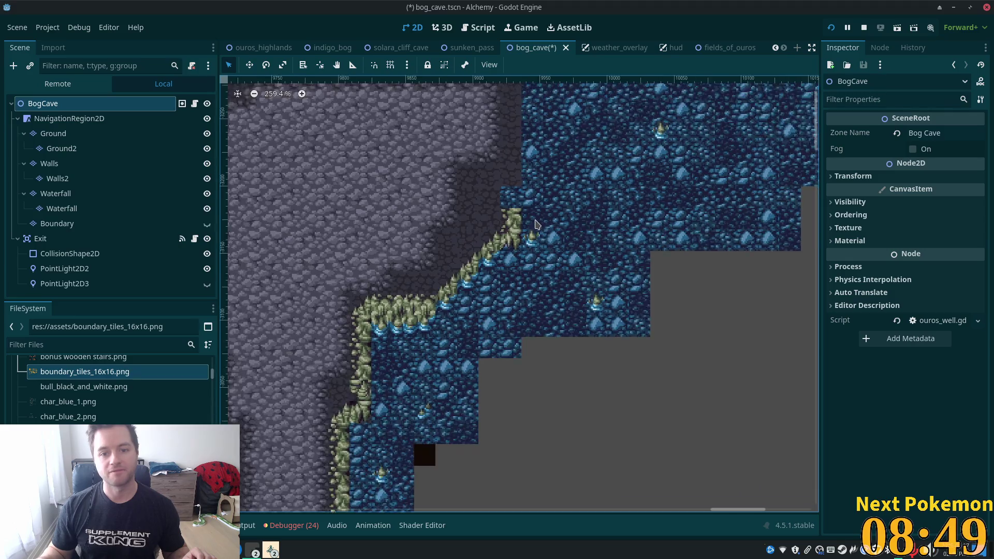
pyautogui.moveTo(544, 314)
pyautogui.mouseDown()
pyautogui.moveTo(520, 301)
pyautogui.moveTo(467, 233)
pyautogui.moveTo(725, 393)
pyautogui.moveTo(593, 323)
pyautogui.mouseUp()
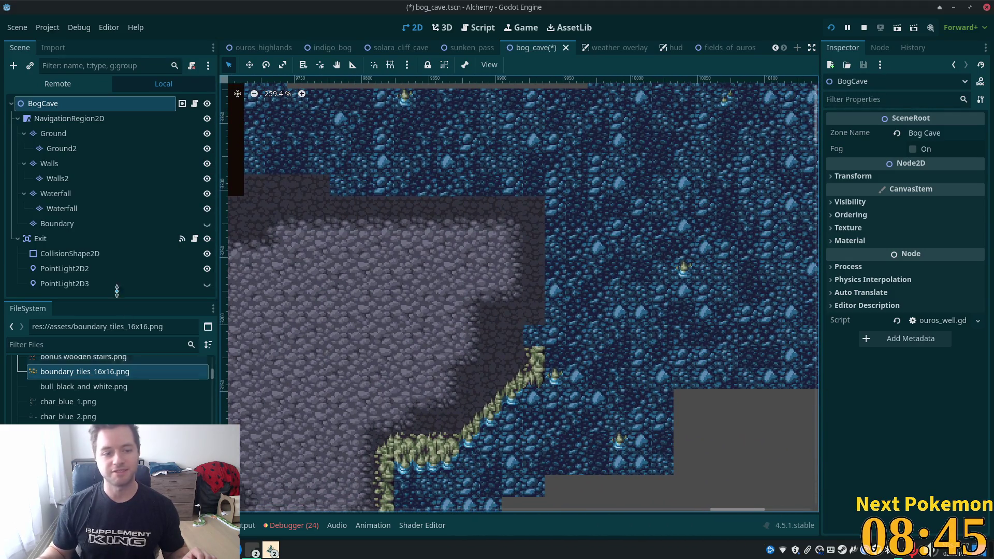
# Select the Walls layer, showing the muddy cave v2 atlas tiles and the ledge top.
pyautogui.click(70, 167)
pyautogui.moveTo(624, 251)
pyautogui.mouseDown()
pyautogui.moveTo(575, 129)
pyautogui.moveTo(564, 141)
pyautogui.mouseUp()
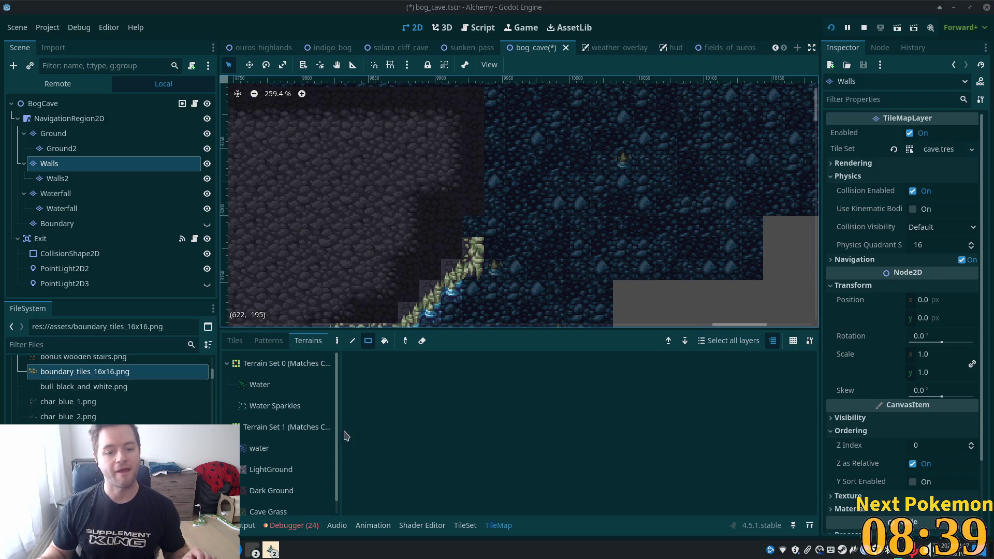
pyautogui.click(234, 341)
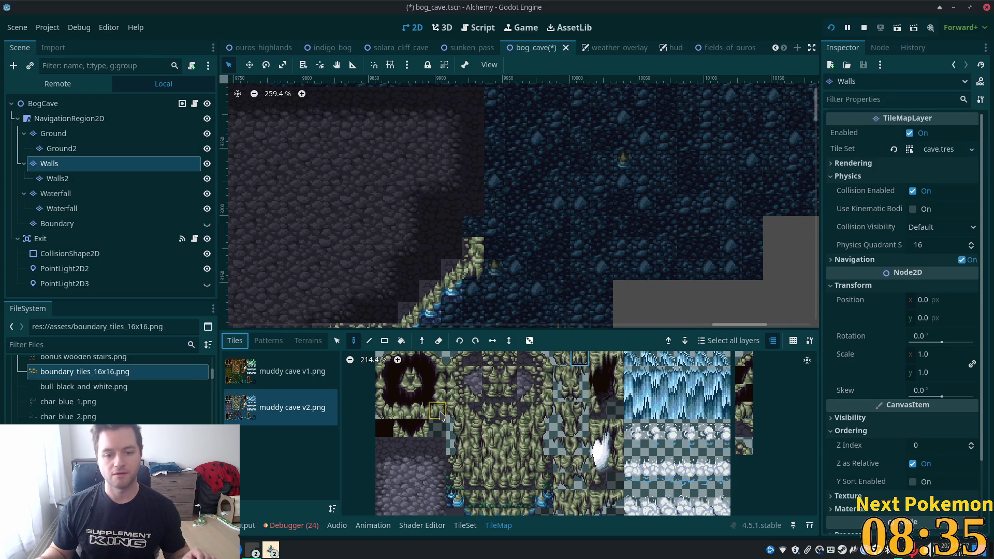
# Paint mossy cliff tiles atop the ledge, extending the channel edge upward and rightward.
pyautogui.click(544, 411)
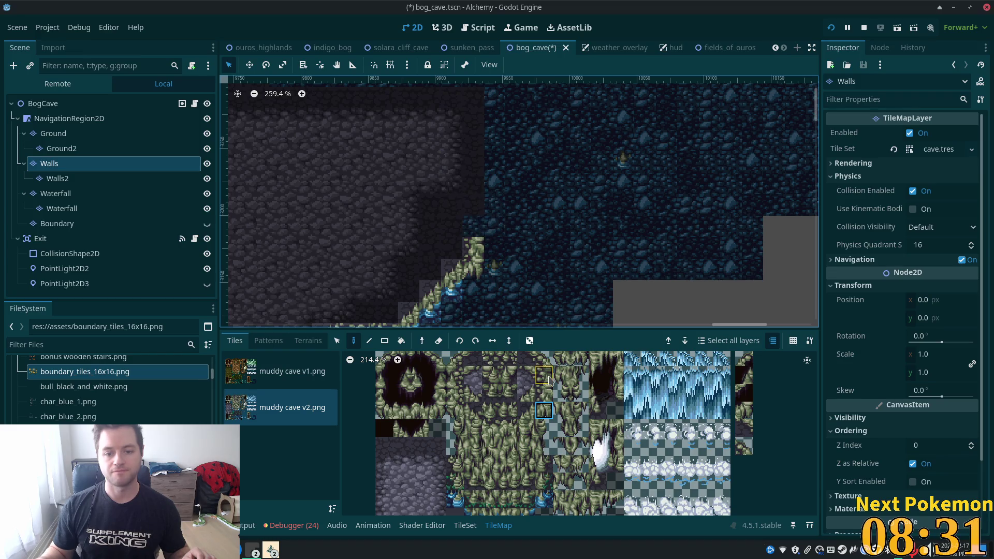
pyautogui.click(526, 410)
pyautogui.click(474, 227)
pyautogui.click(544, 410)
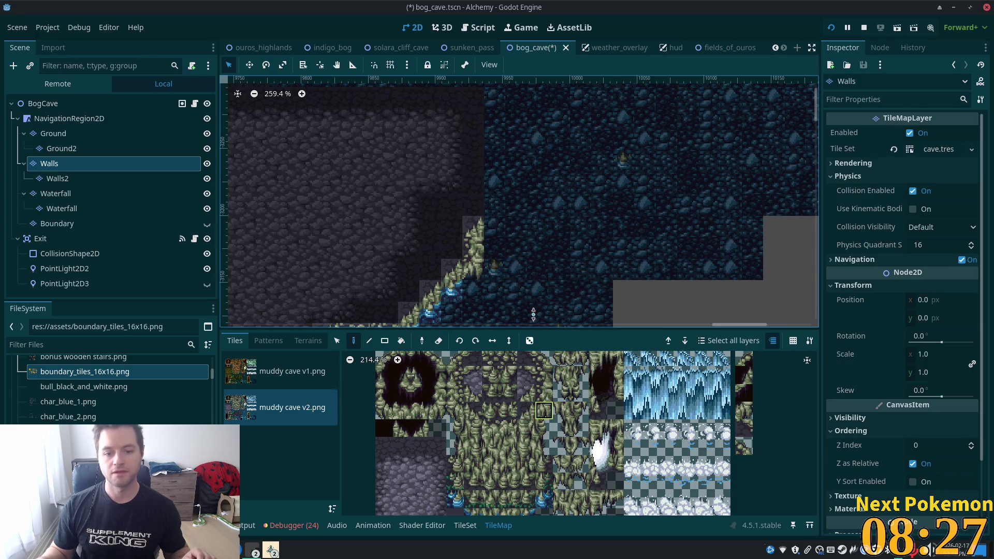
pyautogui.click(499, 225)
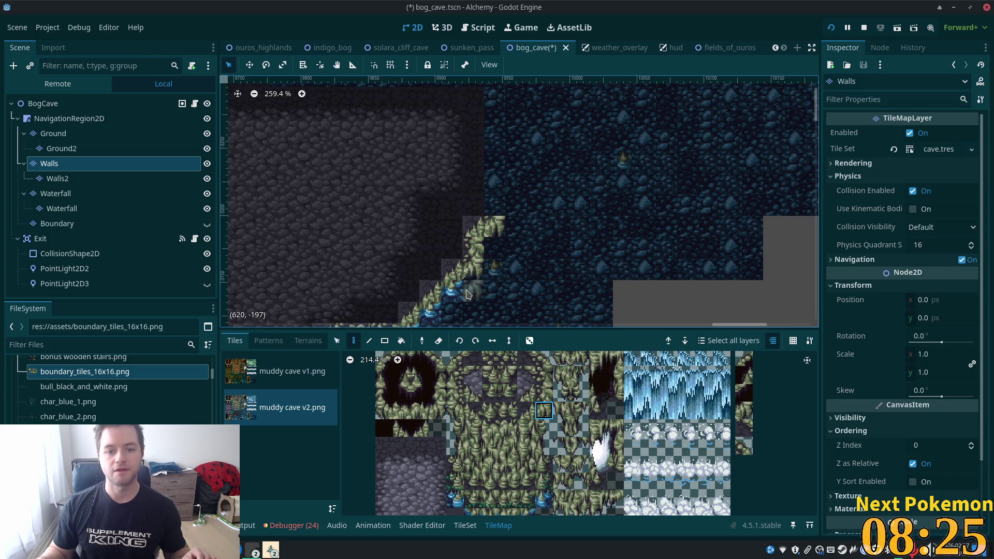
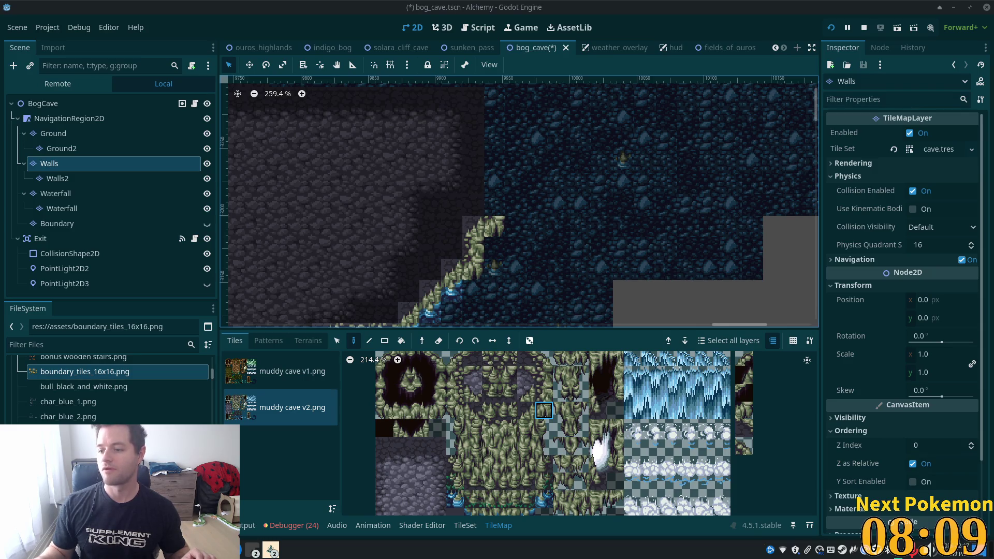
# Paint a two-tile mossy wall above the vine column at the rock floor's right edge.
pyautogui.scroll(2, 638, 231)
pyautogui.moveTo(639, 231); pyautogui.dragTo(746, 283)
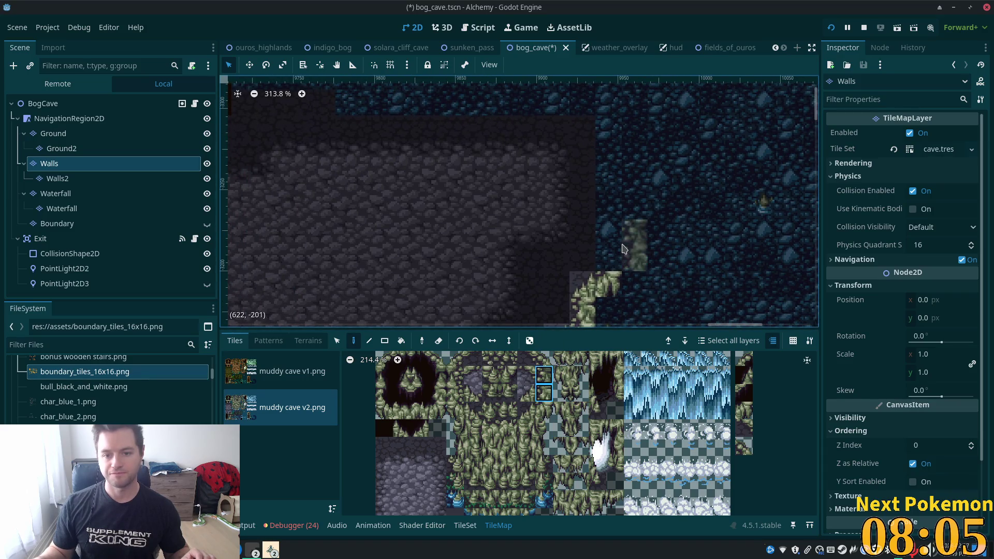
pyautogui.click(618, 246)
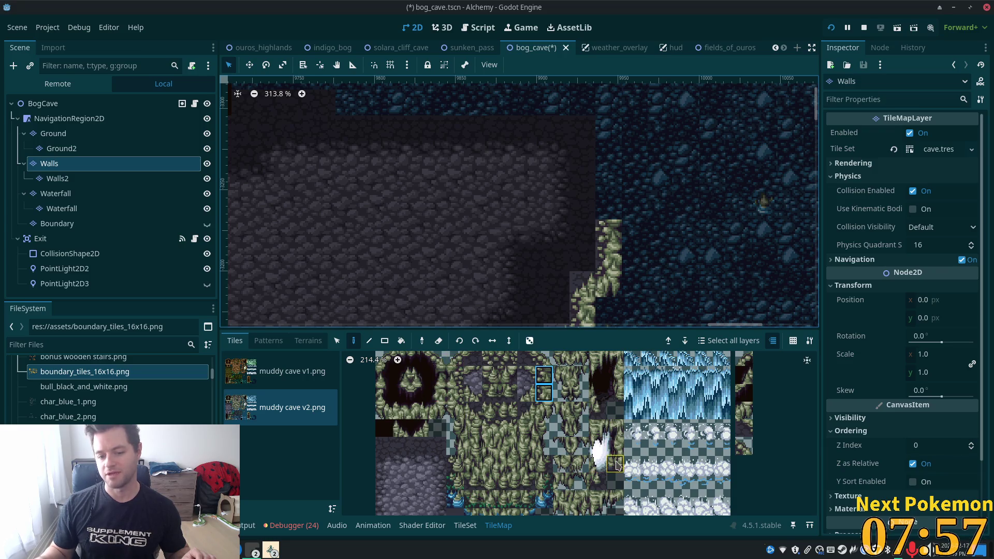
pyautogui.scroll(-4, 617, 461)
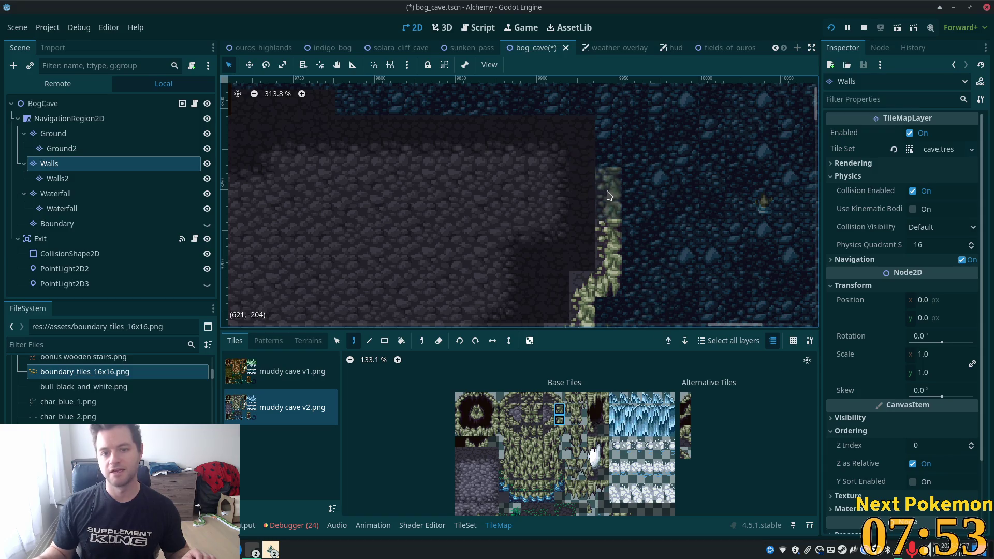
# Top the vine column with a vine tile, a dark wall tile and a curved vine corner.
pyautogui.scroll(3, 601, 204)
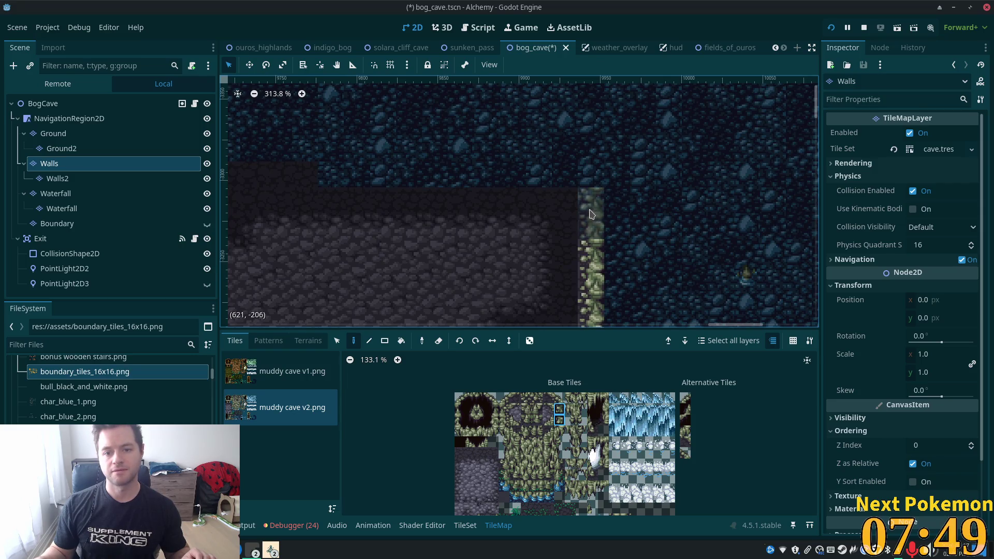
pyautogui.click(559, 421)
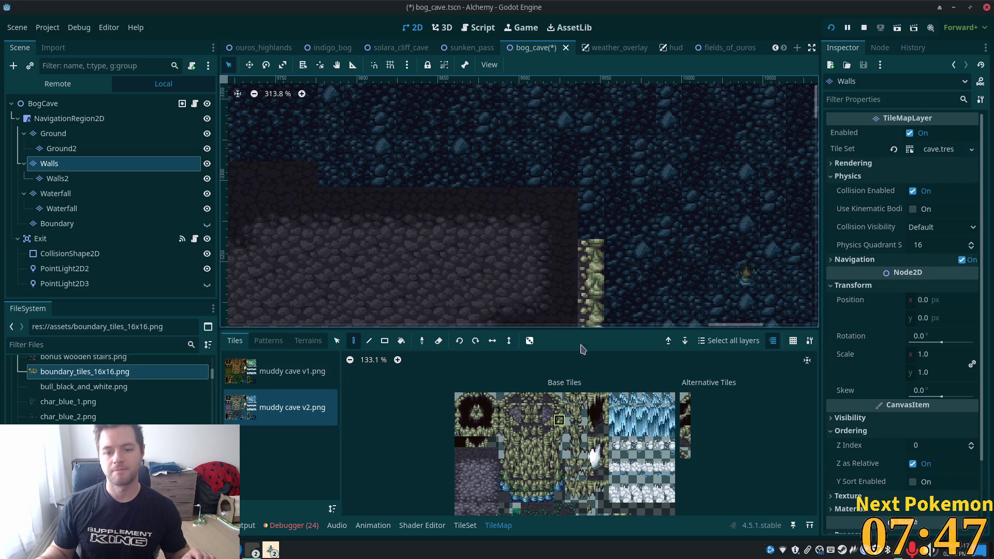
pyautogui.click(589, 236)
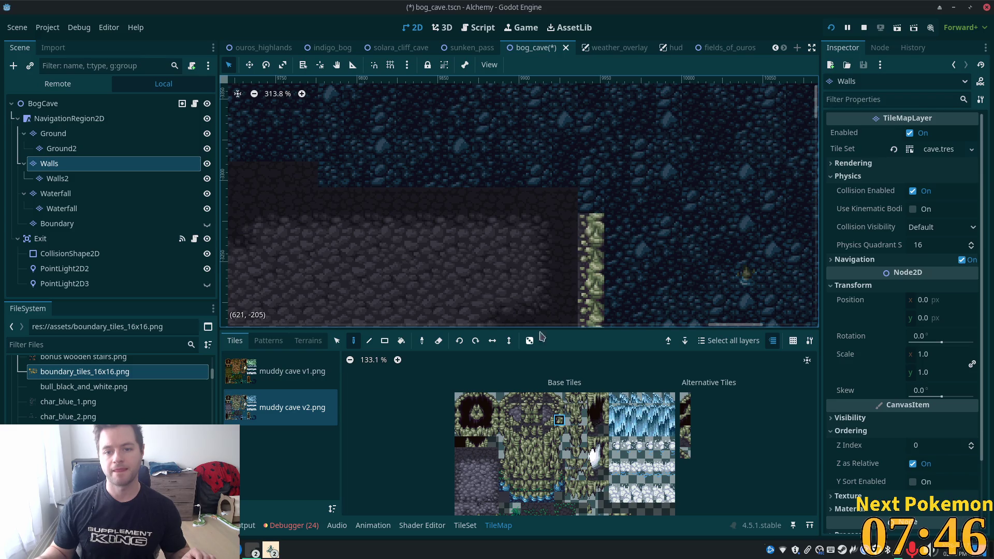
pyautogui.click(548, 398)
pyautogui.click(584, 209)
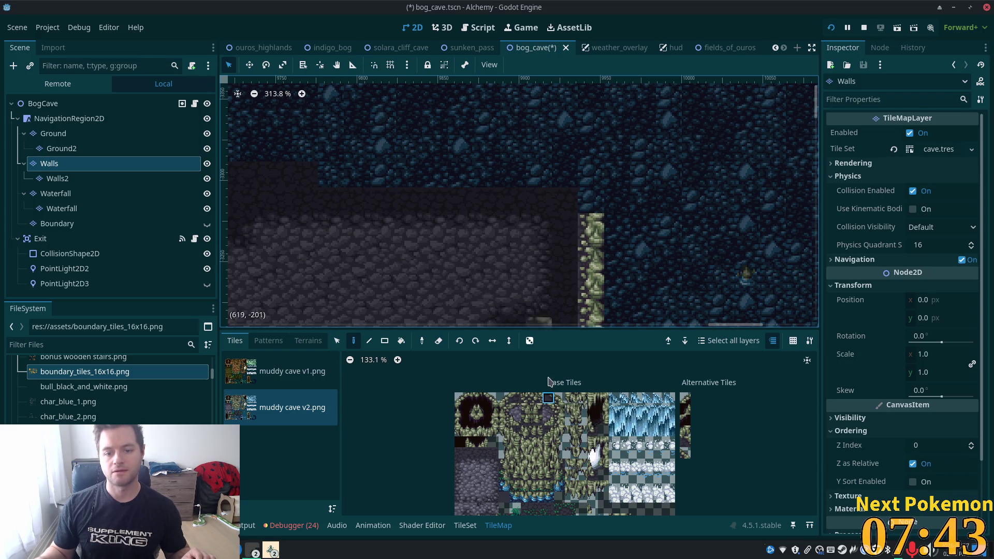
pyautogui.scroll(3, 604, 208)
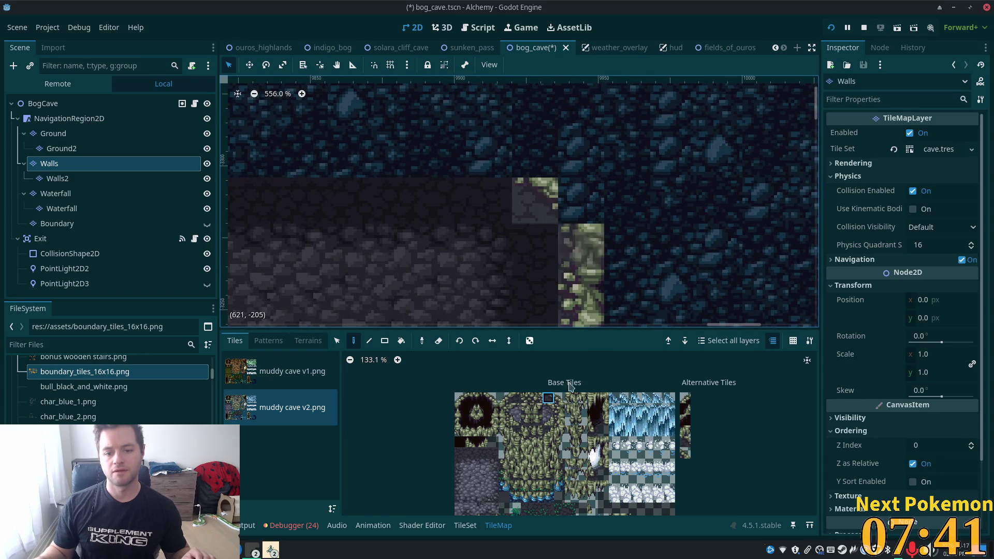
pyautogui.click(559, 398)
pyautogui.click(576, 216)
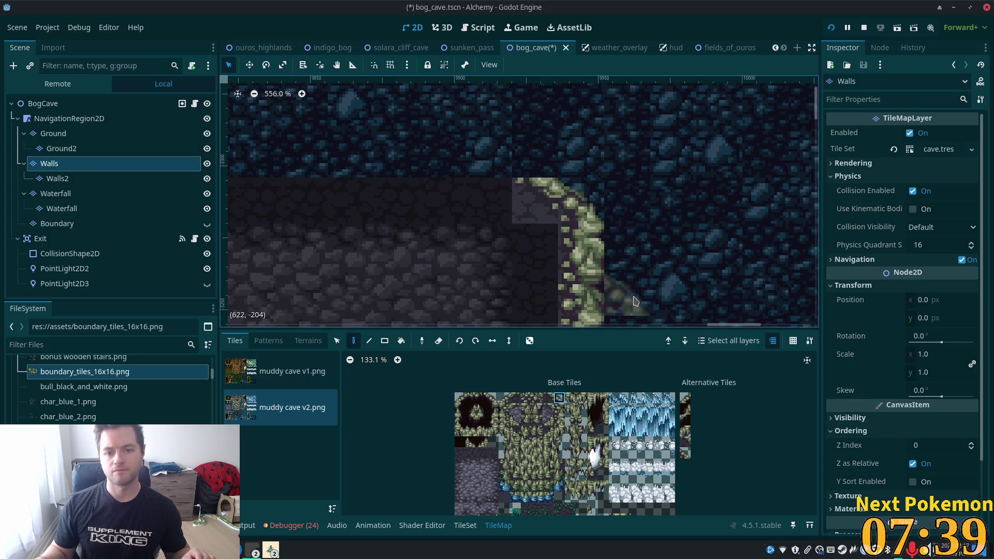
pyautogui.scroll(-2, 578, 205)
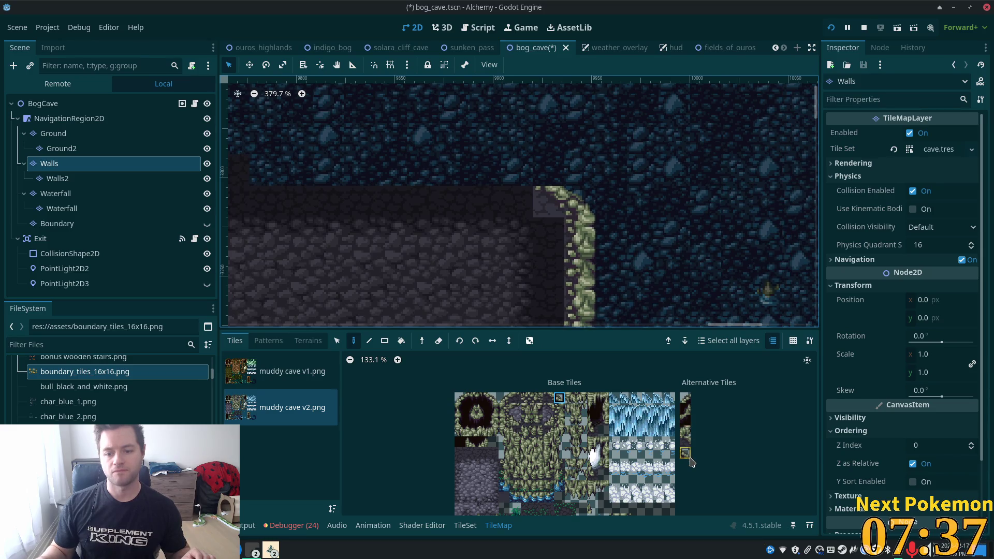
# Paint a two-tile mossy trim along the ledge top, save bog_cave and run the game.
pyautogui.click(685, 443)
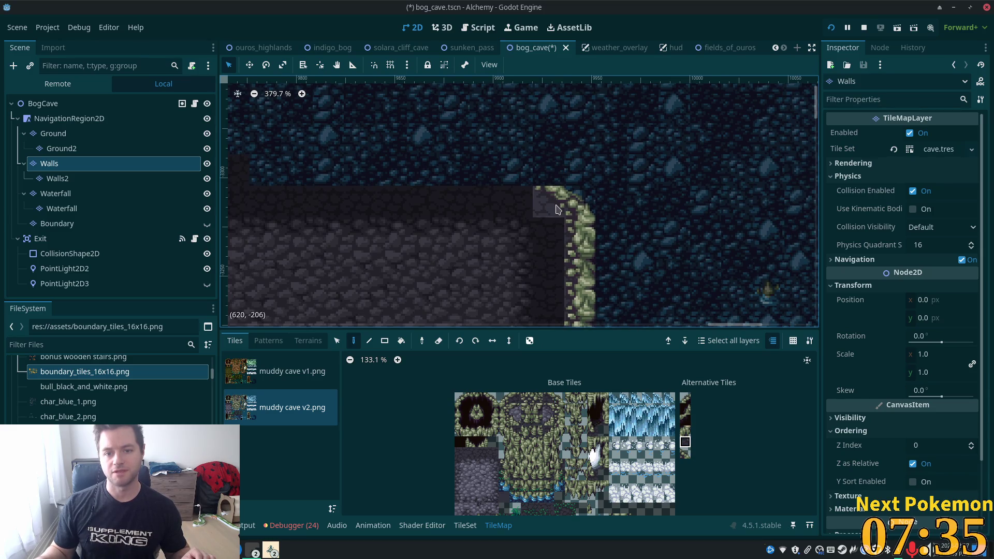
pyautogui.click(685, 454)
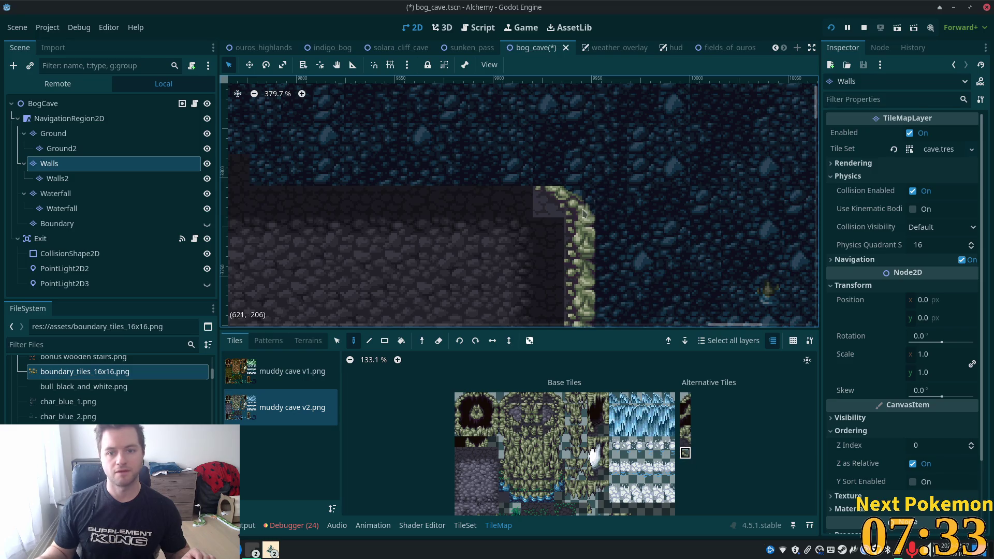
pyautogui.scroll(-2, 531, 194)
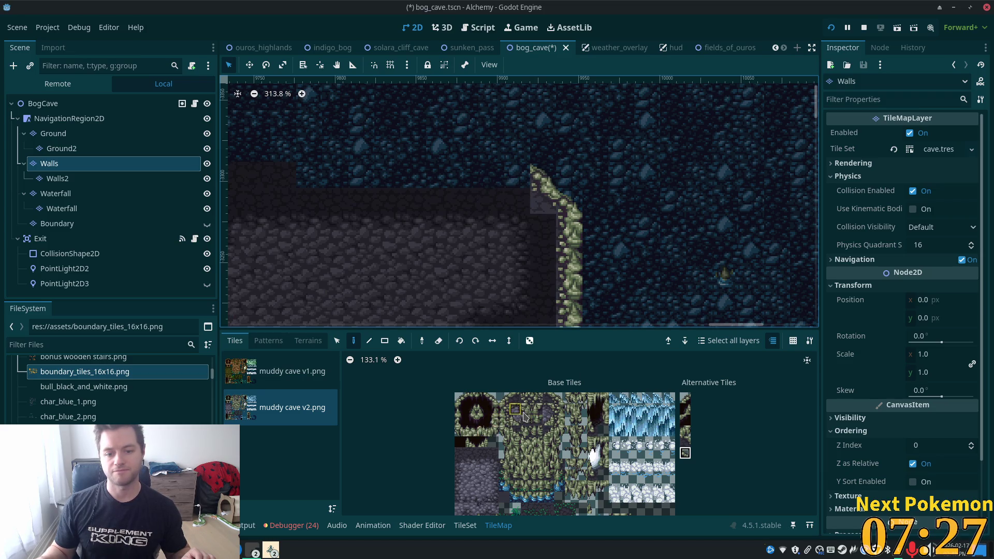
pyautogui.moveTo(526, 401); pyautogui.dragTo(537, 401)
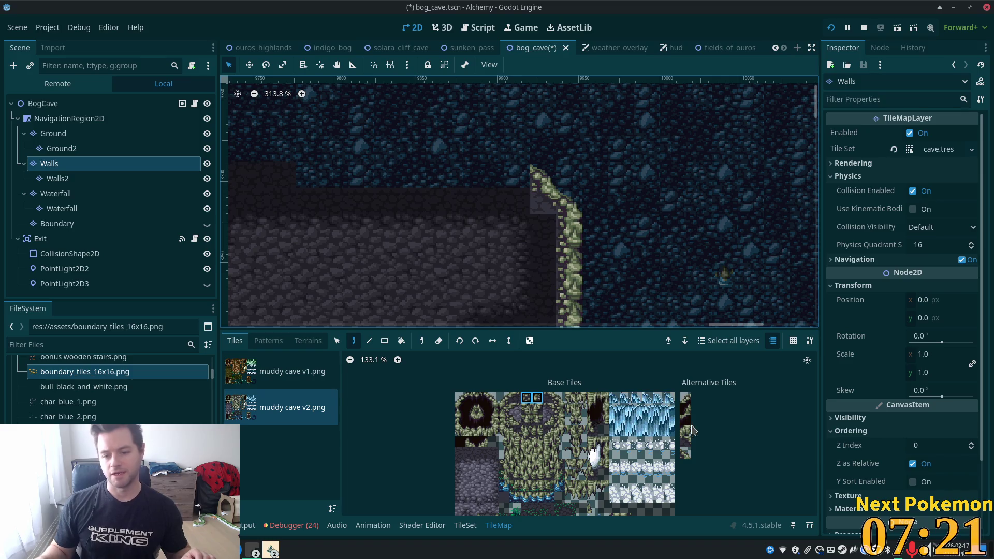
pyautogui.scroll(1, 673, 409)
pyautogui.scroll(2, 523, 191)
pyautogui.scroll(1, 523, 191)
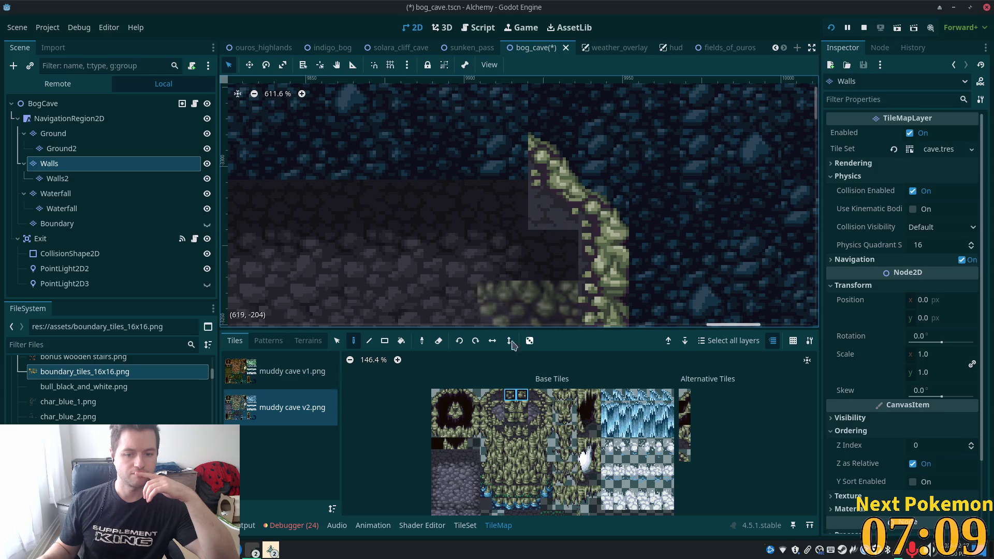
pyautogui.click(475, 156)
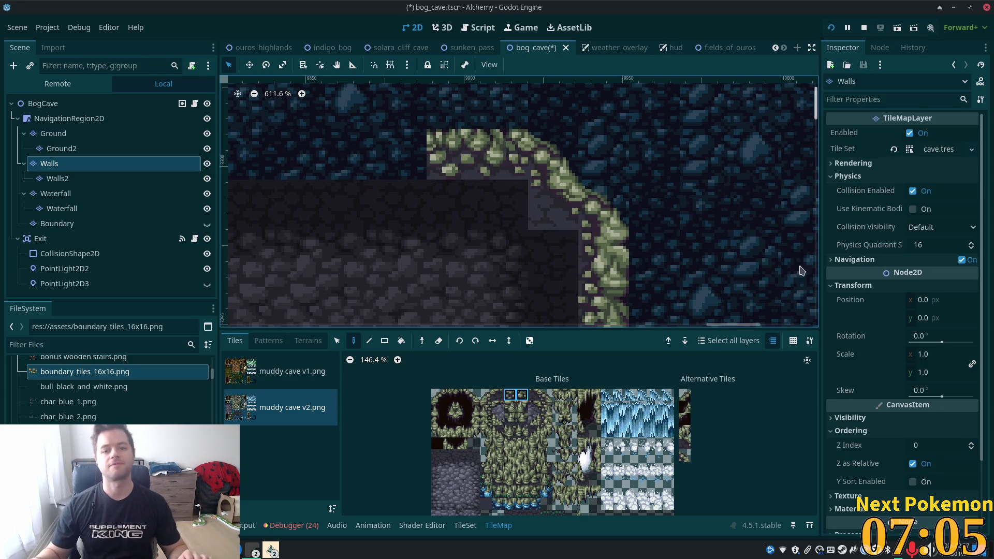
pyautogui.hotkey('ctrl', 's')
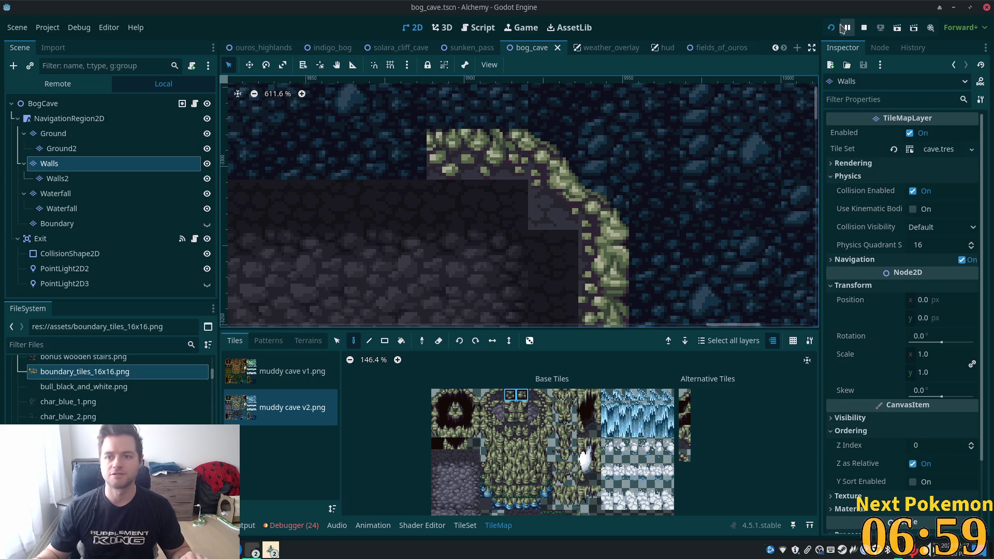
pyautogui.press('F5')
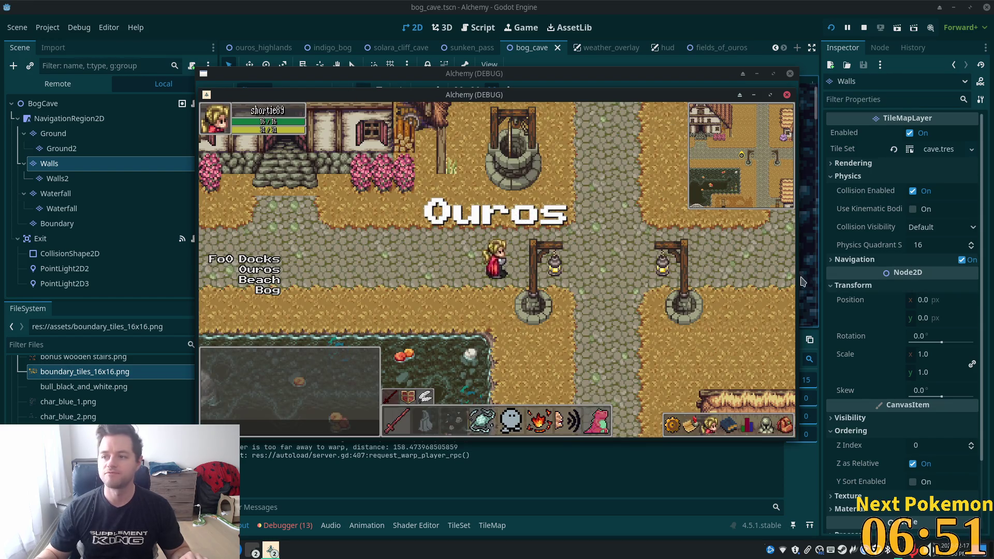
# Arrange the two game windows and walk the character east and north toward the ledge.
pyautogui.moveTo(468, 100)
pyautogui.mouseDown()
pyautogui.moveTo(326, 147)
pyautogui.moveTo(282, 117)
pyautogui.mouseUp()
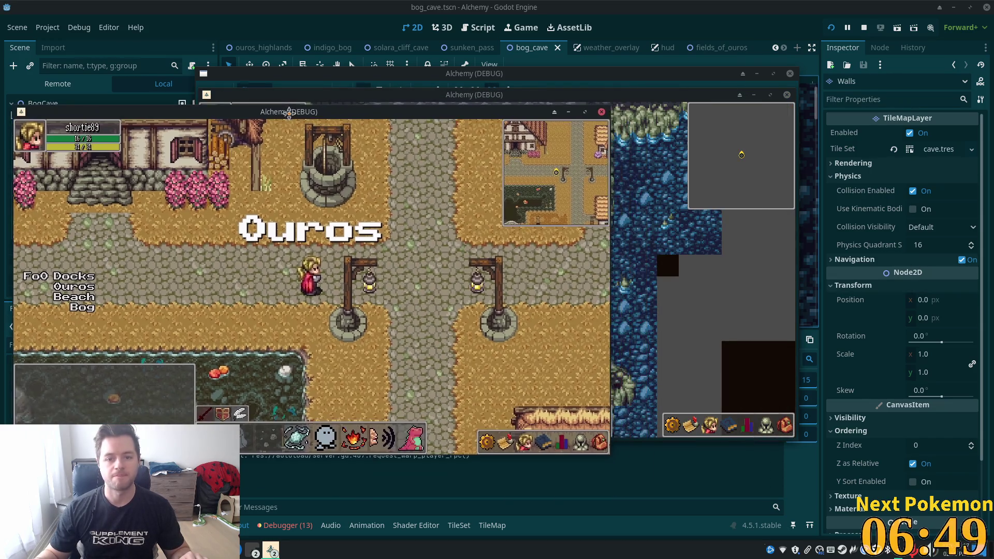
pyautogui.moveTo(496, 95)
pyautogui.mouseDown()
pyautogui.moveTo(638, 189)
pyautogui.moveTo(597, 118)
pyautogui.mouseUp()
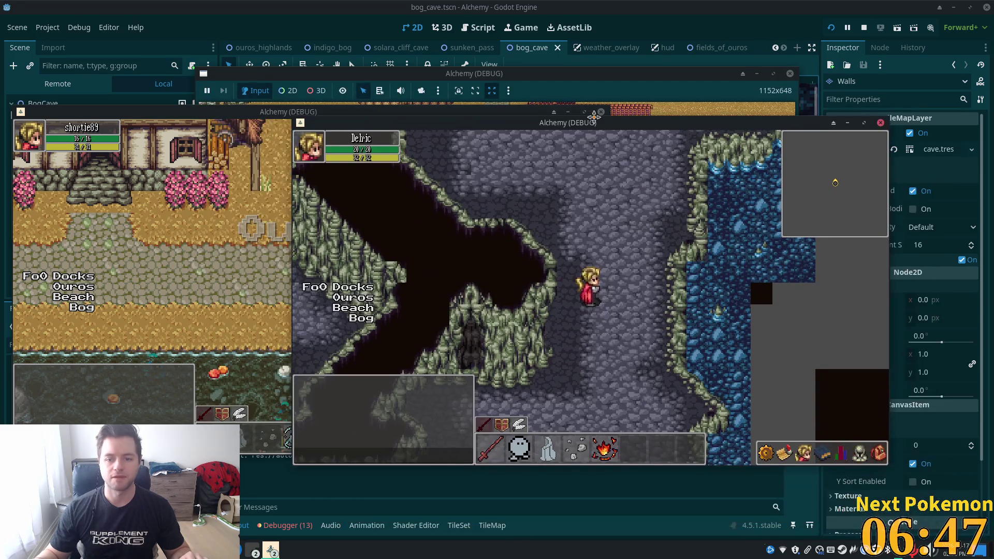
pyautogui.press('Right')
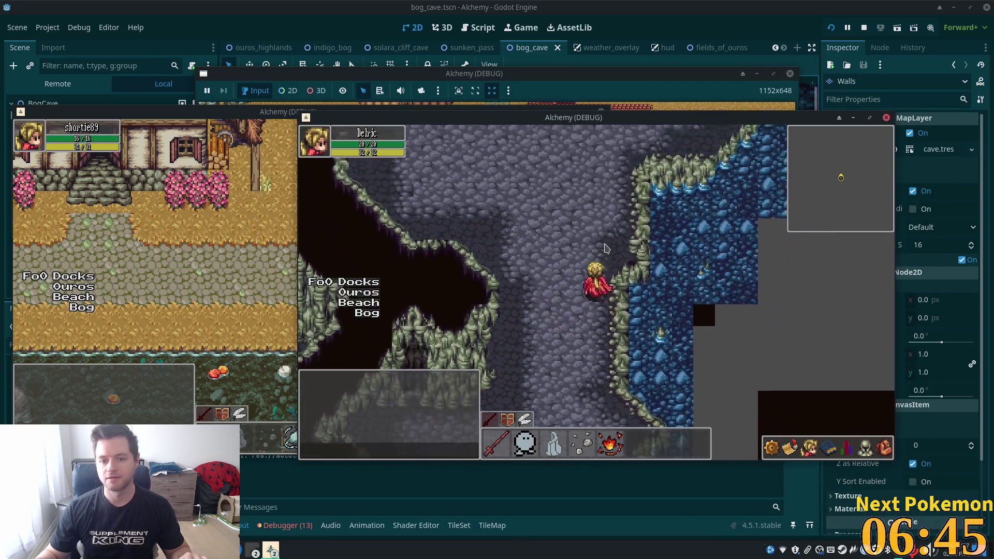
pyautogui.press('Up')
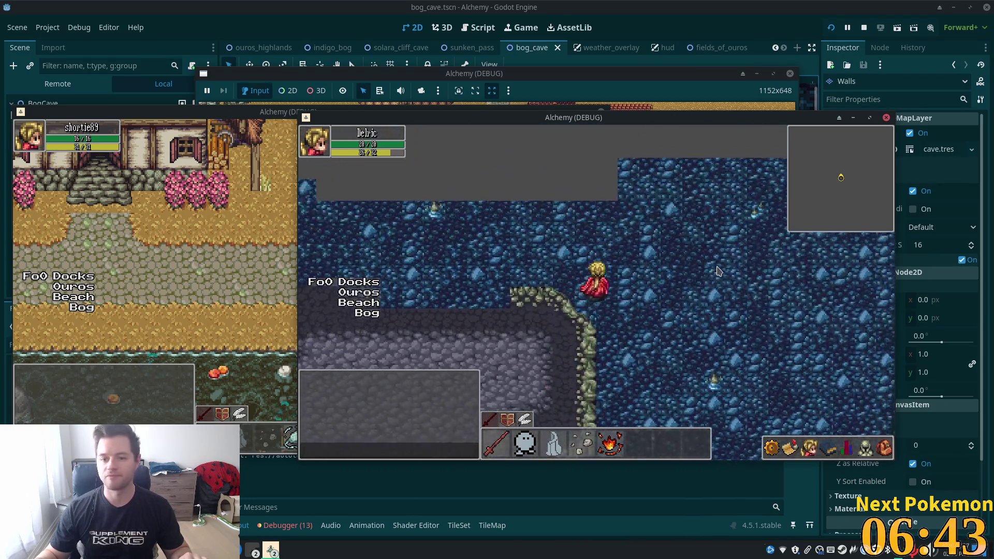
pyautogui.press('Up')
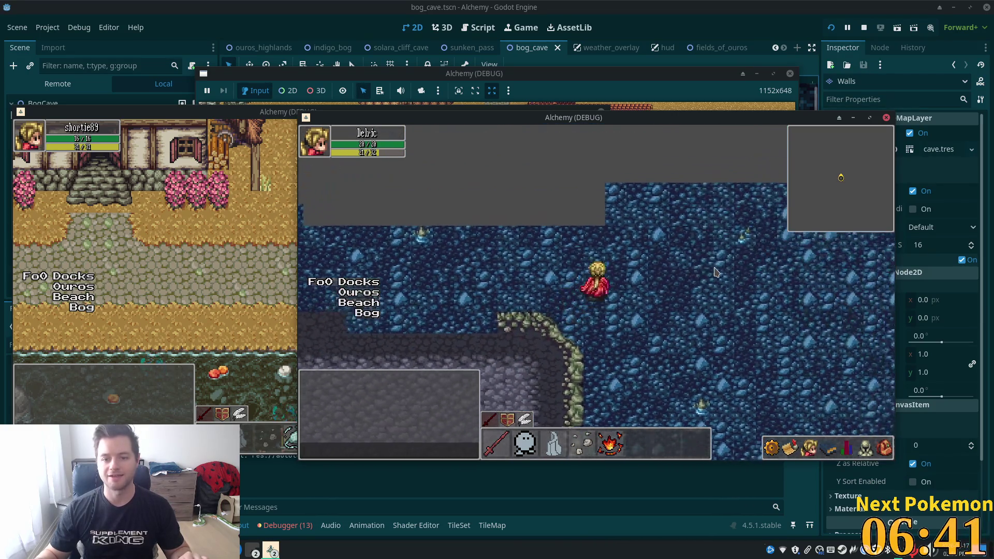
pyautogui.press('Left')
pyautogui.press('Down')
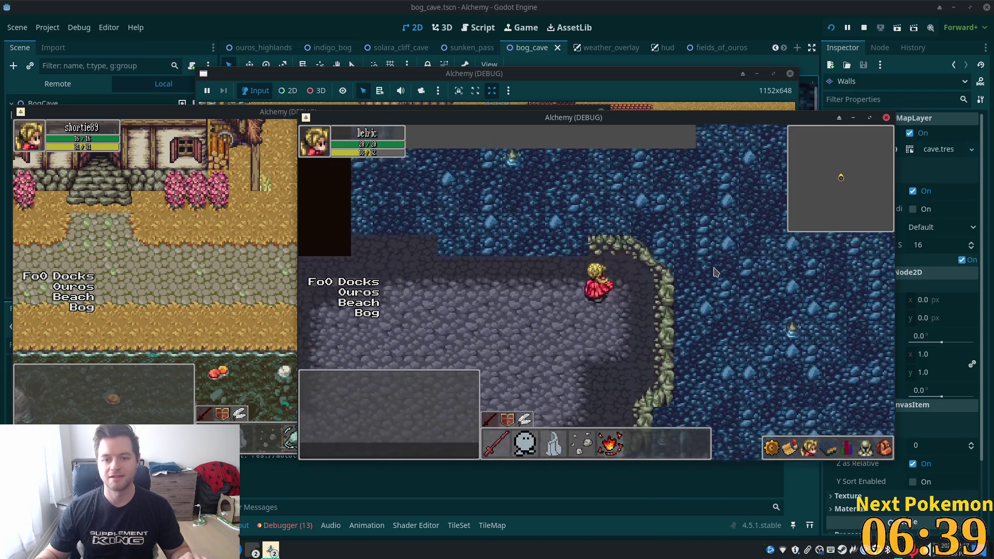
pyautogui.press('Up')
pyautogui.press('Right')
# Walk the character around the ledge corner and back, then stop the game.
pyautogui.press('Up')
pyautogui.press('Right')
pyautogui.press('Right')
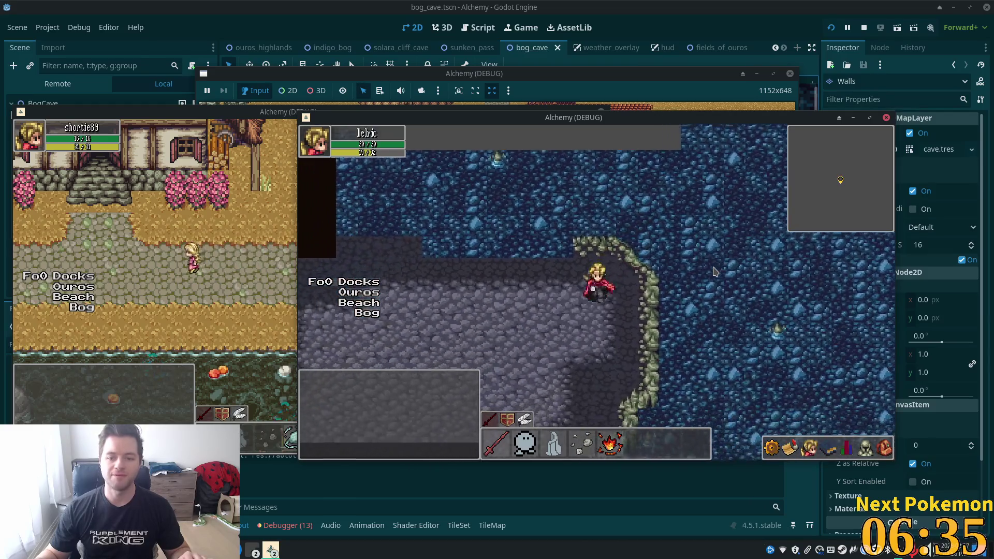
pyautogui.press('Up')
pyautogui.press('Down')
pyautogui.press('Left')
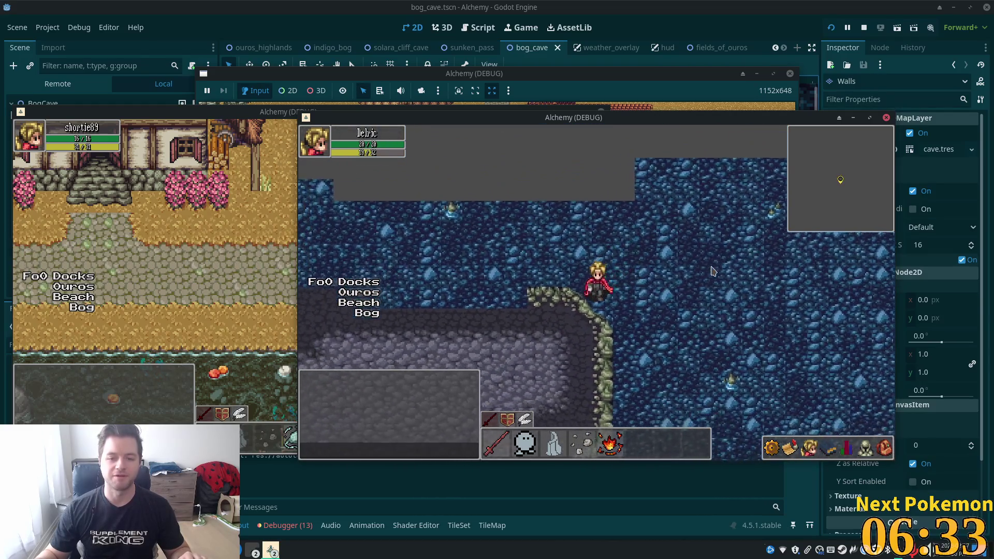
pyautogui.press('Up')
pyautogui.press('Right')
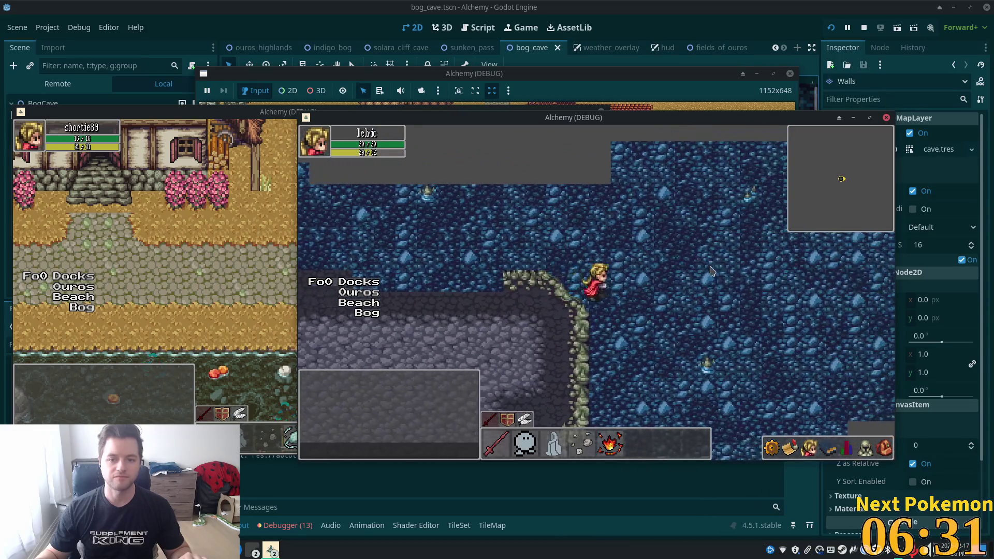
pyautogui.press('Down')
pyautogui.press('Left')
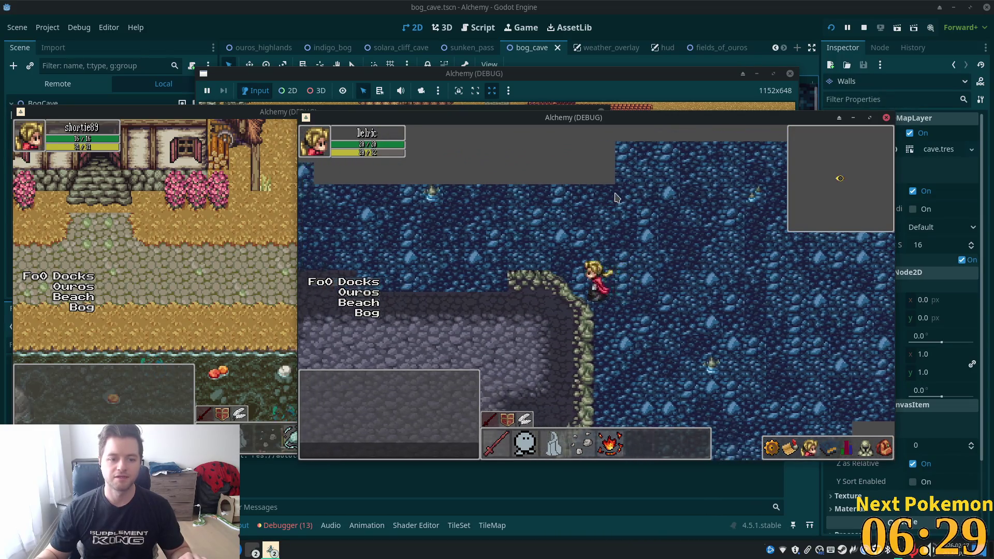
pyautogui.press('F8')
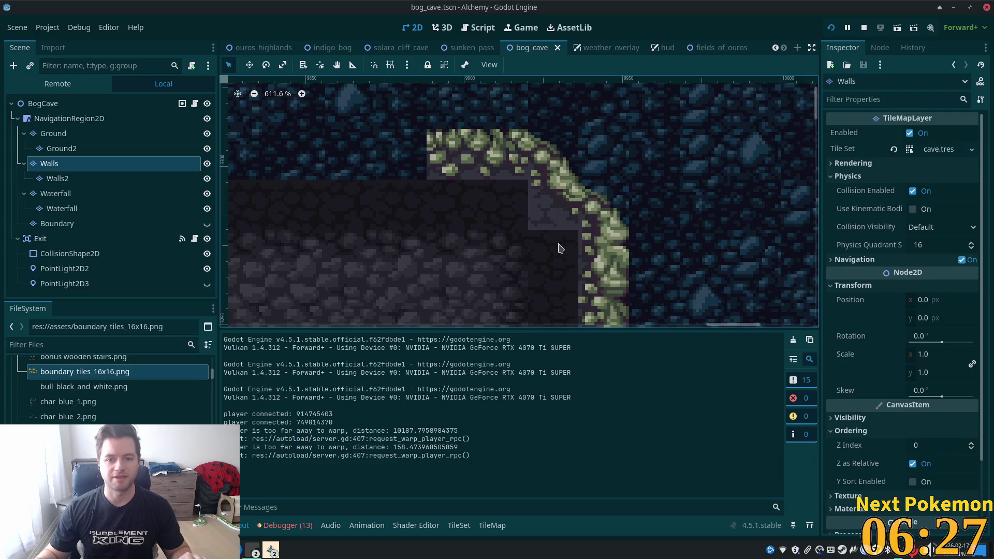
# Select the Ground layer and paint a vertical strip of ground tiles.
pyautogui.scroll(-4, 541, 259)
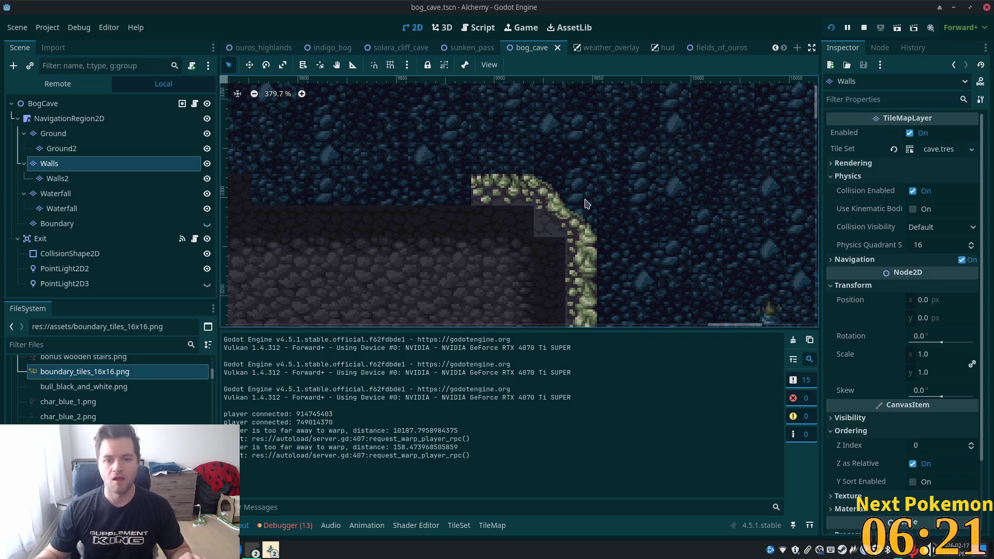
pyautogui.press('Up')
pyautogui.press('Up')
pyautogui.press('Up')
pyautogui.press('Down')
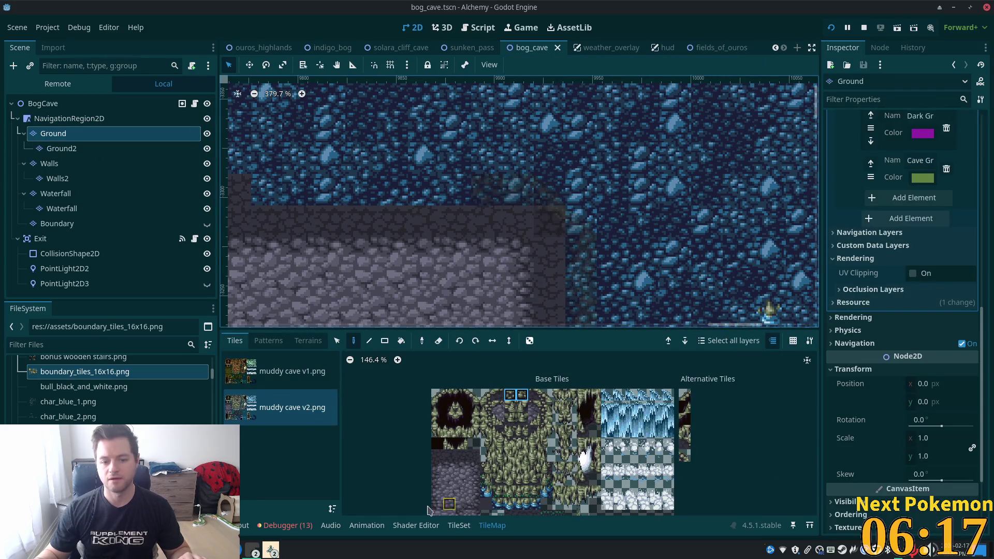
pyautogui.scroll(-3, 462, 496)
pyautogui.scroll(-2, 511, 405)
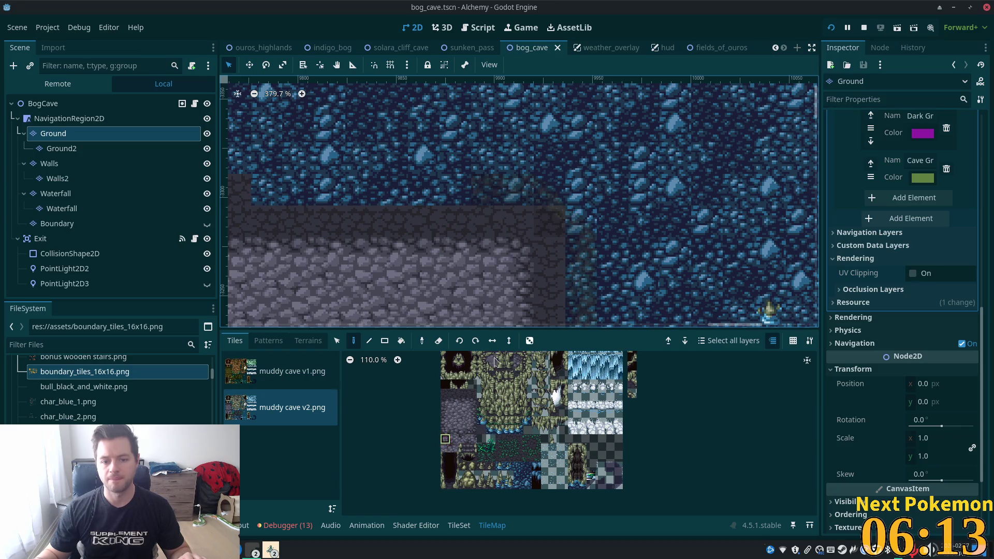
pyautogui.moveTo(549, 218); pyautogui.dragTo(549, 295)
# Paint cobblestone tiles beside the cliff edge, then select BogCave to leave the Ground layer.
pyautogui.click(473, 430)
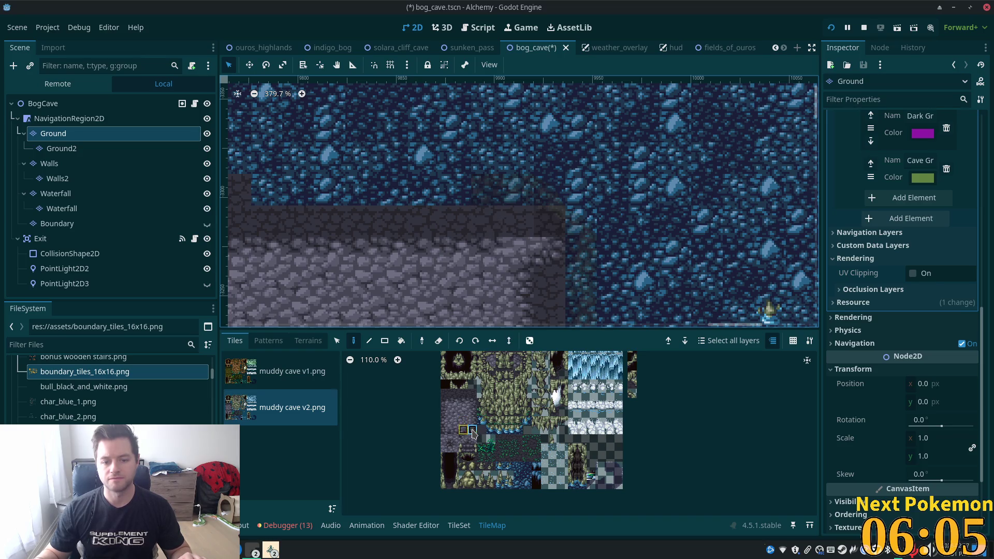
pyautogui.click(456, 449)
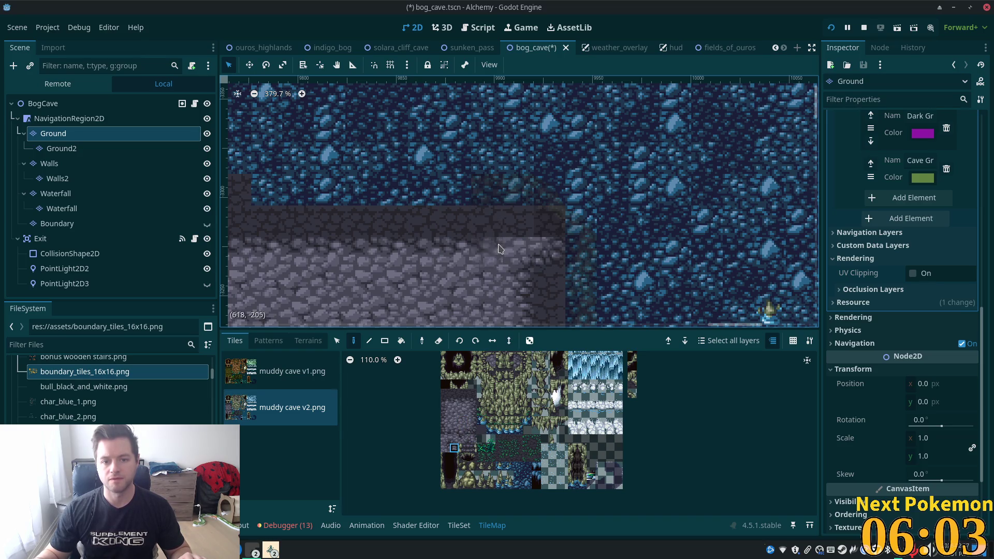
pyautogui.click(445, 404)
pyautogui.click(489, 225)
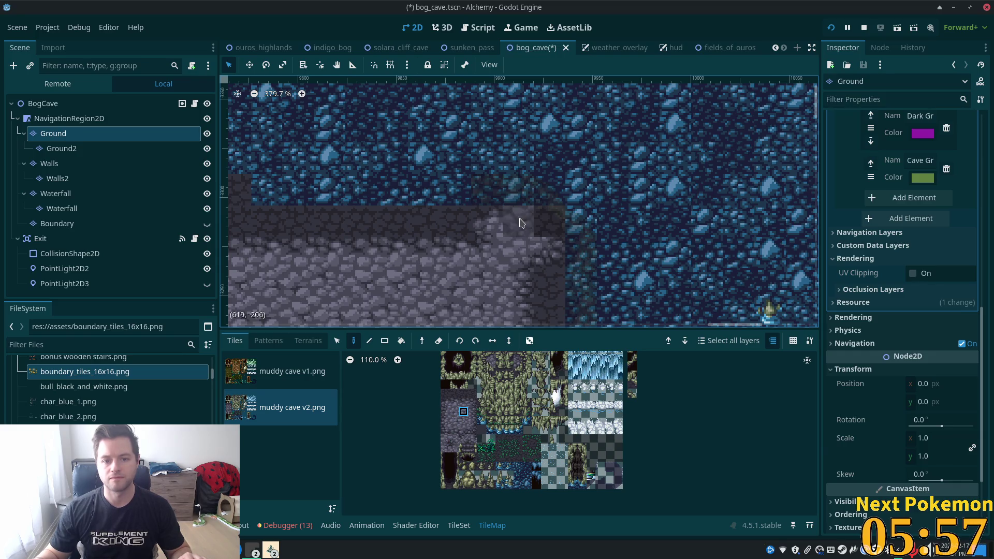
pyautogui.click(44, 104)
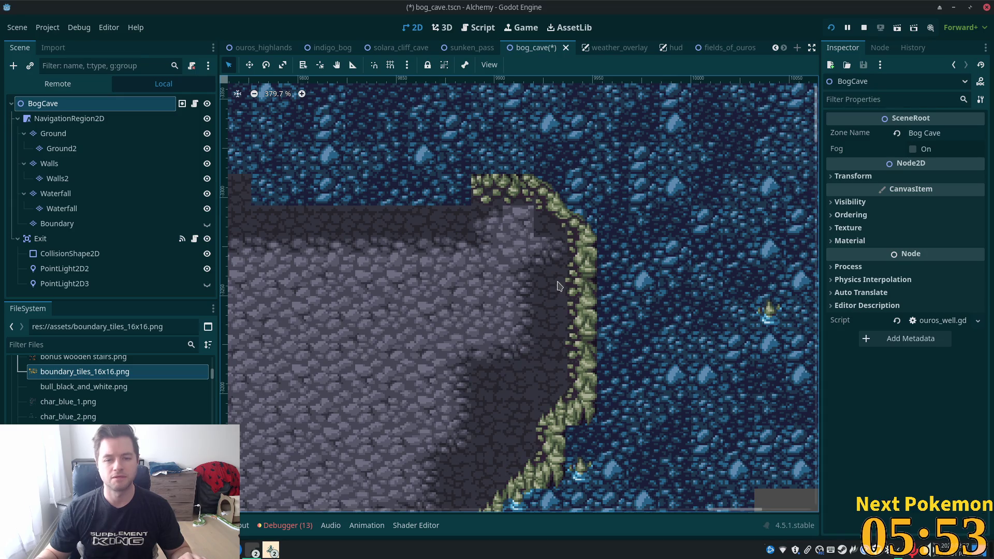
# Select the Walls layer, inspect the moss tiles in the atlas and open the cave.tres TileSet editor.
pyautogui.scroll(5, 552, 258)
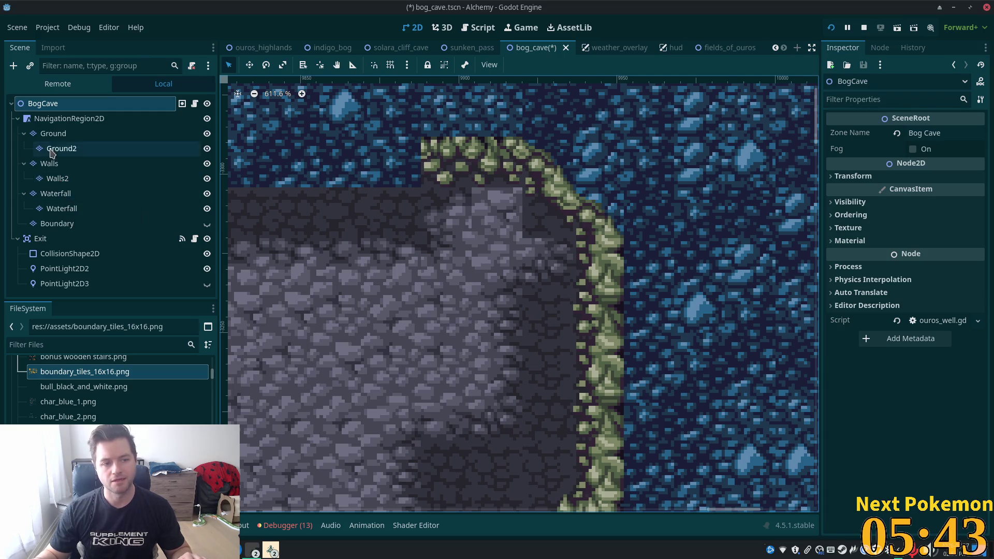
pyautogui.click(52, 163)
pyautogui.scroll(8, 548, 379)
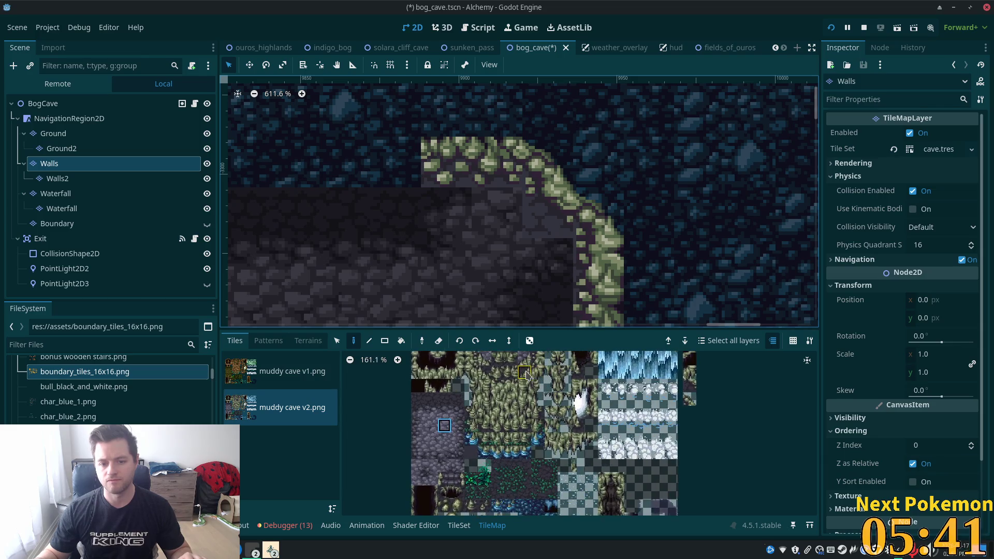
pyautogui.scroll(1, 542, 396)
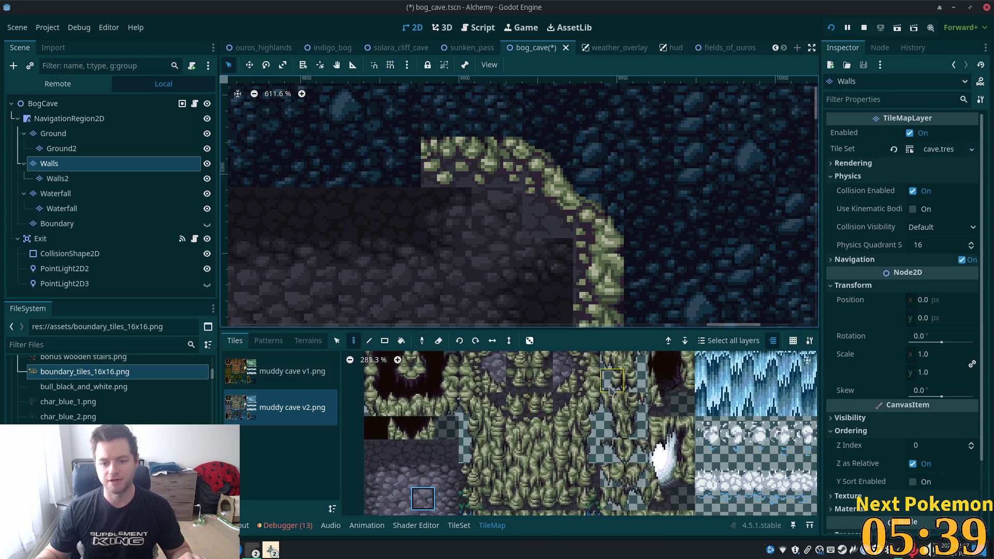
pyautogui.scroll(-2, 564, 383)
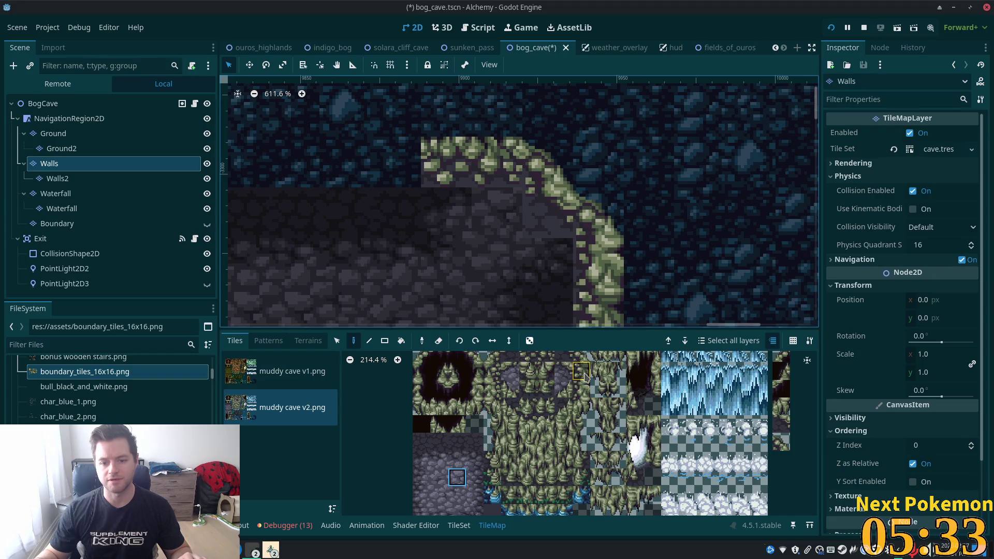
pyautogui.scroll(6, 585, 381)
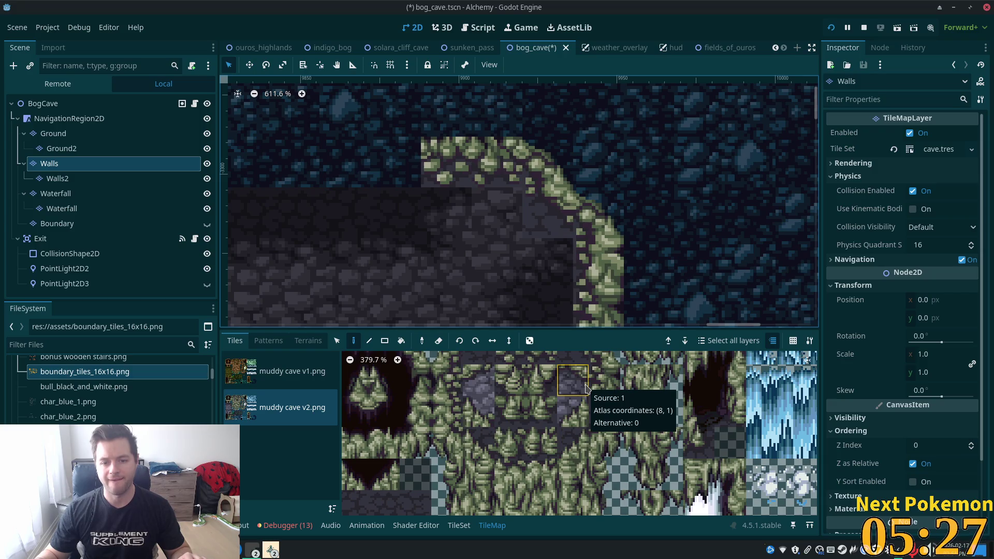
pyautogui.scroll(-1, 583, 386)
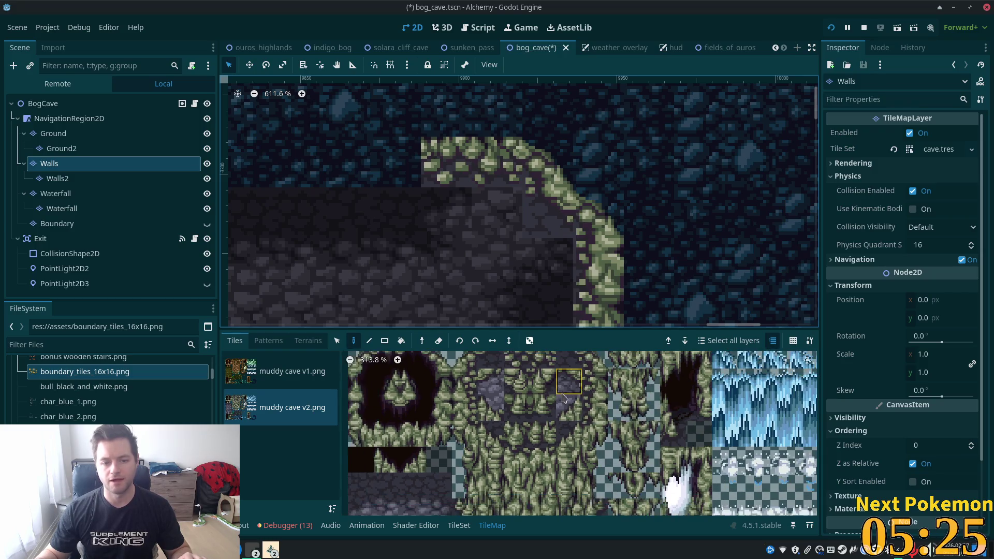
pyautogui.click(455, 529)
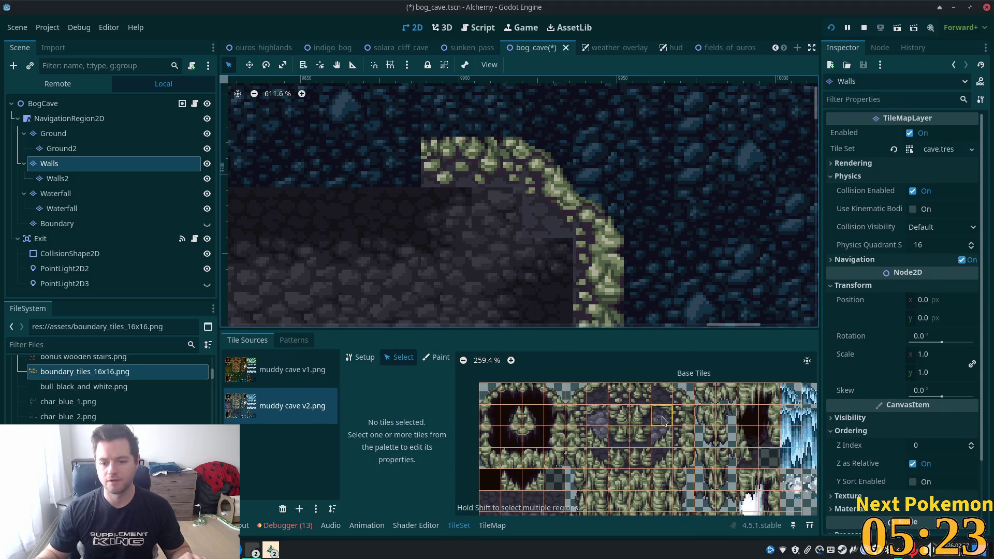
# Inspect a mossy wall tile's properties, then return to the TileMap and pick a vertical pair of moss tiles.
pyautogui.click(679, 433)
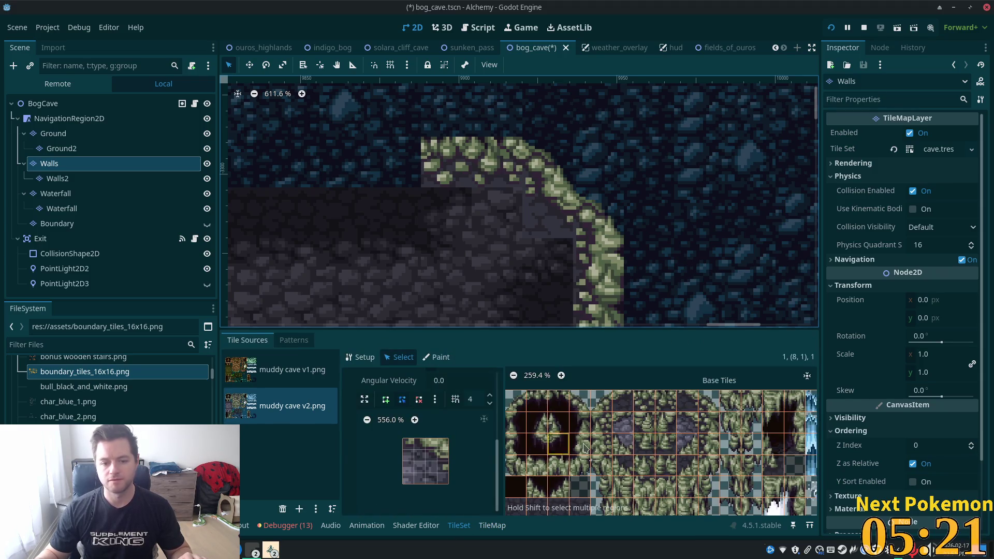
pyautogui.scroll(-1, 694, 449)
pyautogui.hscroll(5, 694, 448)
pyautogui.hotkey('ctrl', 's')
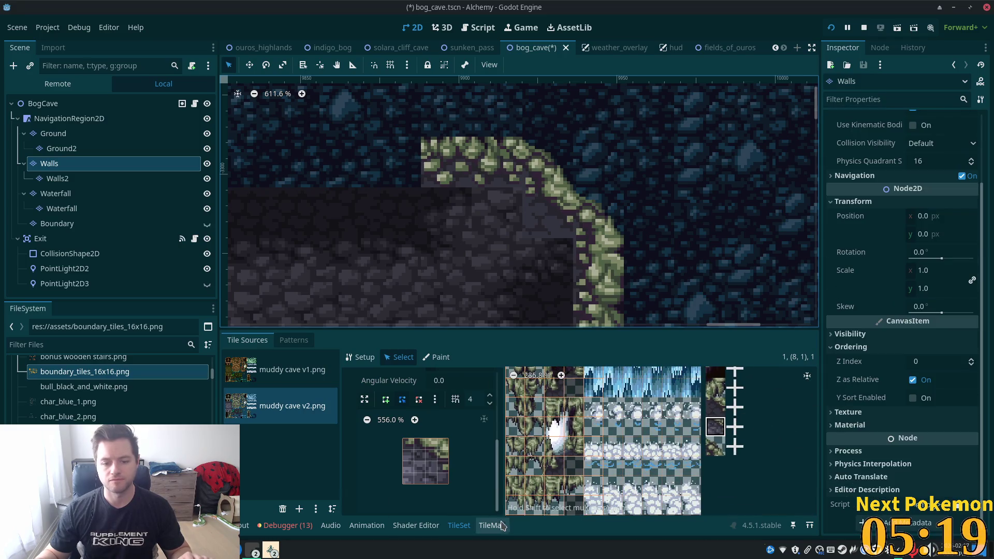
pyautogui.click(492, 526)
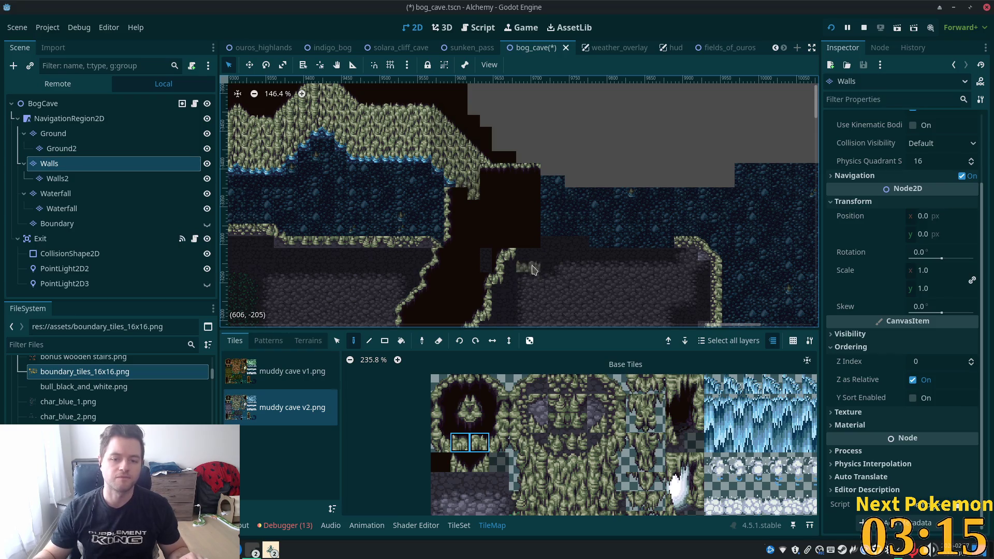
pyautogui.scroll(-2, 530, 268)
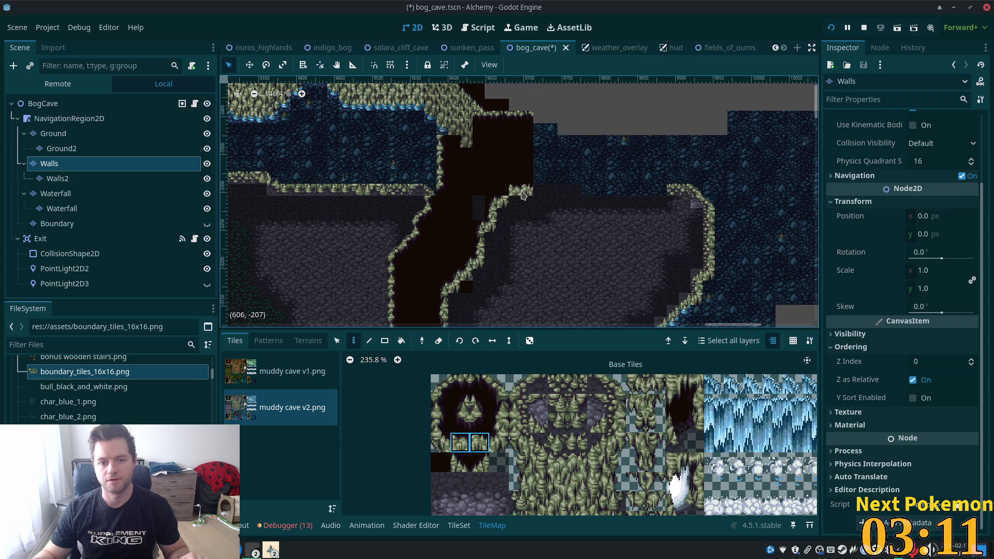
pyautogui.scroll(-1, 567, 264)
pyautogui.scroll(-1, 553, 258)
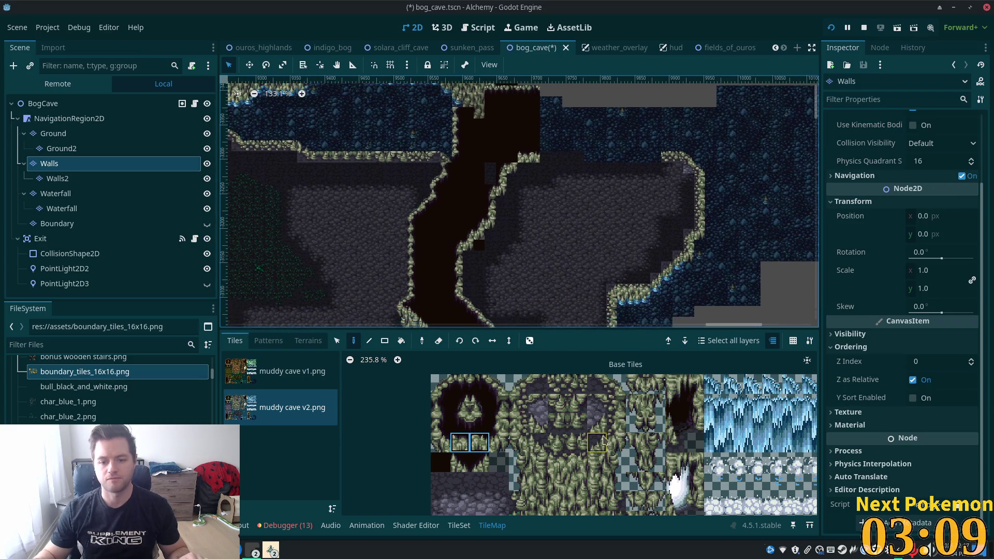
pyautogui.scroll(-3, 601, 373)
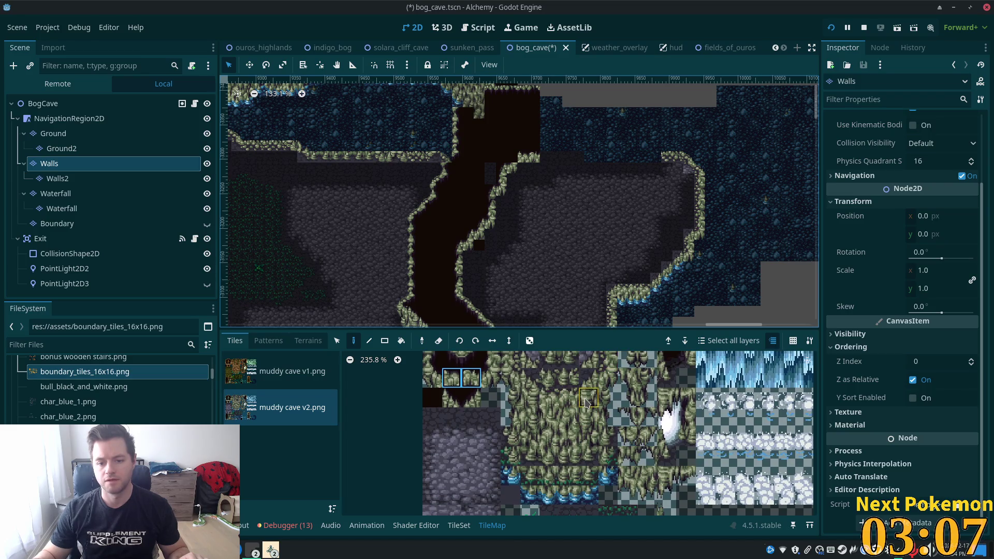
pyautogui.moveTo(588, 378); pyautogui.dragTo(591, 407)
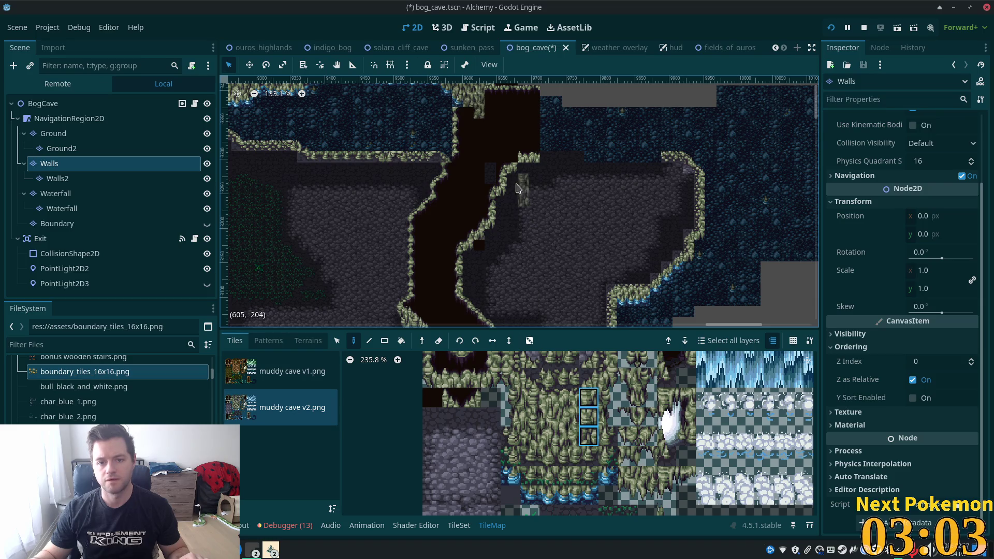
pyautogui.scroll(10, 517, 194)
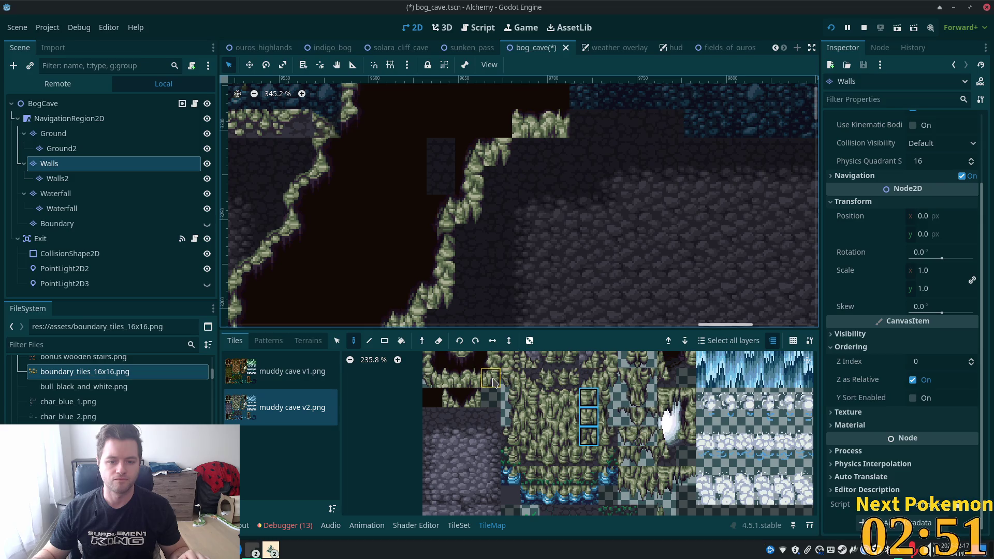
# Paint a spiked moss tile into the wall cell.
pyautogui.moveTo(494, 382); pyautogui.dragTo(509, 428)
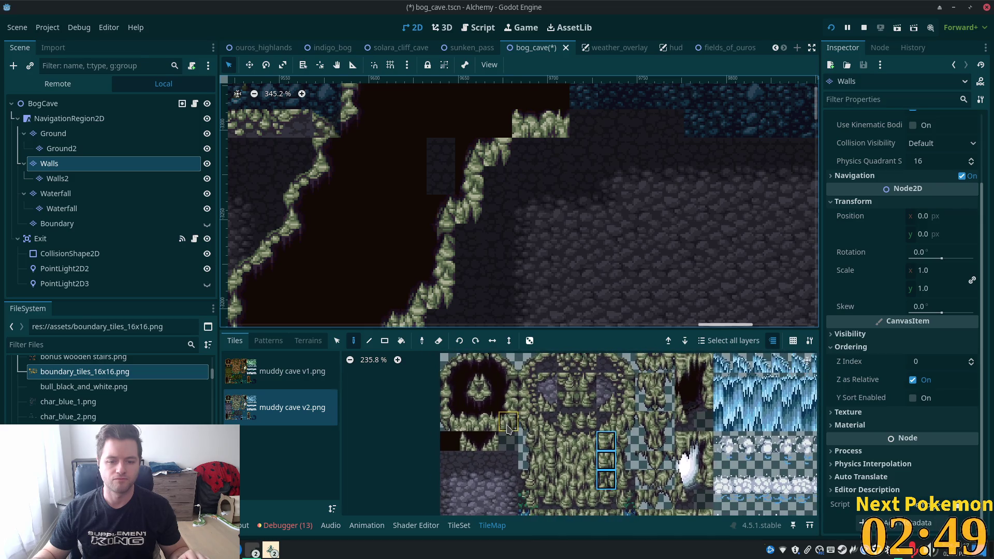
pyautogui.click(488, 444)
pyautogui.click(499, 154)
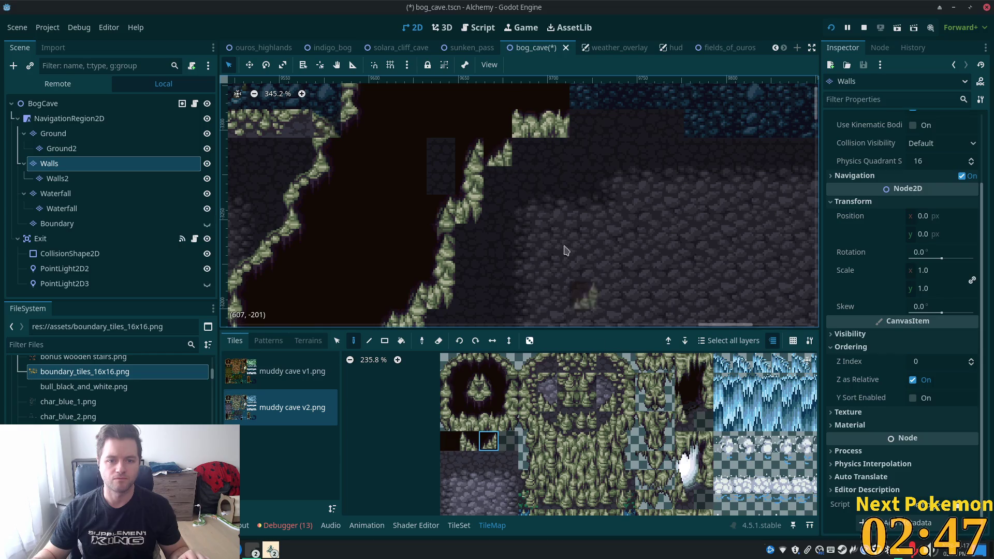
pyautogui.click(498, 154)
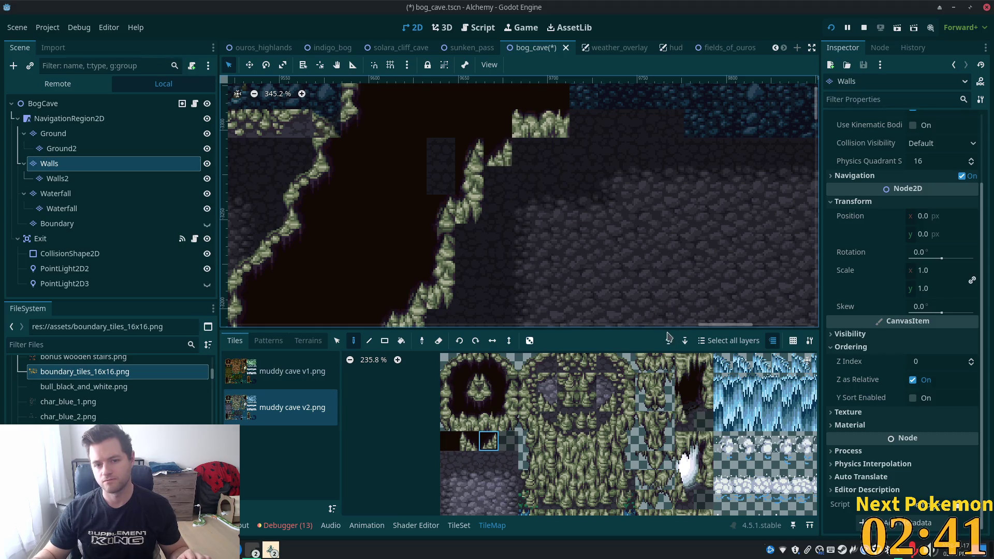
# Replace a misplaced four-tile mossy column with a five-tile column on the rock pillar.
pyautogui.moveTo(603, 440); pyautogui.dragTo(606, 500)
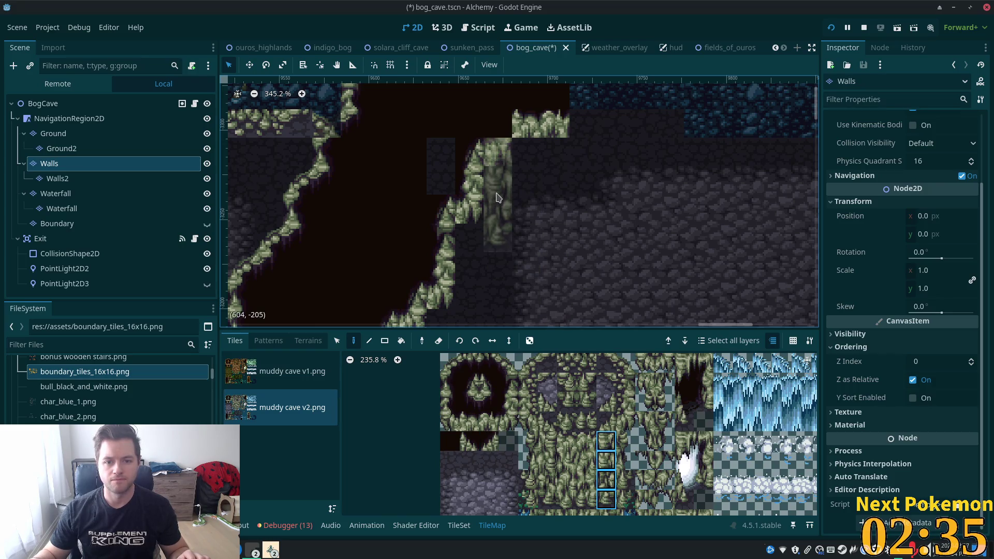
pyautogui.click(497, 216)
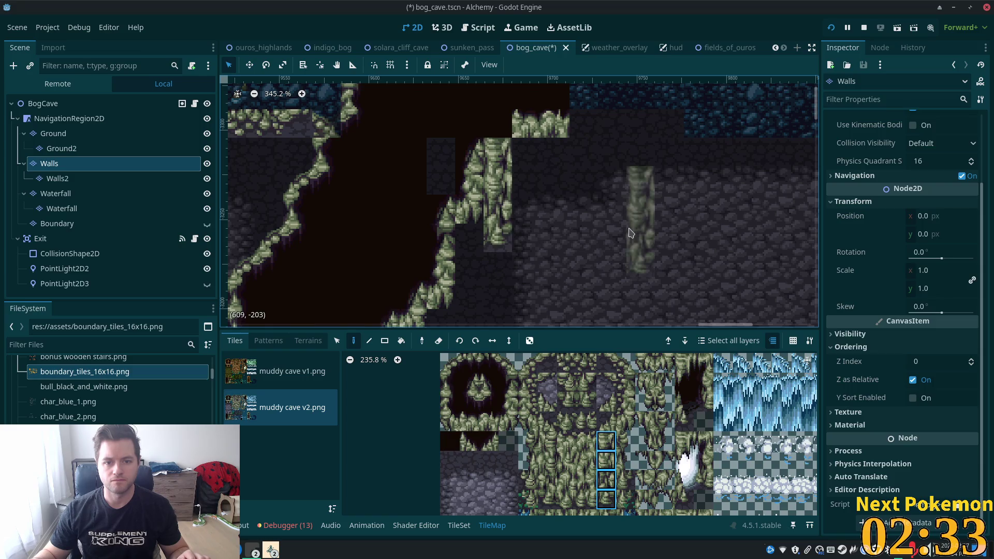
pyautogui.rightClick(498, 184)
pyautogui.moveTo(606, 421); pyautogui.dragTo(606, 500)
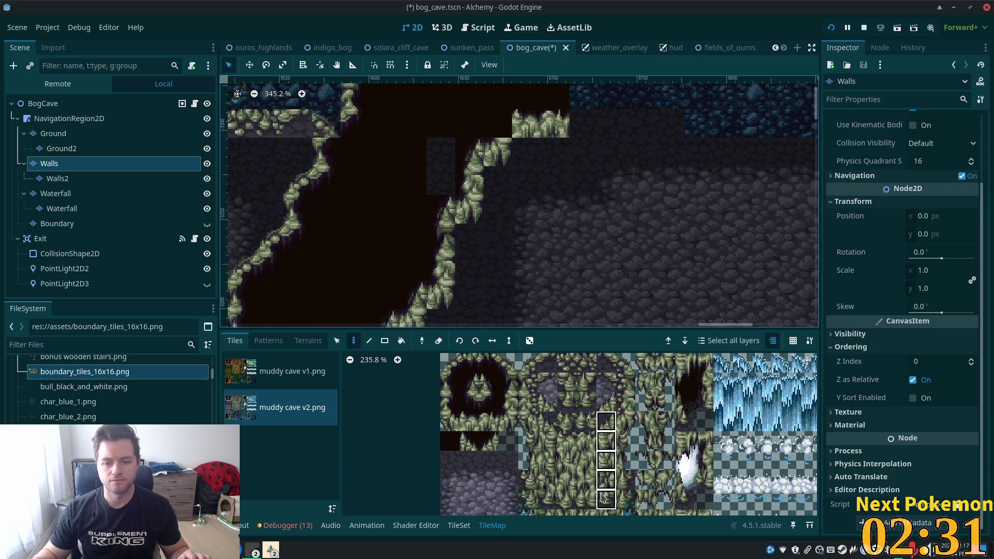
pyautogui.click(497, 210)
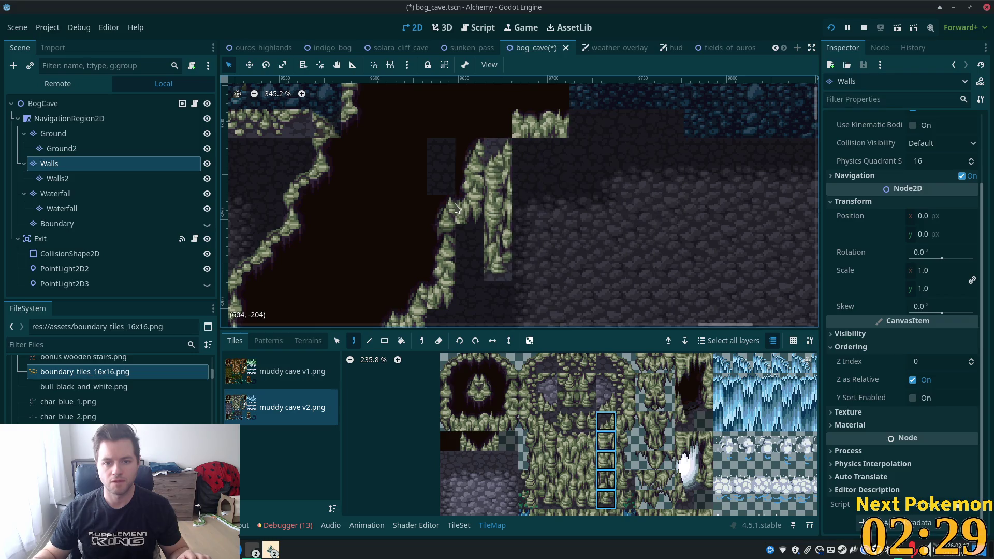
pyautogui.click(532, 192)
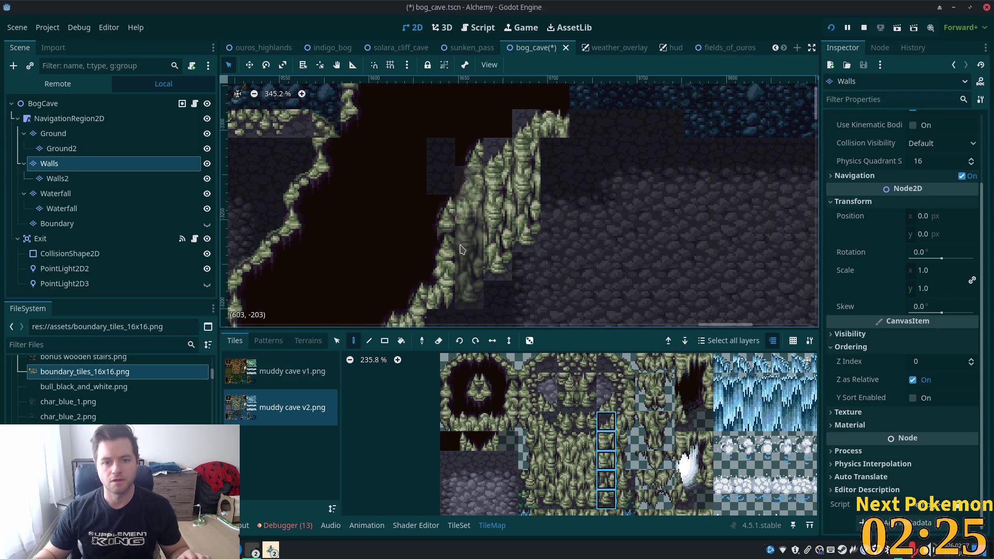
# Paint more mossy columns to widen the pillar, then pick another atlas column.
pyautogui.scroll(-4, 463, 249)
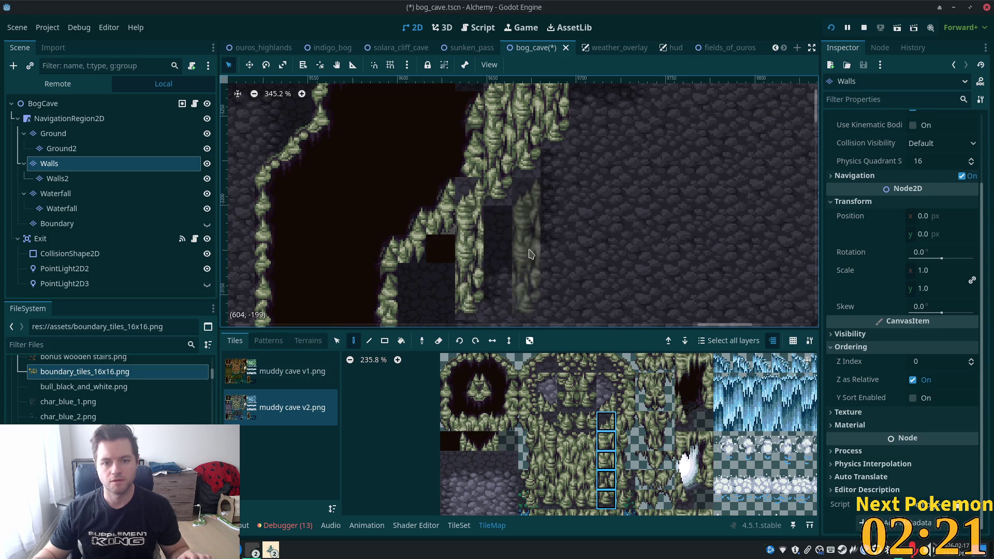
pyautogui.moveTo(461, 259); pyautogui.dragTo(567, 179)
pyautogui.click(526, 203)
pyautogui.click(468, 233)
pyautogui.click(498, 232)
pyautogui.scroll(-4, 684, 207)
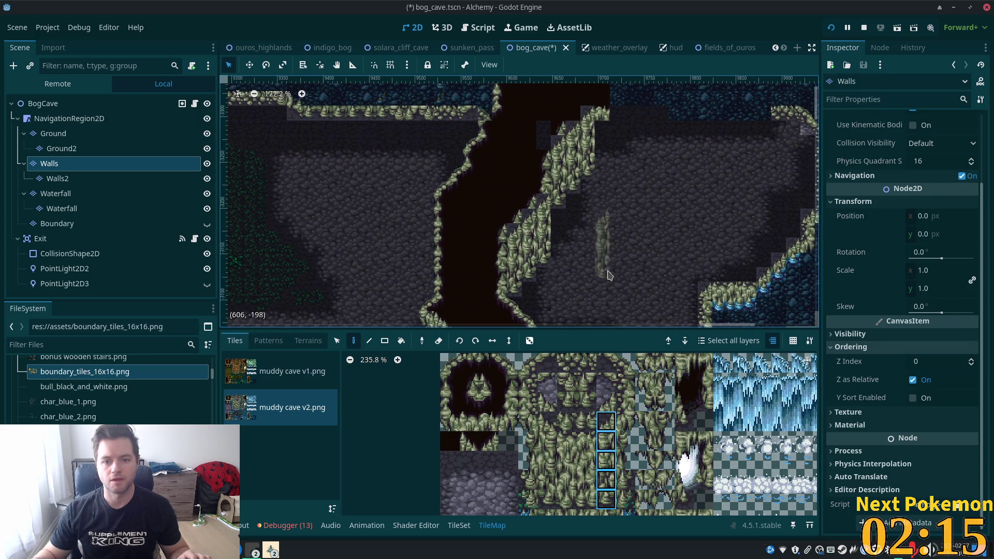
pyautogui.scroll(2, 606, 282)
pyautogui.moveTo(625, 420); pyautogui.dragTo(627, 486)
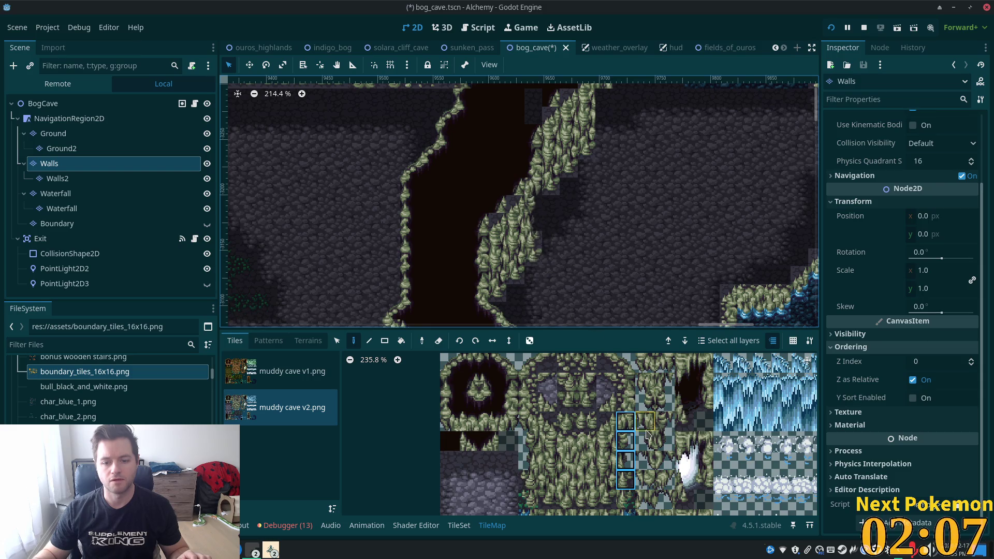
pyautogui.scroll(4, 594, 259)
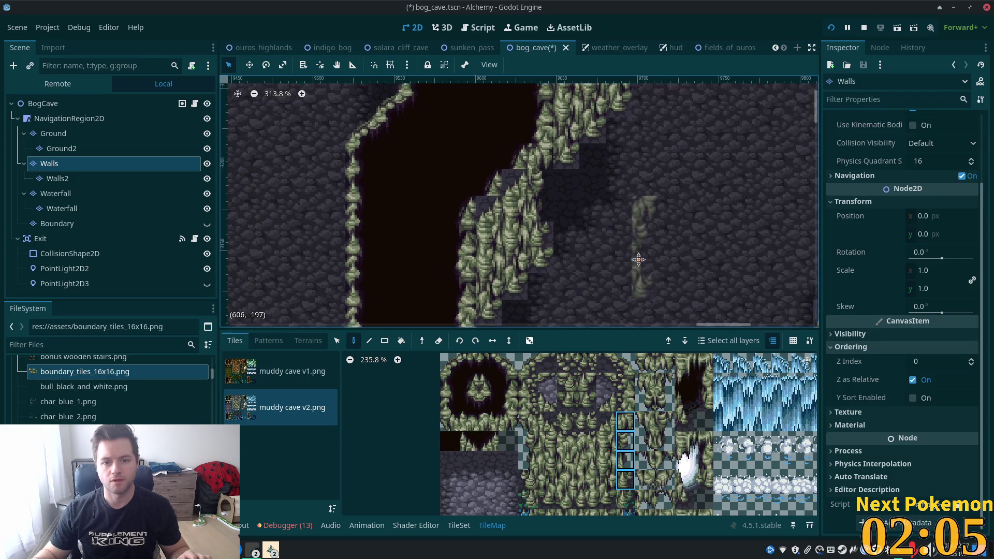
# Select the cliff wall tiles and move them up one tile.
pyautogui.press('s')
pyautogui.moveTo(529, 175)
pyautogui.mouseDown()
pyautogui.moveTo(525, 275)
pyautogui.moveTo(472, 324)
pyautogui.mouseUp()
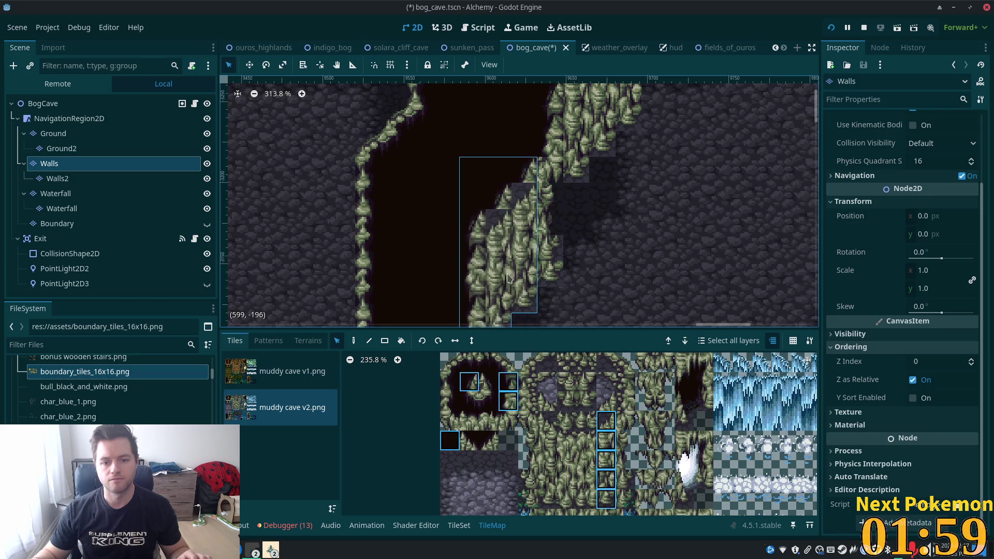
pyautogui.scroll(-3, 531, 207)
pyautogui.click(560, 187)
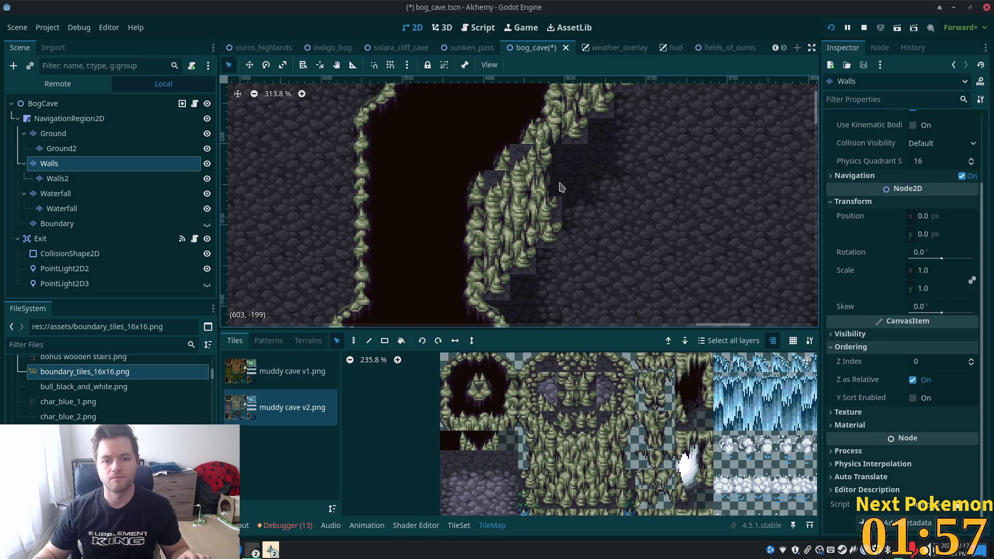
pyautogui.moveTo(521, 143)
pyautogui.mouseDown()
pyautogui.moveTo(515, 270)
pyautogui.moveTo(489, 298)
pyautogui.mouseUp()
pyautogui.moveTo(505, 214); pyautogui.dragTo(505, 188)
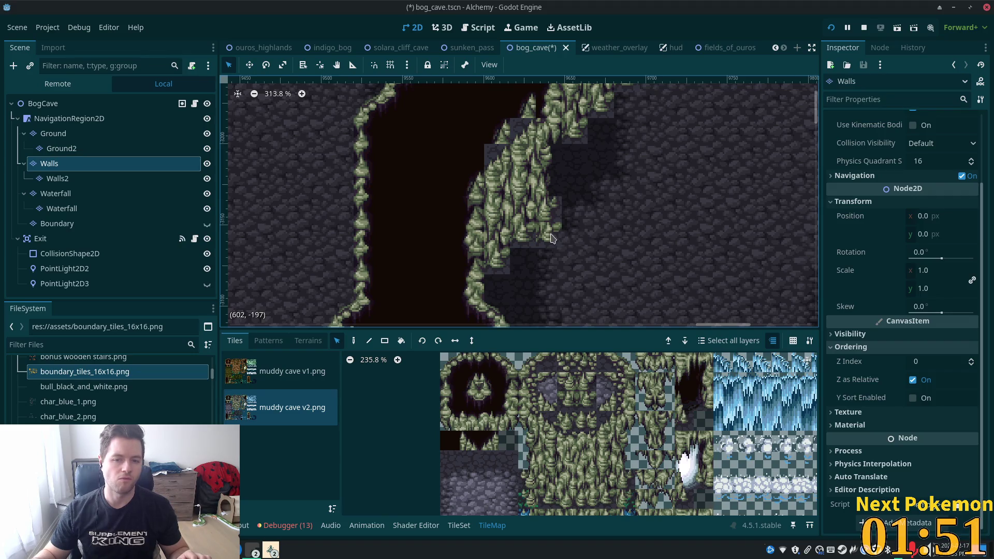
pyautogui.click(551, 238)
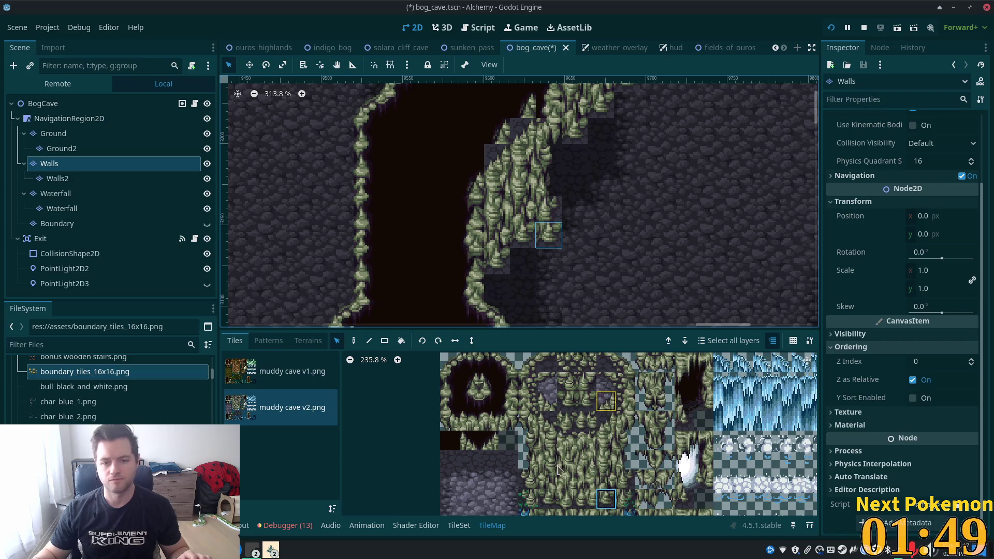
# Fill the grey gaps along the chasm edge with dark tiles and moss edge tiles.
pyautogui.press('d')
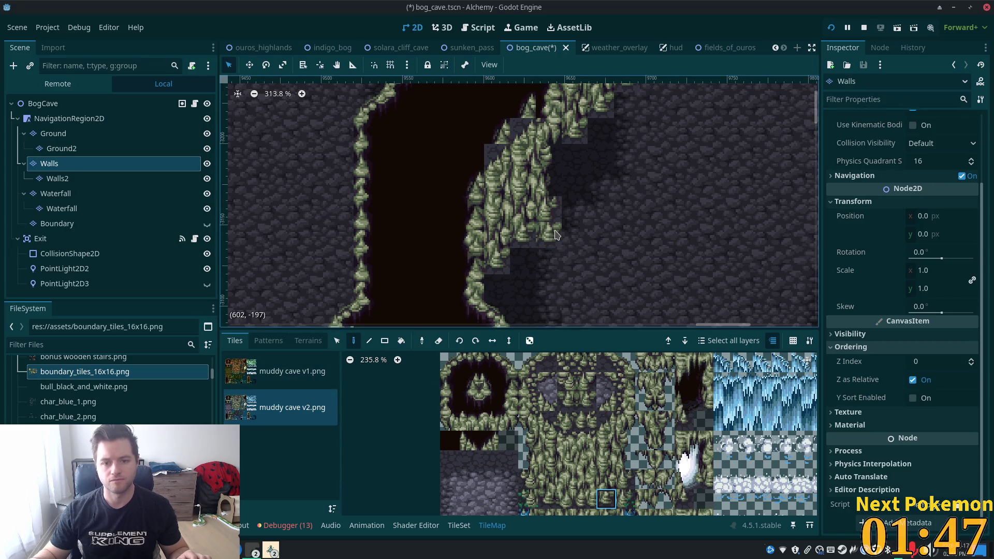
pyautogui.moveTo(608, 231); pyautogui.dragTo(607, 276)
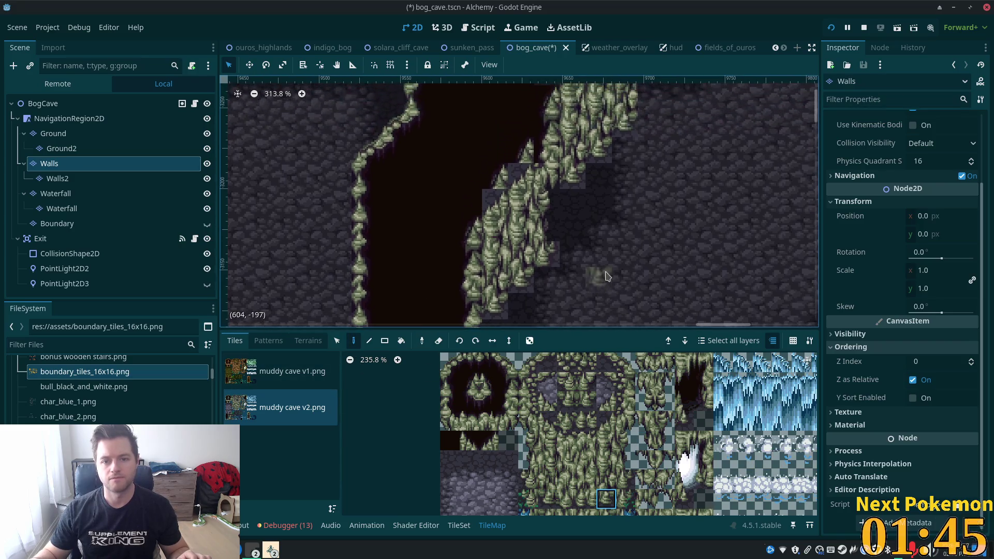
pyautogui.moveTo(617, 178); pyautogui.dragTo(615, 243)
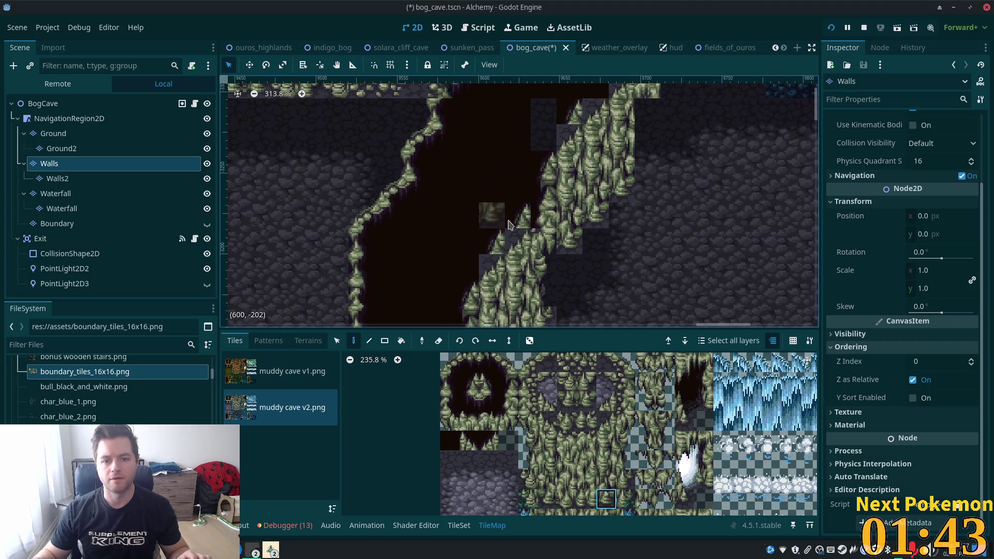
pyautogui.click(492, 241)
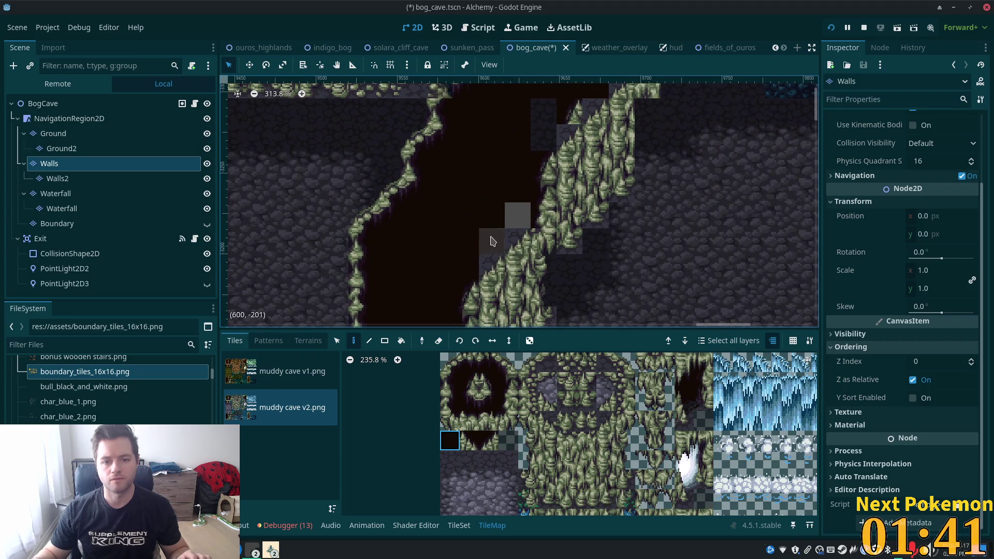
pyautogui.click(518, 215)
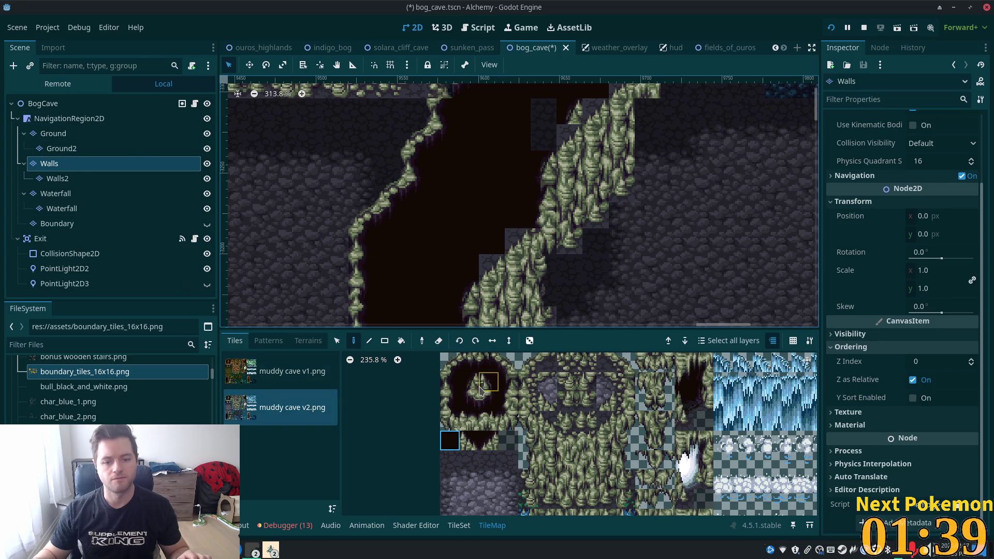
pyautogui.click(508, 420)
pyautogui.click(516, 243)
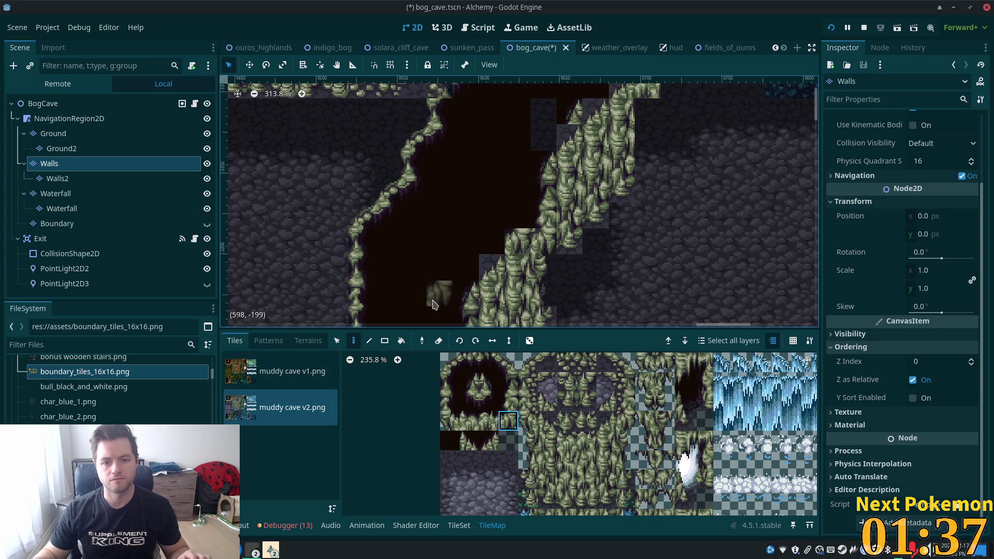
pyautogui.click(492, 267)
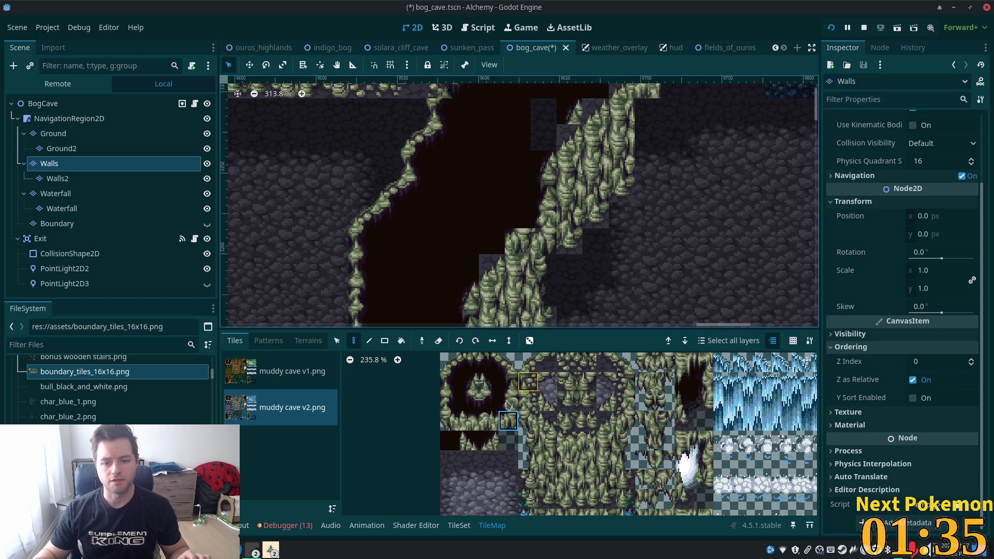
# Cover the remaining grey cells at the upper chasm edge with dark filler tiles, then select the scene root.
pyautogui.click(489, 446)
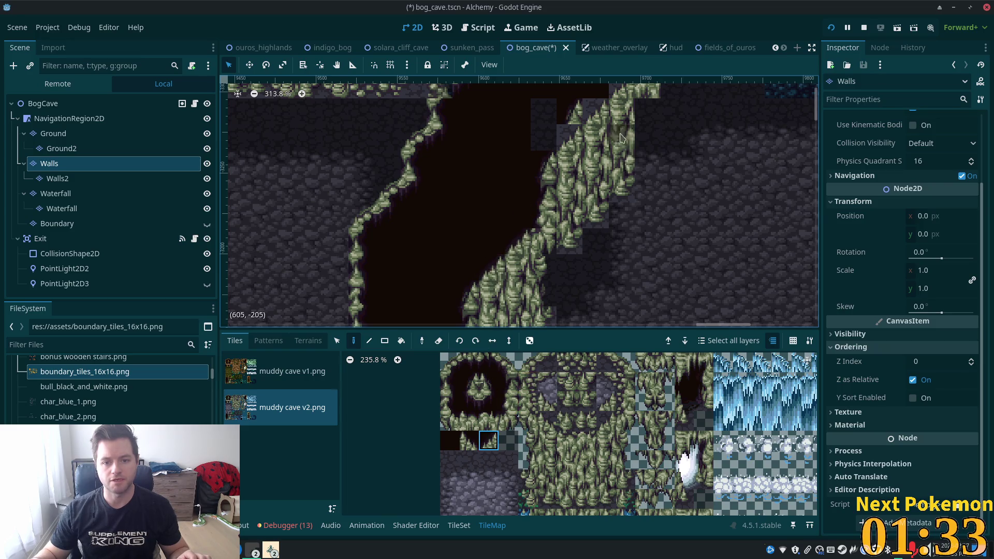
pyautogui.moveTo(569, 155); pyautogui.dragTo(512, 241)
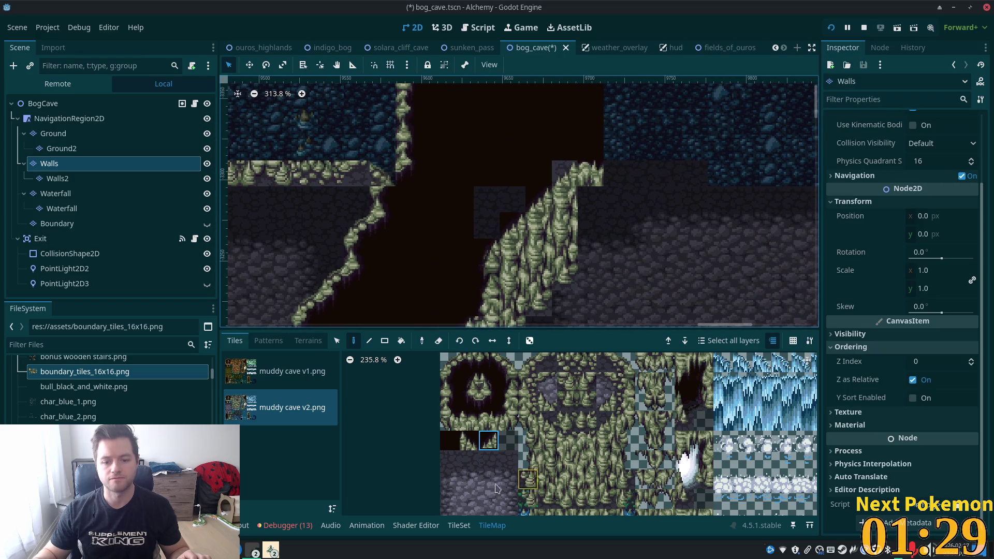
pyautogui.click(449, 441)
pyautogui.moveTo(497, 211); pyautogui.dragTo(485, 221)
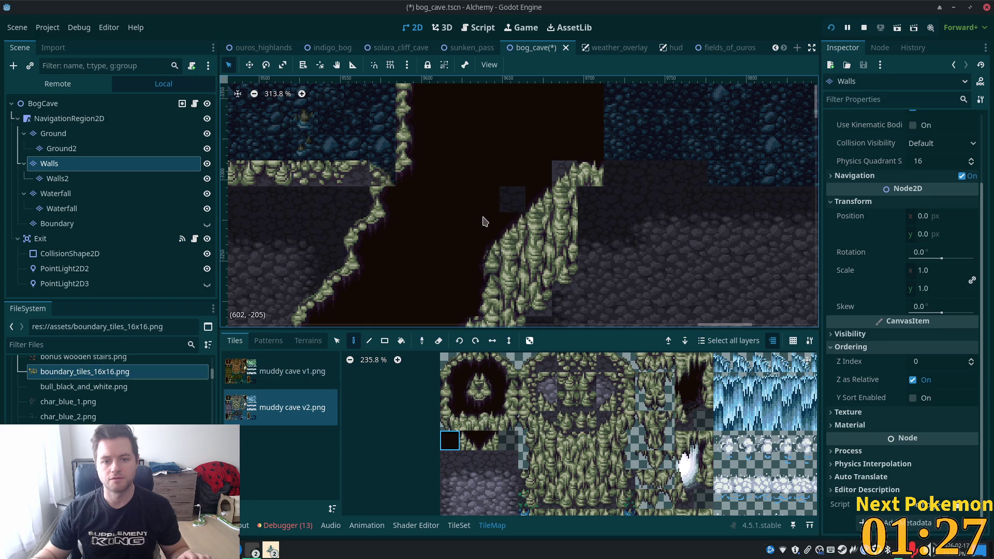
pyautogui.click(491, 445)
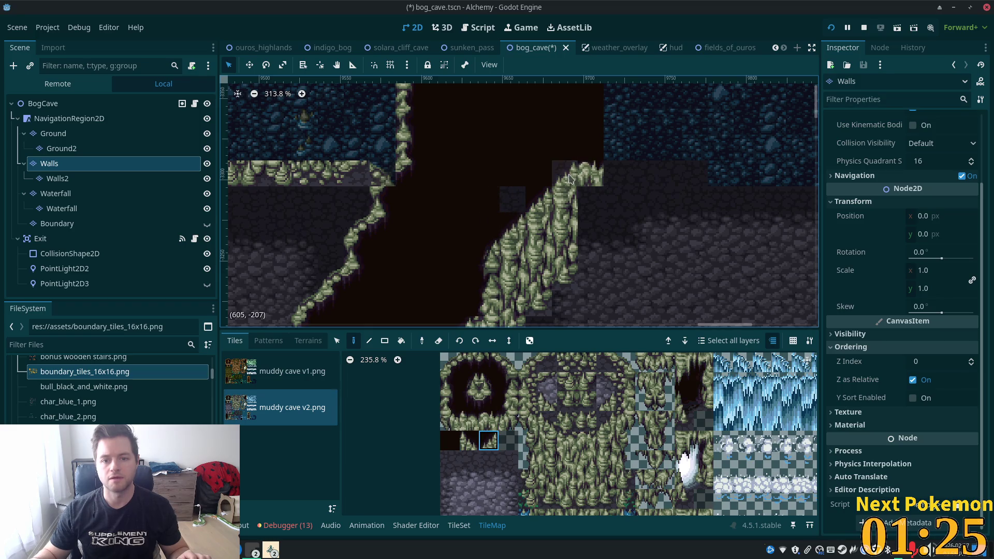
pyautogui.scroll(-3, 694, 285)
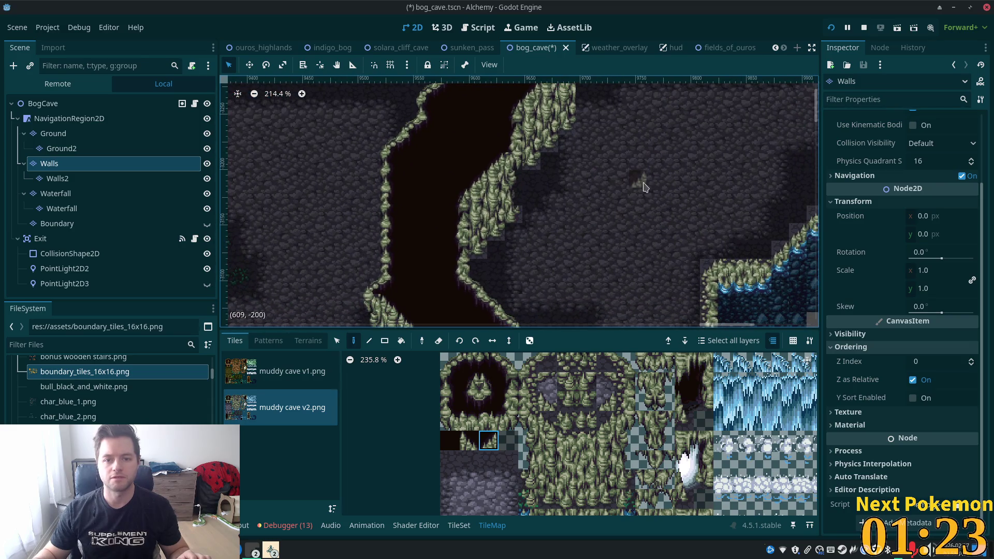
pyautogui.click(83, 104)
# Bring the cliff beside the chasm into view and select the Walls2 layer.
pyautogui.moveTo(626, 166); pyautogui.dragTo(603, 231)
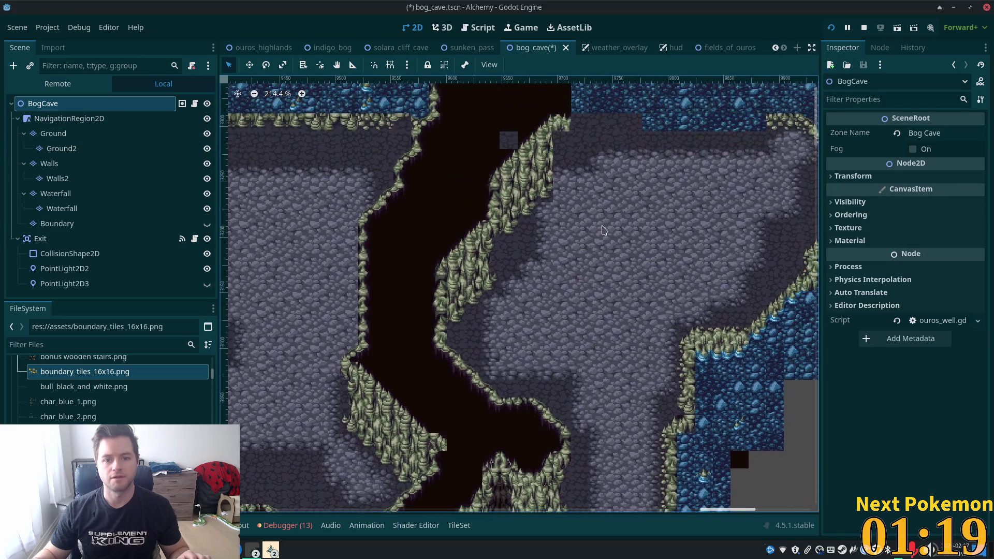
pyautogui.scroll(6, 514, 279)
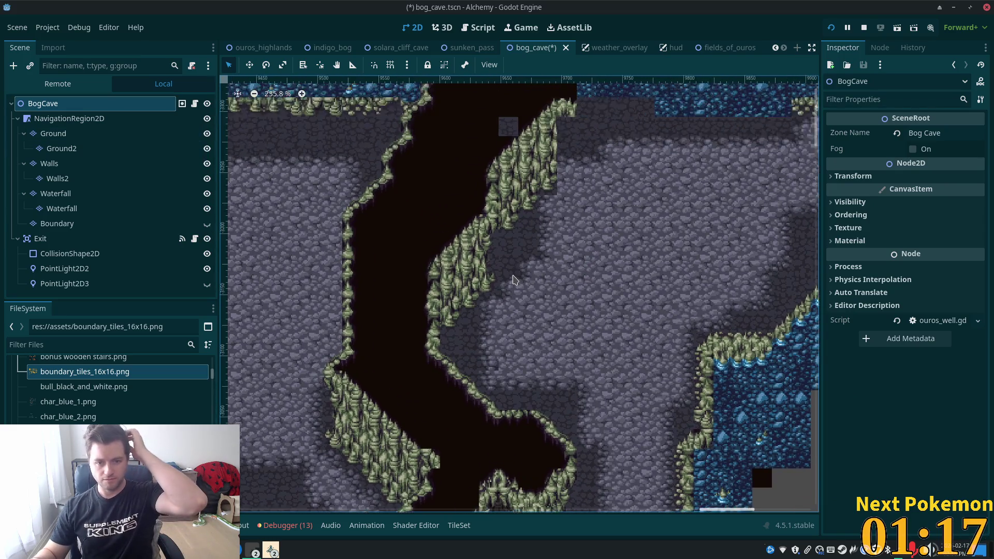
pyautogui.click(57, 178)
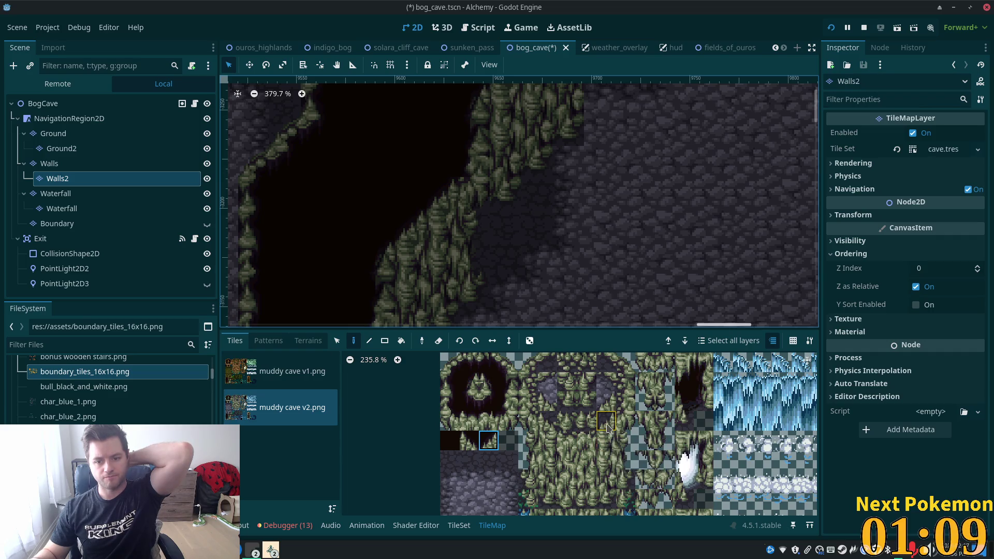
# Try several stacked moss tile picks on Walls2, ending with a four-tile vertical moss column.
pyautogui.moveTo(609, 478); pyautogui.dragTo(607, 502)
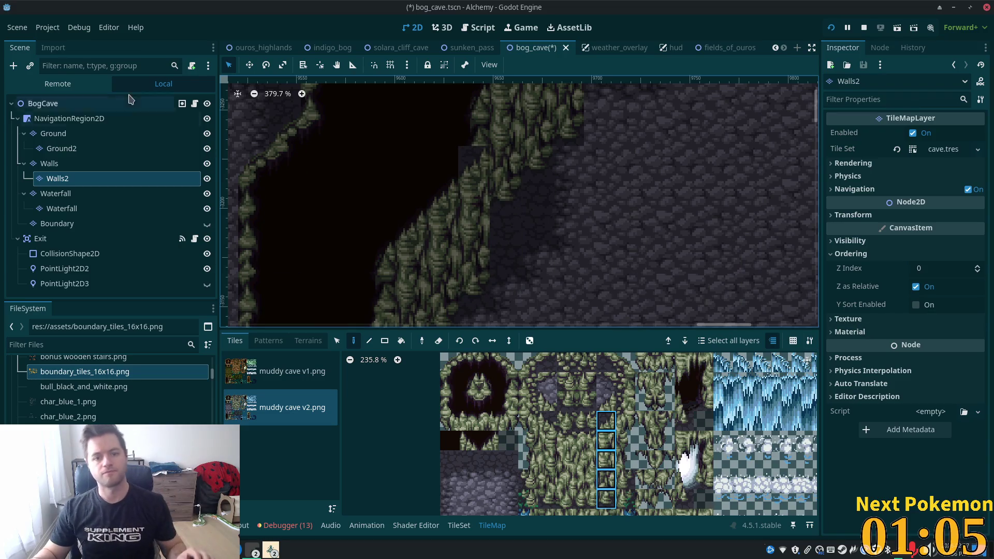
pyautogui.click(48, 107)
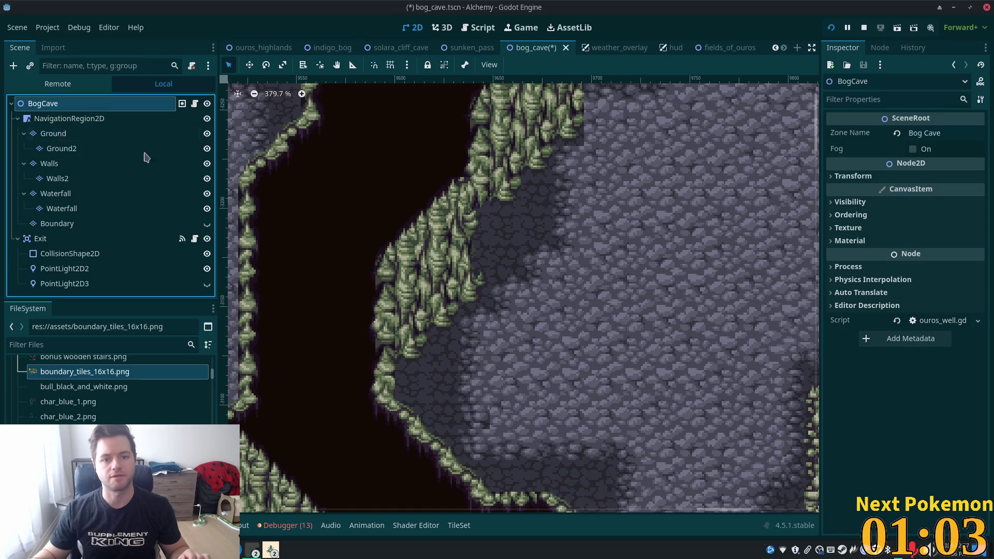
pyautogui.click(52, 178)
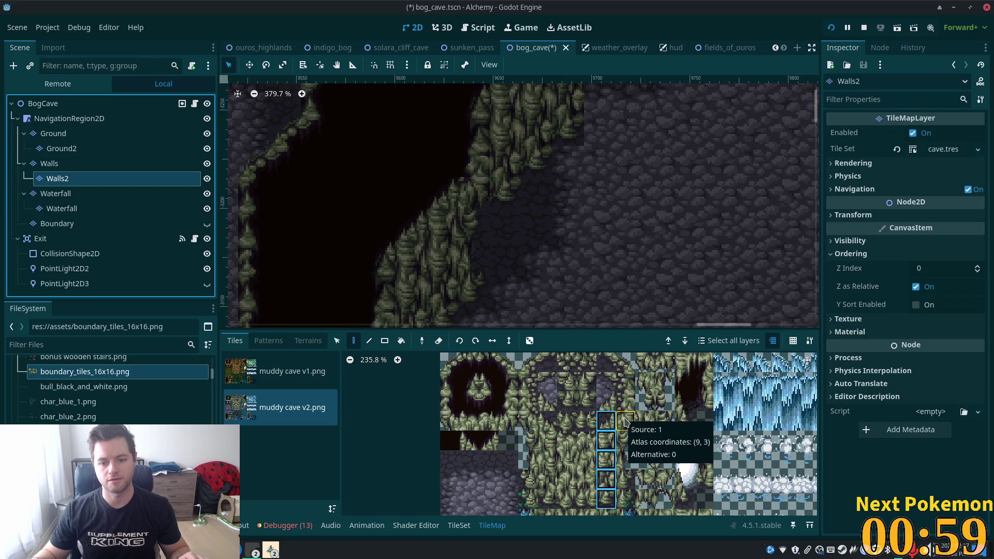
pyautogui.moveTo(626, 421); pyautogui.dragTo(625, 483)
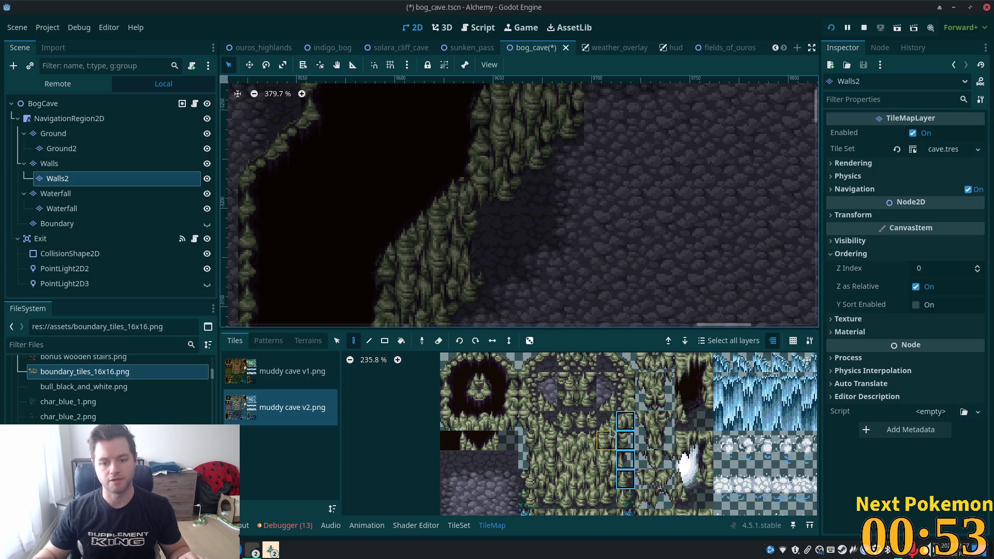
pyautogui.moveTo(610, 428); pyautogui.dragTo(611, 501)
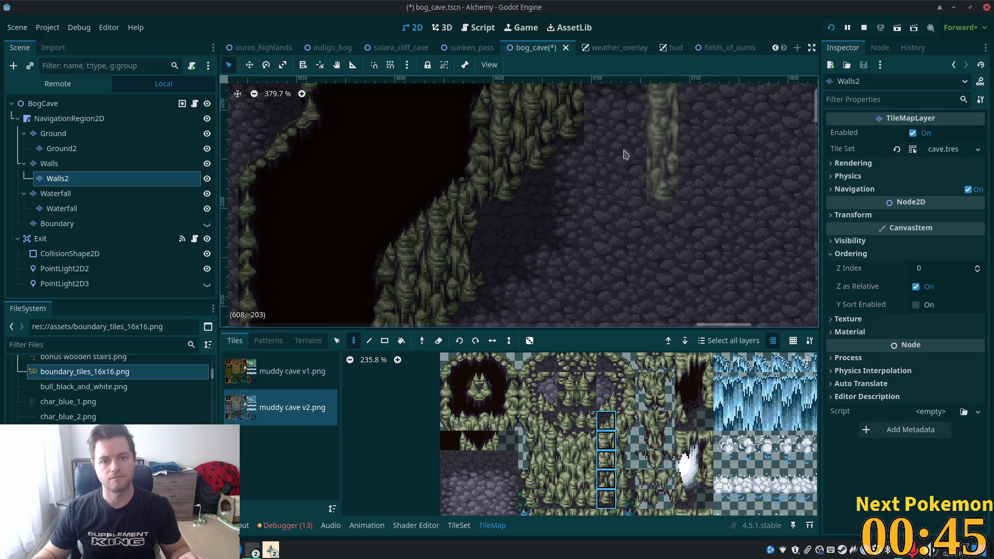
pyautogui.scroll(-1, 514, 133)
pyautogui.moveTo(514, 133)
pyautogui.mouseDown()
pyautogui.moveTo(657, 311)
pyautogui.moveTo(652, 291)
pyautogui.mouseUp()
pyautogui.scroll(-2, 652, 291)
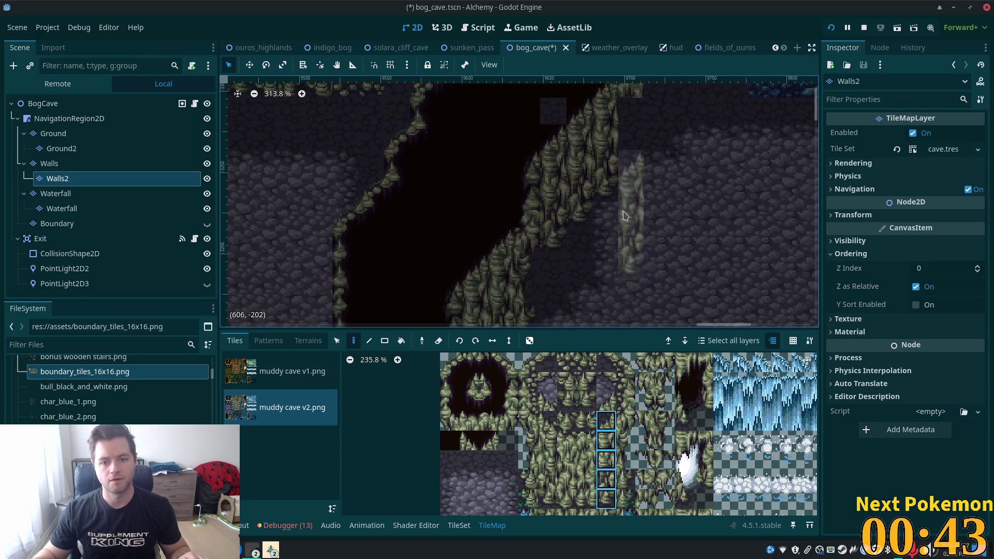
pyautogui.moveTo(585, 439); pyautogui.dragTo(586, 500)
pyautogui.scroll(-3, 565, 409)
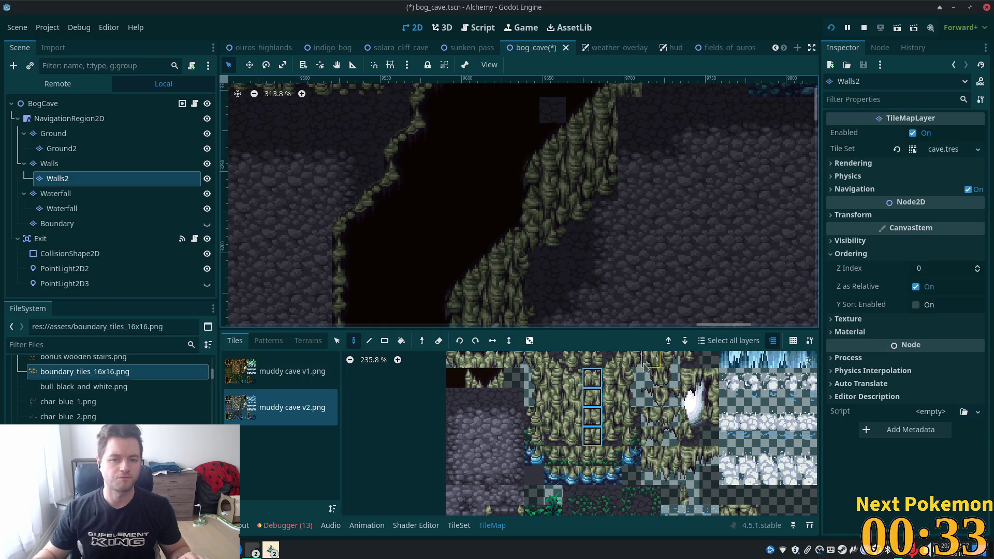
pyautogui.scroll(-3, 626, 287)
pyautogui.press('Escape')
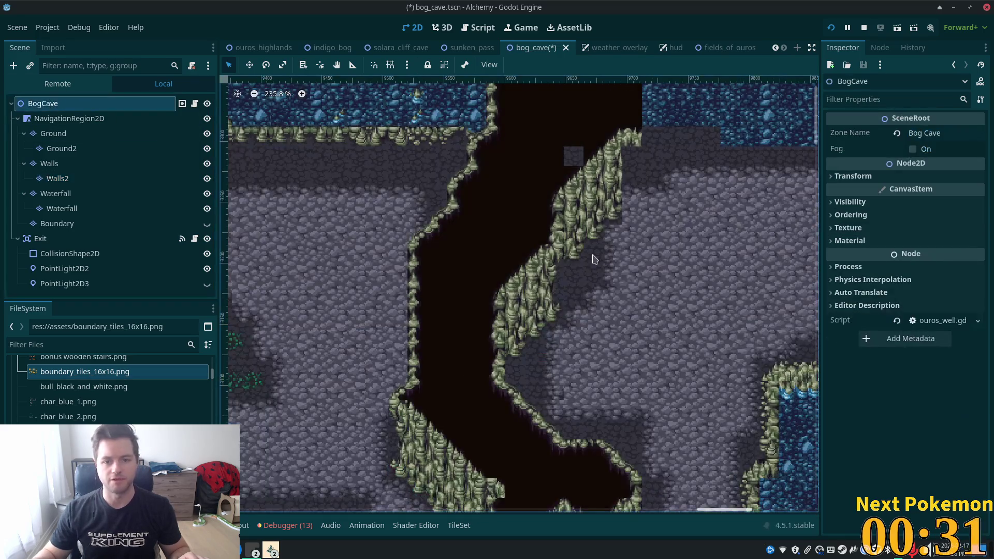
pyautogui.hscroll(5, 725, 263)
pyautogui.scroll(3, 751, 262)
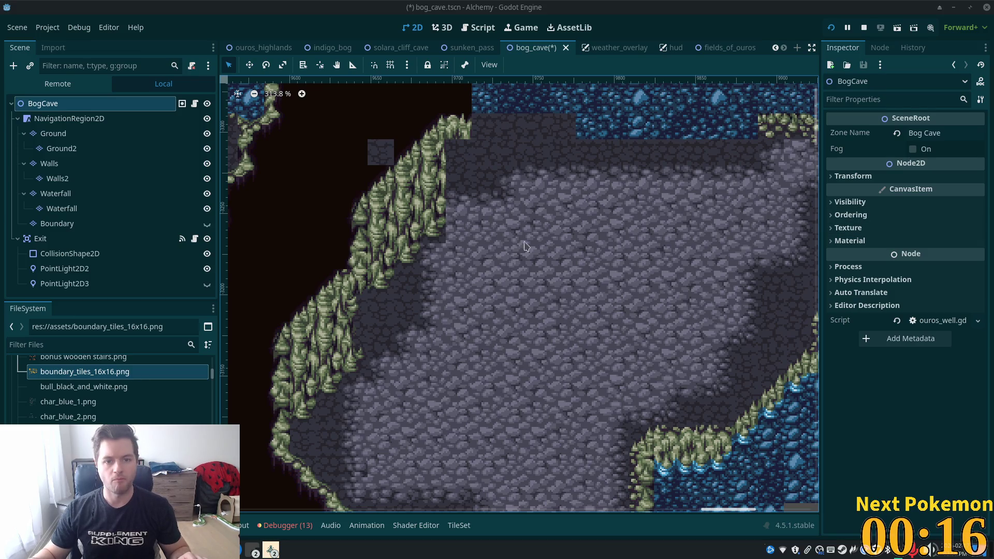
pyautogui.scroll(-3, 525, 245)
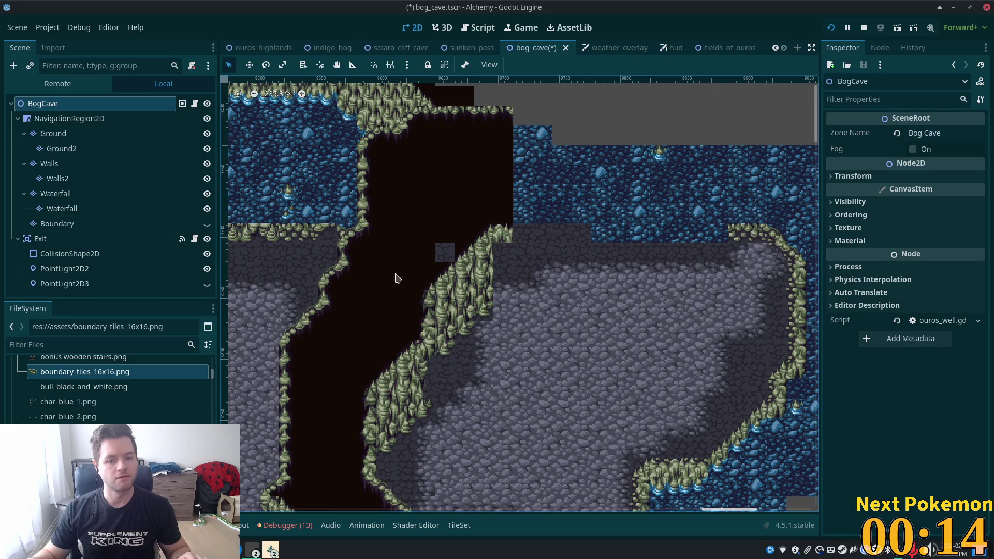
pyautogui.scroll(9, 415, 233)
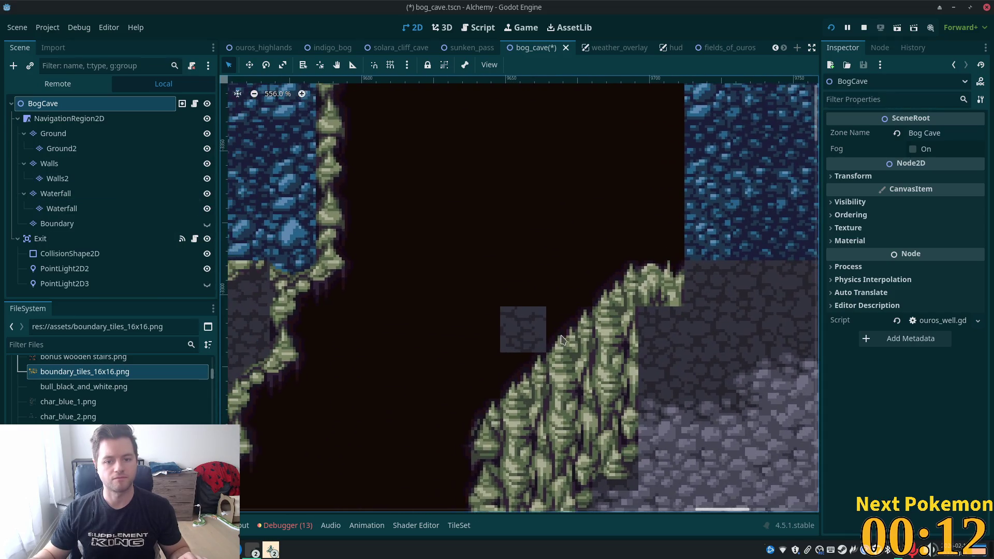
pyautogui.scroll(7, 563, 340)
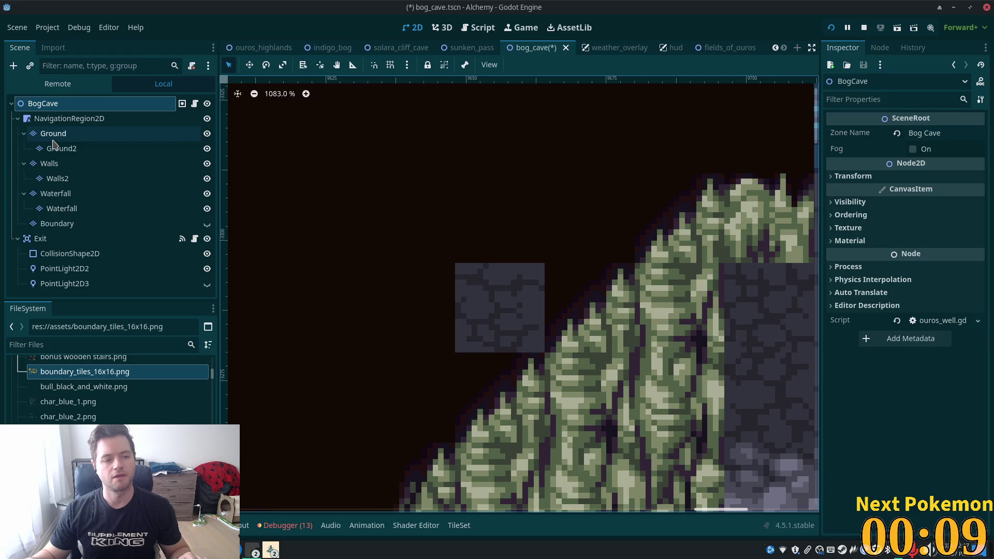
pyautogui.click(49, 163)
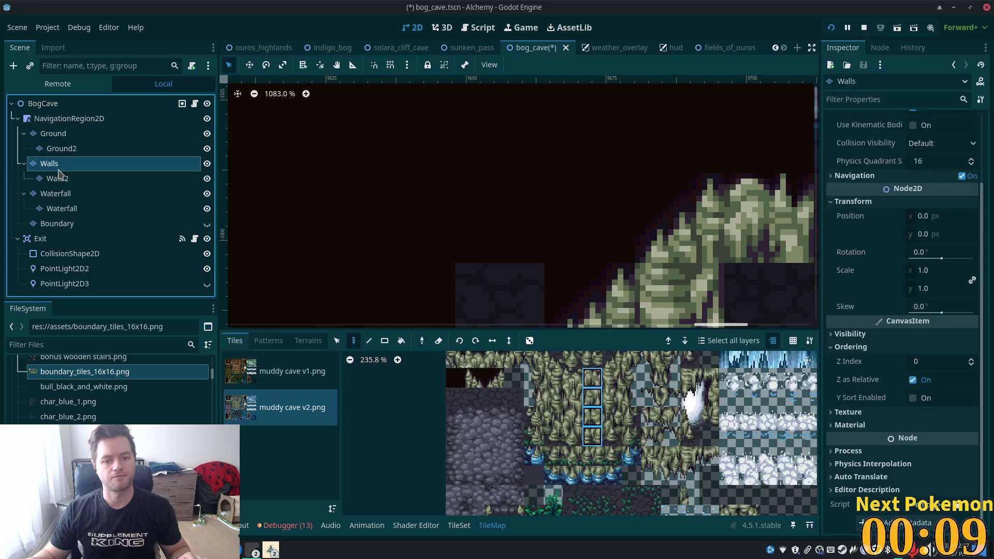
# On the Walls layer, paint over the two stray grey stone tiles with the dark empty tile.
pyautogui.click(456, 378)
pyautogui.click(500, 294)
pyautogui.click(680, 296)
pyautogui.scroll(-3, 632, 233)
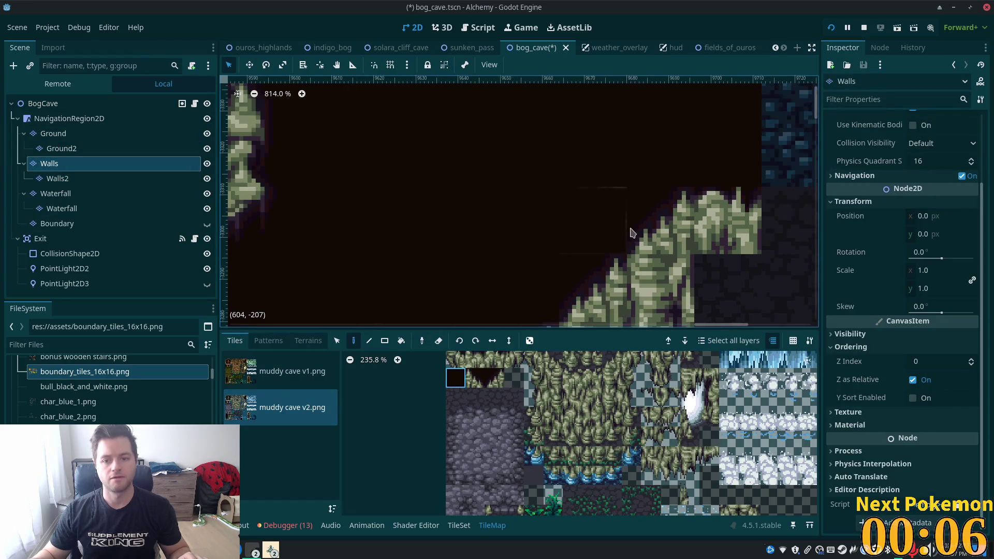
pyautogui.scroll(-11, 632, 233)
# Stamp a 2x4 block of mossy wall tiles beside the top of the rock pillar.
pyautogui.moveTo(598, 177); pyautogui.dragTo(559, 231)
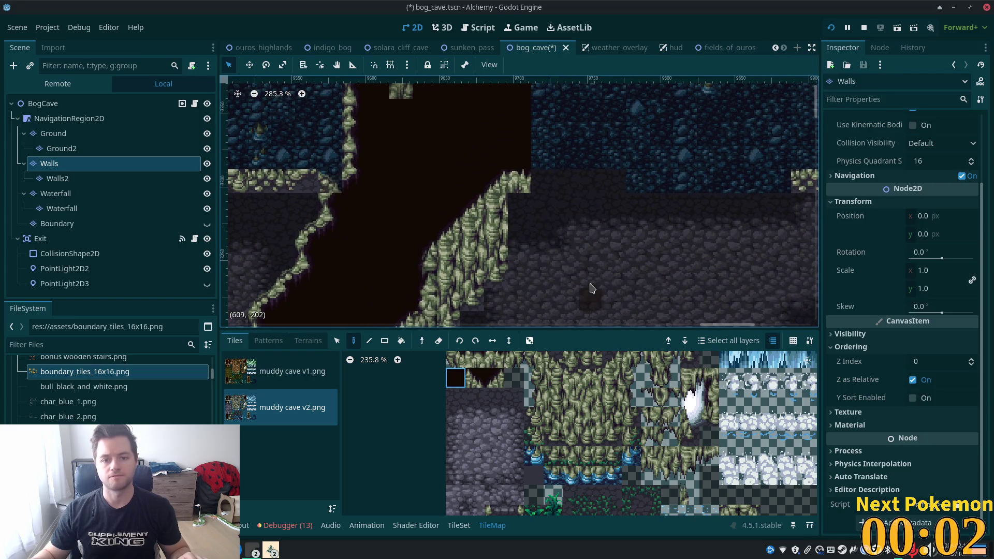
pyautogui.scroll(-4, 621, 269)
pyautogui.moveTo(477, 195); pyautogui.dragTo(568, 265)
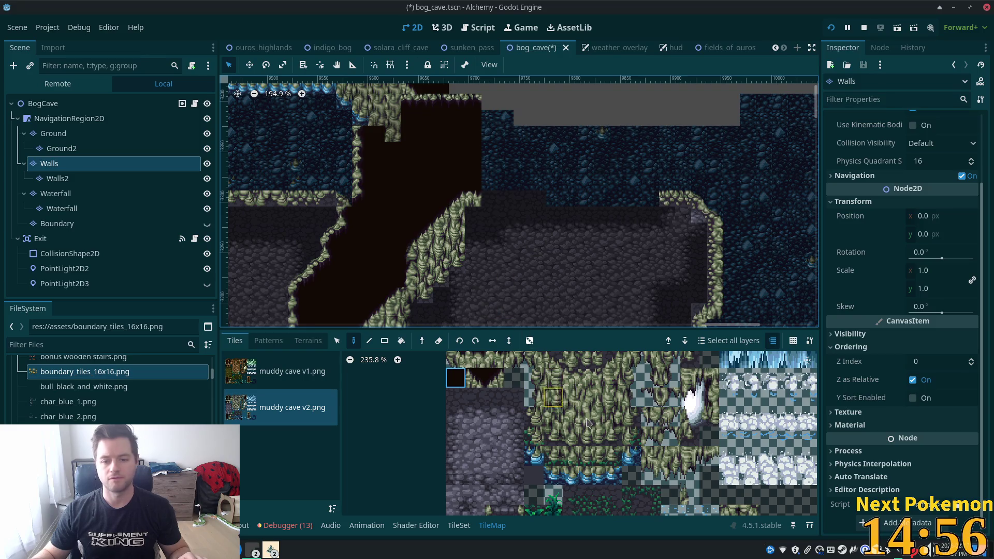
pyautogui.moveTo(572, 381); pyautogui.dragTo(593, 435)
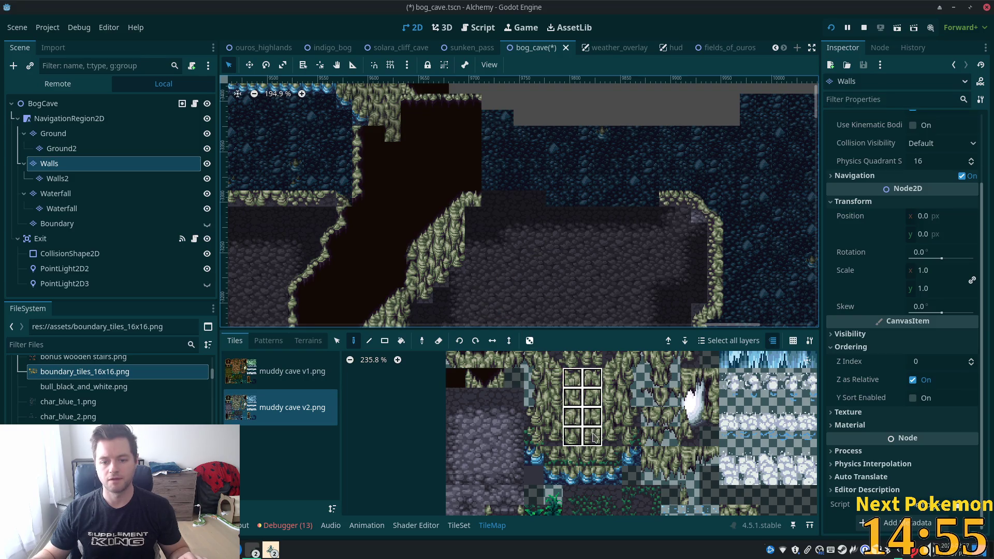
pyautogui.click(482, 226)
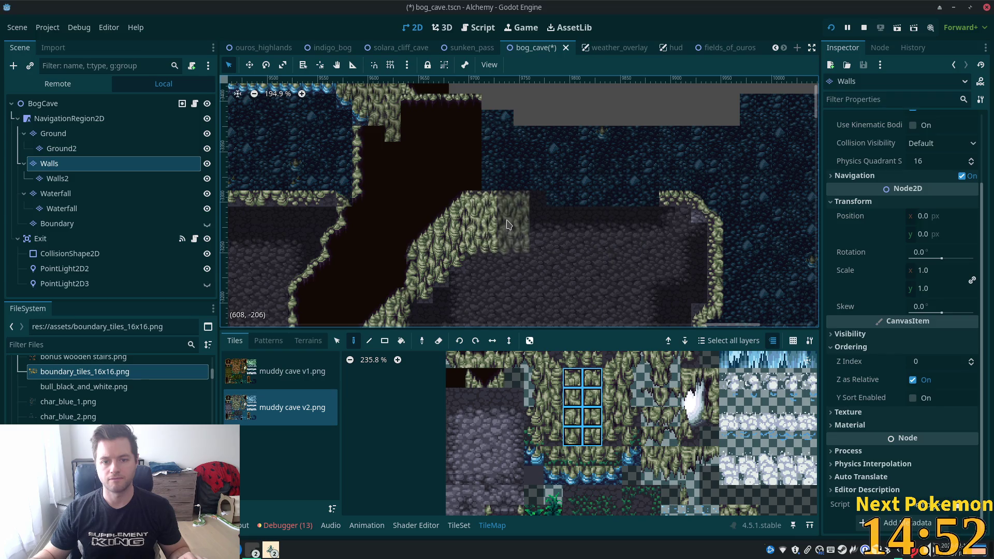
# Copy a block of placed moss tiles from the map and stamp it further right.
pyautogui.click(337, 341)
pyautogui.moveTo(402, 207)
pyautogui.mouseDown()
pyautogui.moveTo(448, 285)
pyautogui.moveTo(464, 285)
pyautogui.mouseUp()
pyautogui.moveTo(453, 185); pyautogui.dragTo(422, 302)
pyautogui.click(355, 342)
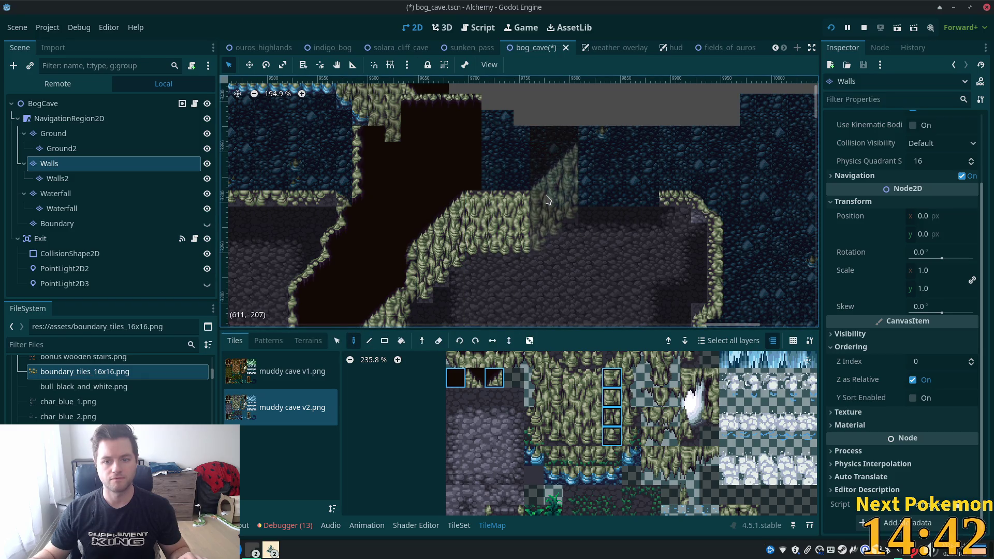
pyautogui.click(548, 199)
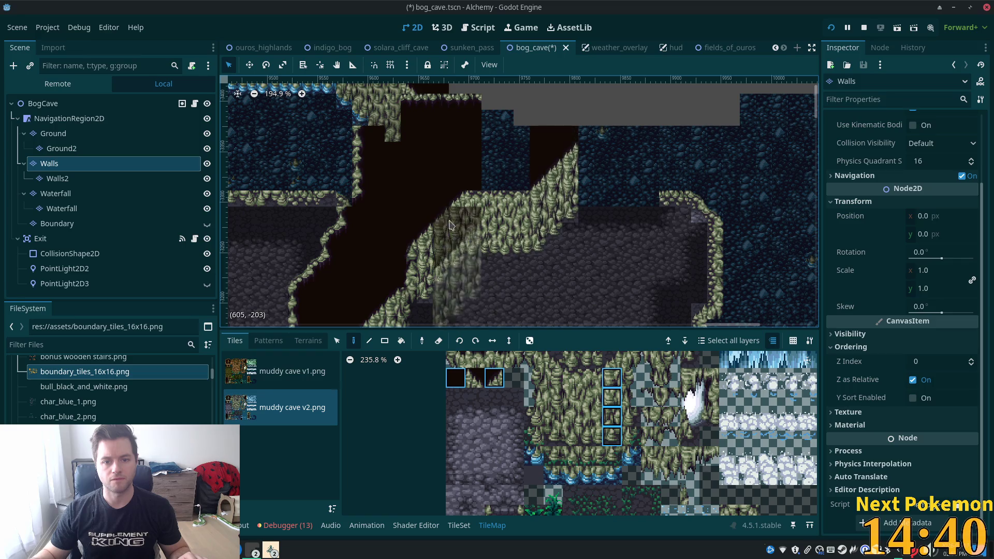
# Copy another block of the mossy pillar and stamp it twice to widen the pillar eastward.
pyautogui.click(340, 342)
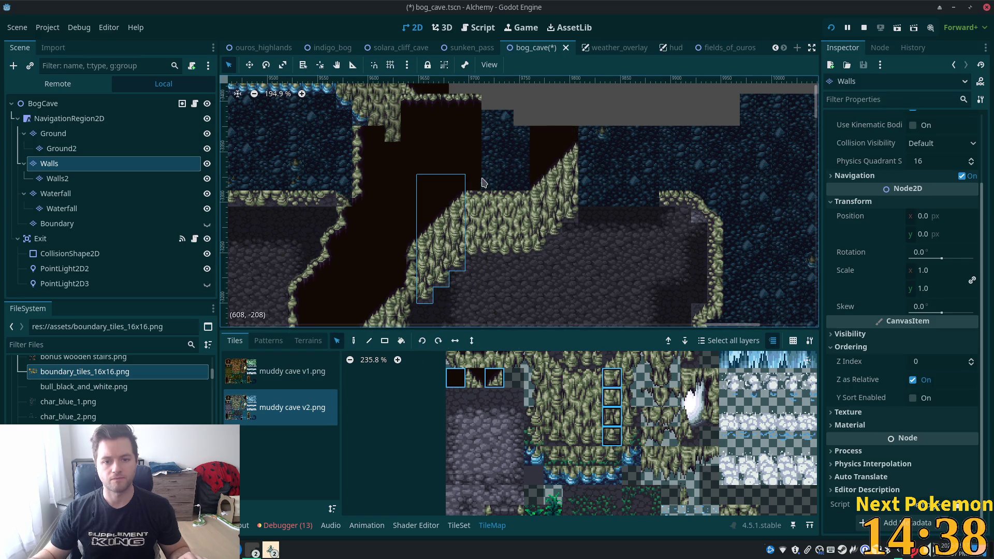
pyautogui.moveTo(477, 183)
pyautogui.mouseDown()
pyautogui.moveTo(518, 254)
pyautogui.moveTo(525, 249)
pyautogui.mouseUp()
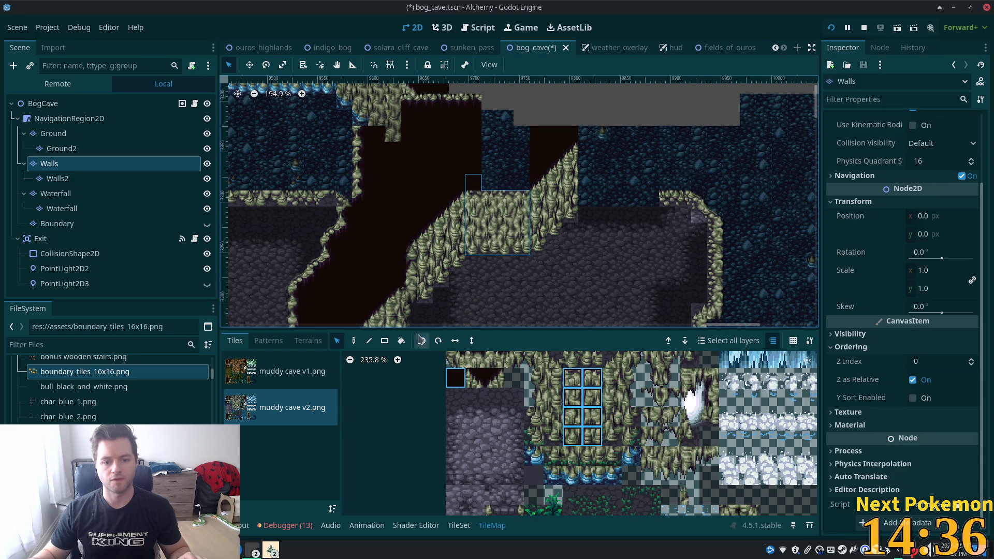
pyautogui.click(354, 341)
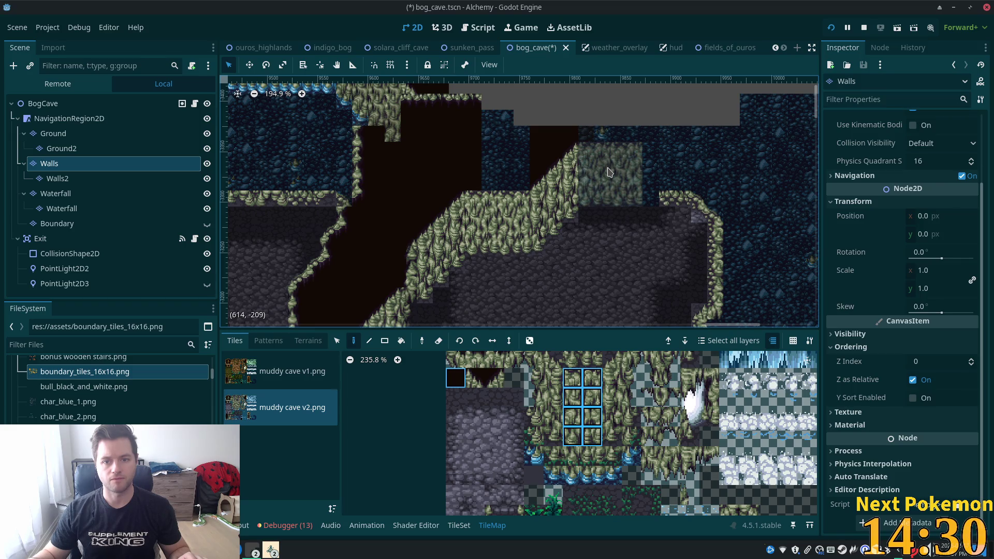
pyautogui.click(609, 173)
pyautogui.click(772, 190)
pyautogui.moveTo(731, 203)
pyautogui.mouseDown()
pyautogui.moveTo(720, 208)
pyautogui.moveTo(736, 217)
pyautogui.moveTo(746, 202)
pyautogui.moveTo(756, 210)
pyautogui.mouseUp()
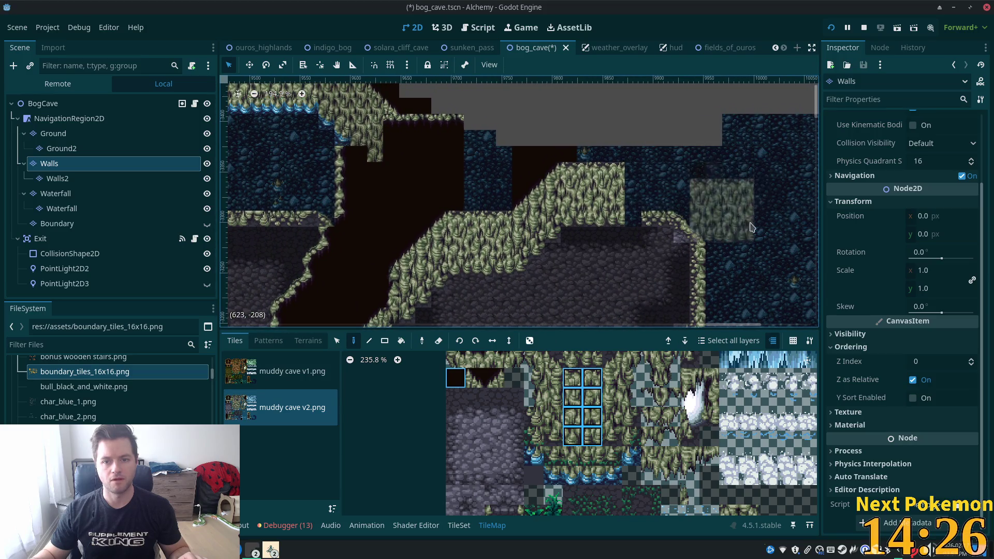
pyautogui.scroll(1, 740, 227)
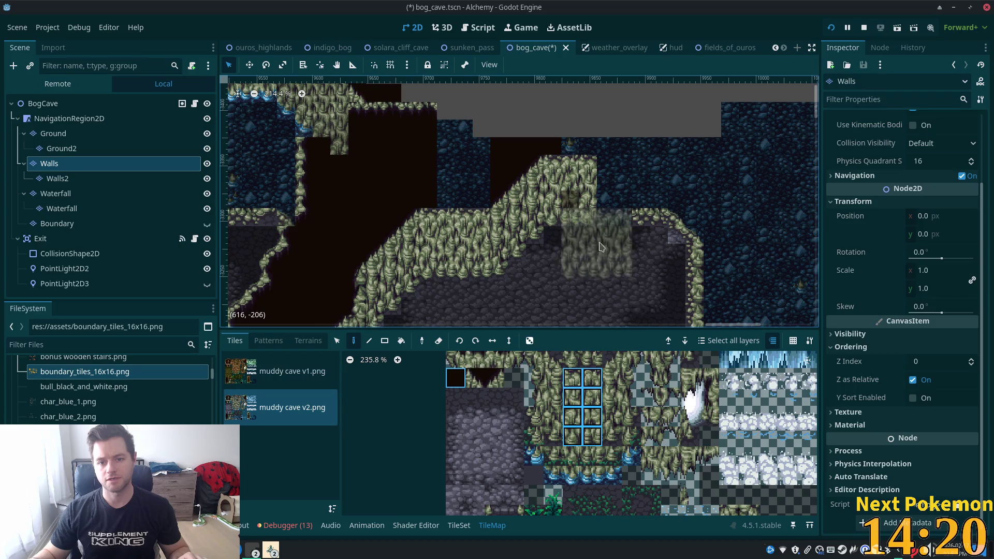
# Paint a rock-edge tile to extend the pillar's edge, then select the BogCave root.
pyautogui.click(624, 366)
pyautogui.scroll(1, 624, 366)
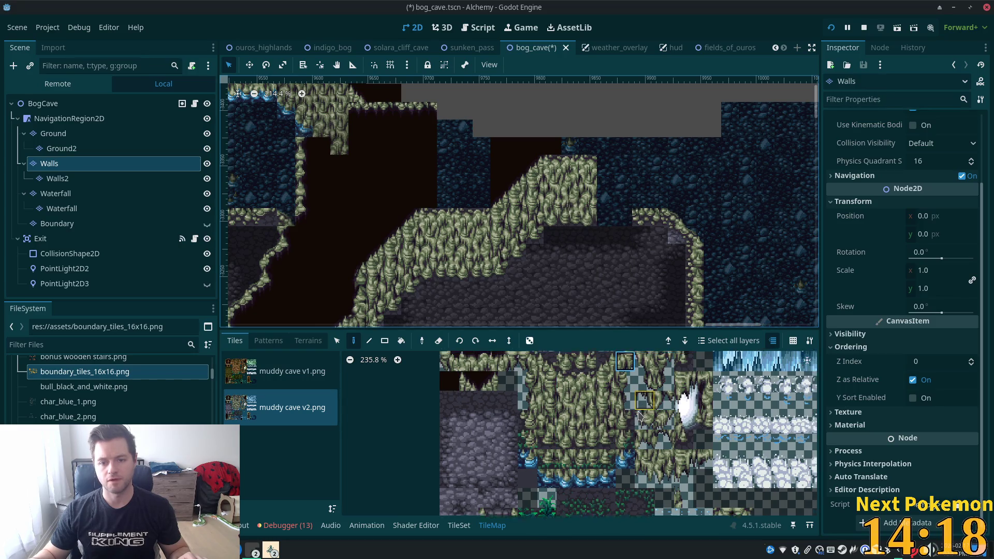
pyautogui.moveTo(607, 444); pyautogui.dragTo(607, 384)
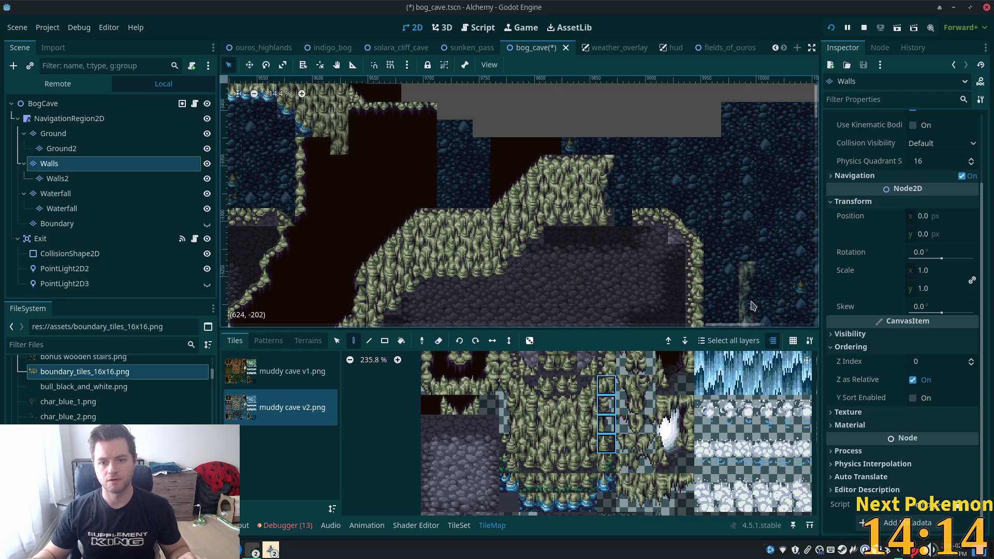
pyautogui.scroll(4, 687, 207)
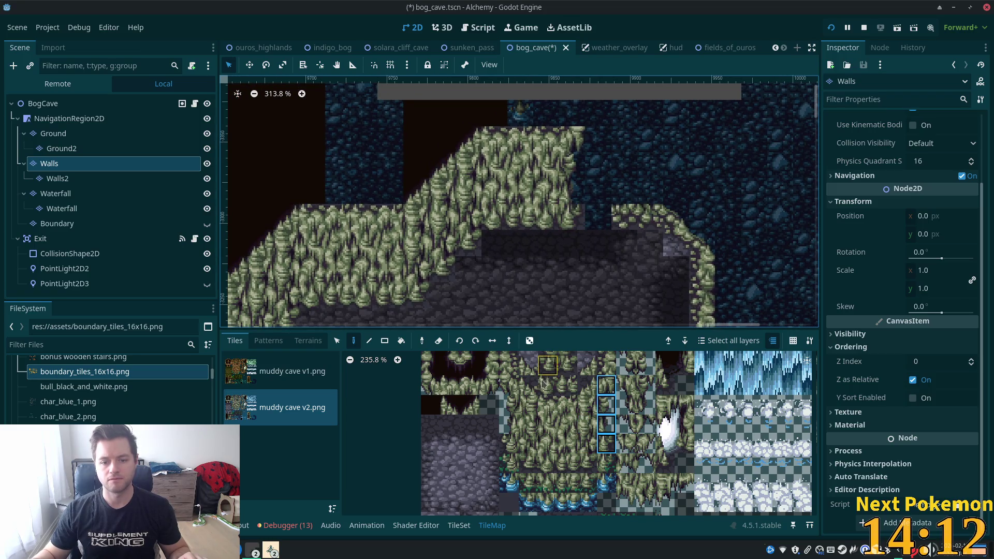
pyautogui.scroll(3, 549, 384)
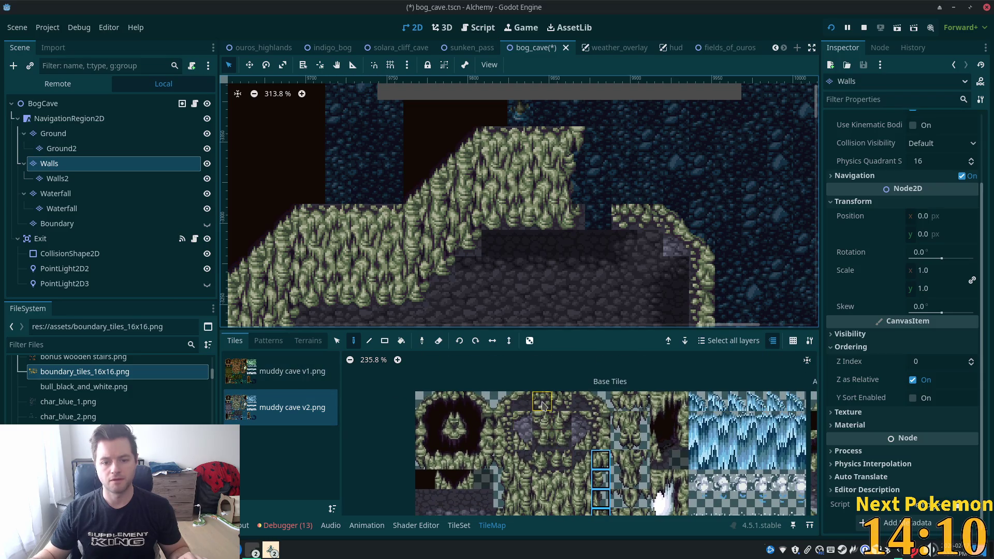
pyautogui.click(562, 402)
pyautogui.click(598, 219)
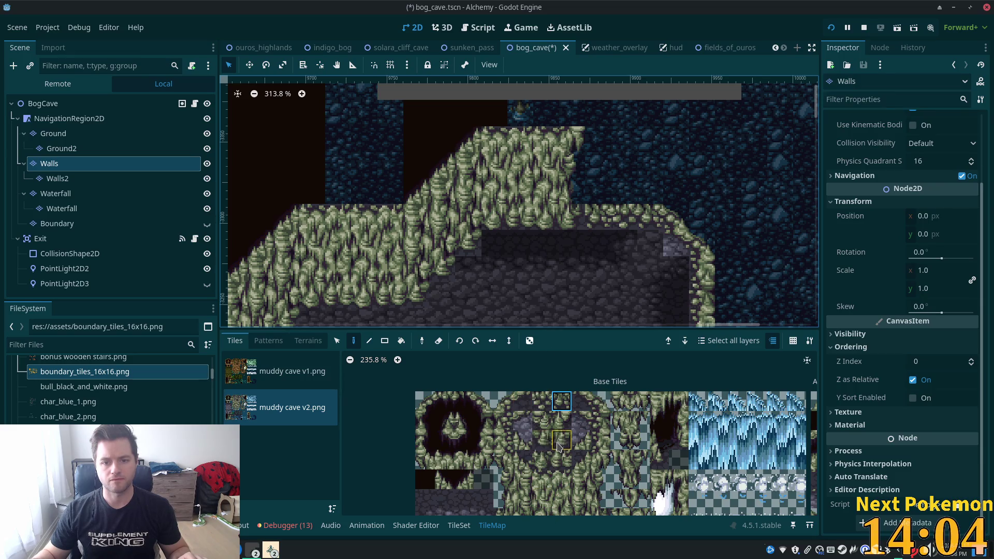
pyautogui.scroll(-2, 551, 442)
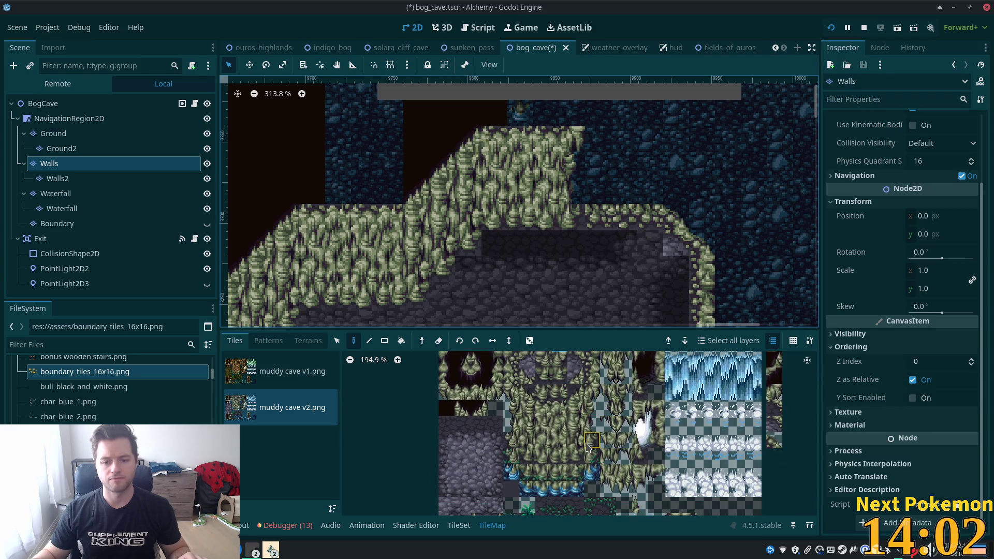
pyautogui.scroll(5, 589, 447)
pyautogui.click(588, 461)
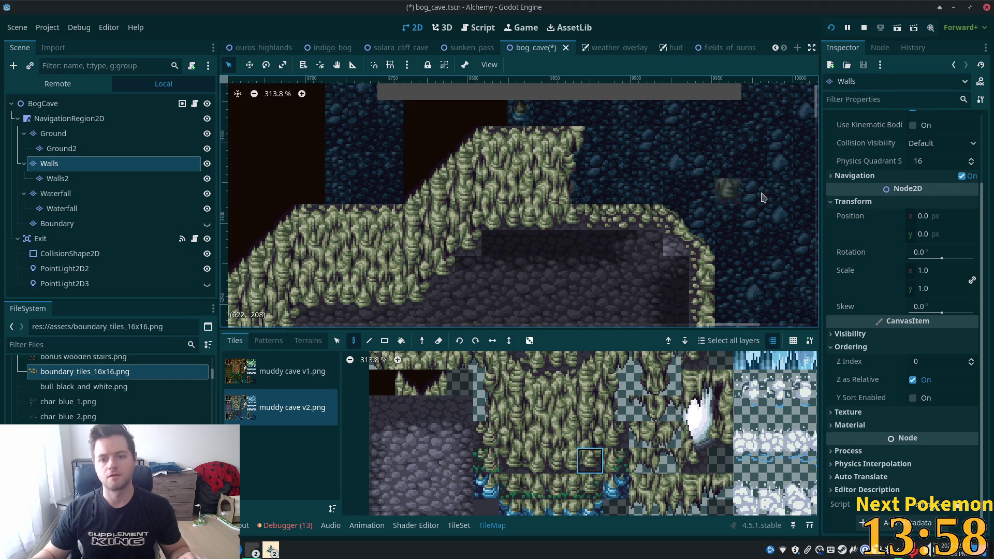
pyautogui.scroll(-3, 699, 177)
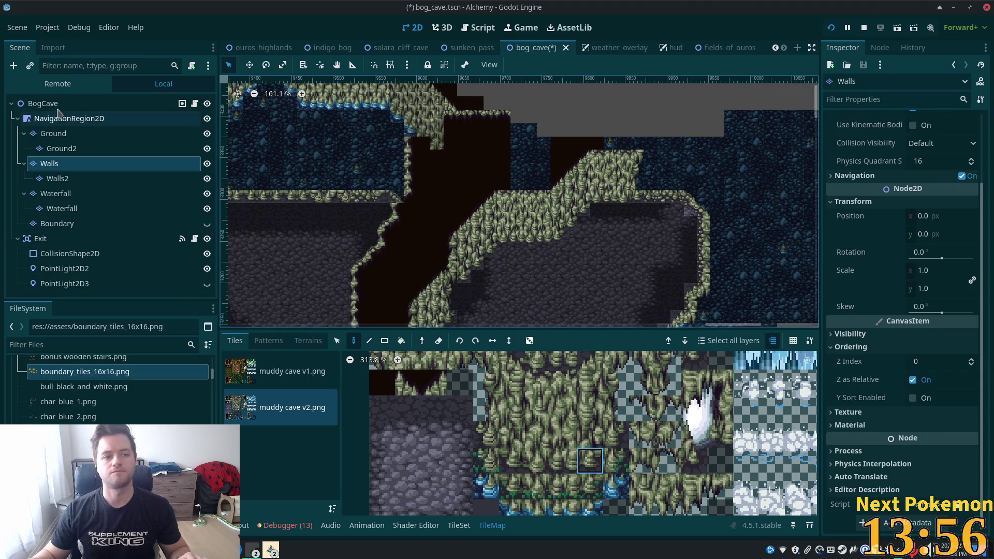
pyautogui.click(61, 106)
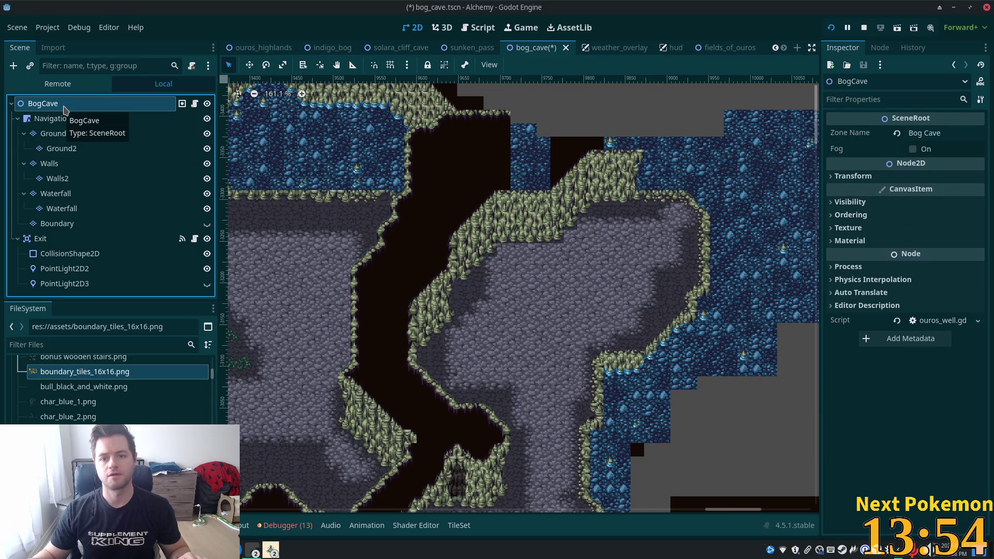
pyautogui.scroll(-1, 449, 121)
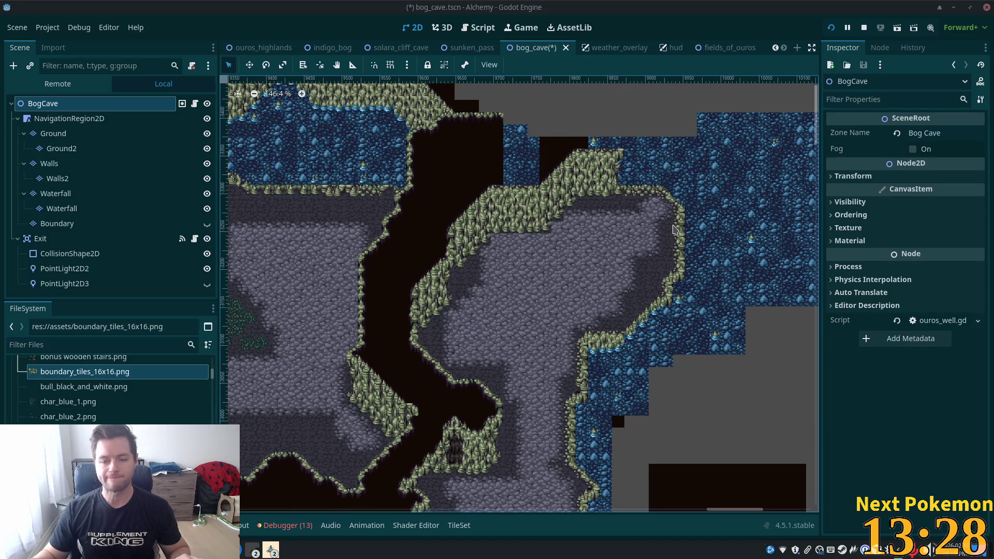
pyautogui.scroll(3, 670, 227)
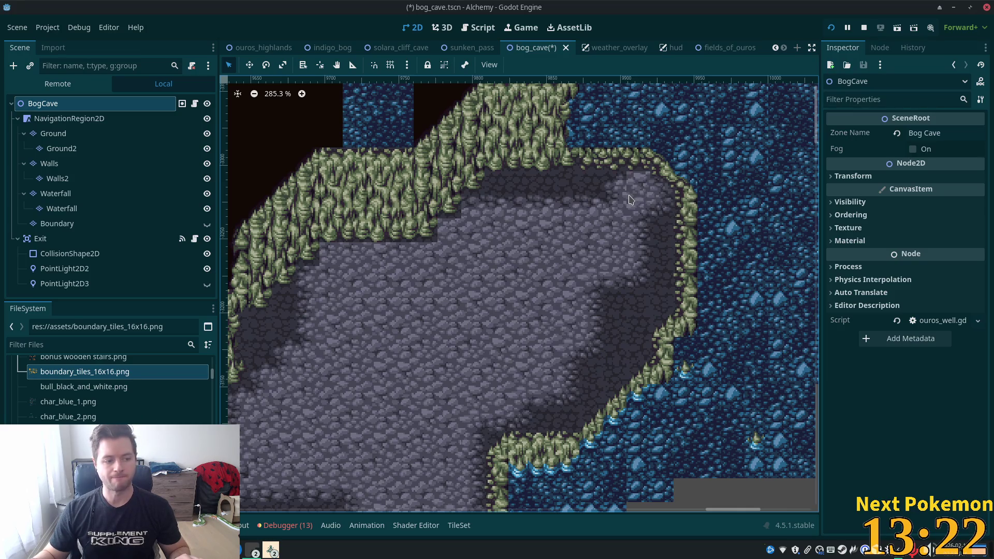
pyautogui.scroll(5, 564, 207)
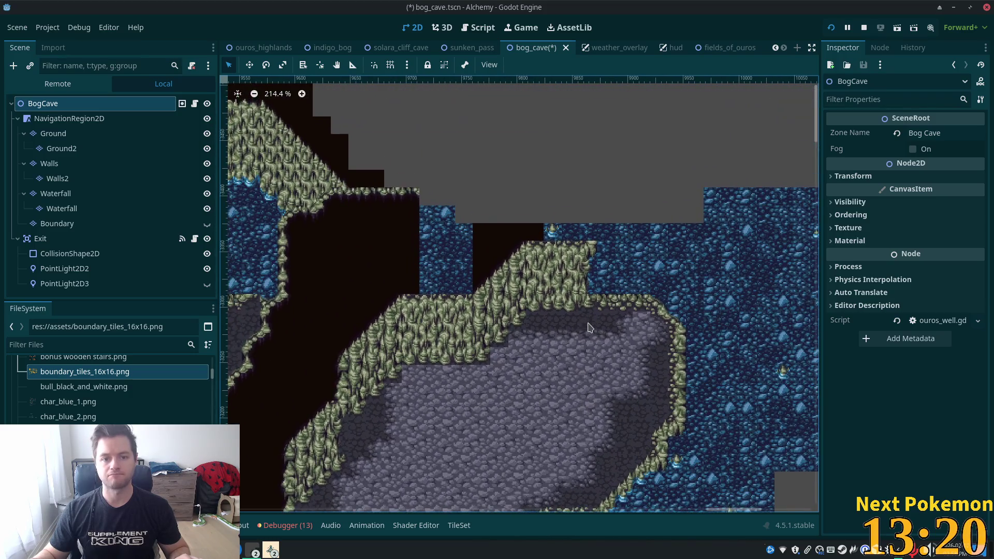
pyautogui.scroll(4, 545, 300)
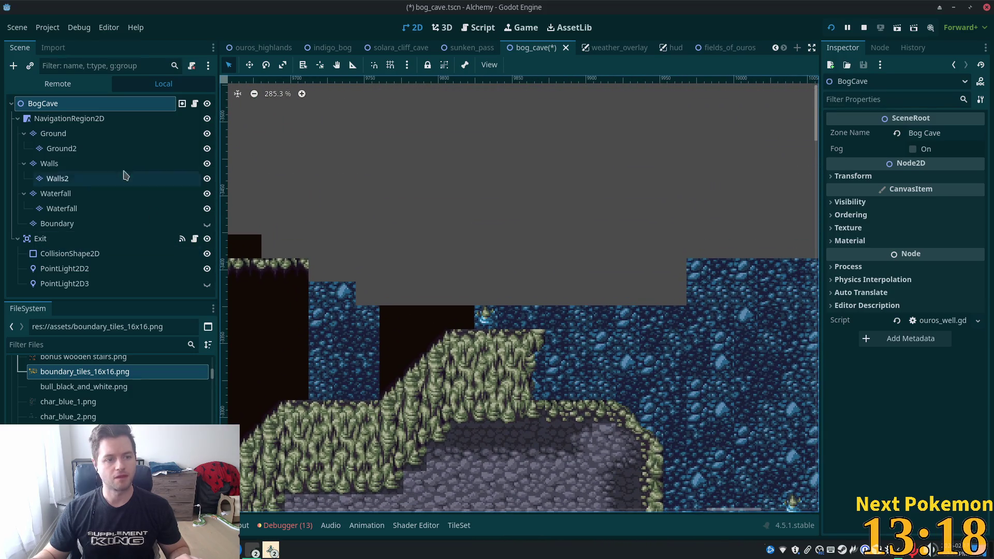
# On the Walls layer, patch the mossy wall with a two-tile wall piece from the atlas.
pyautogui.click(52, 165)
pyautogui.scroll(-5, 439, 216)
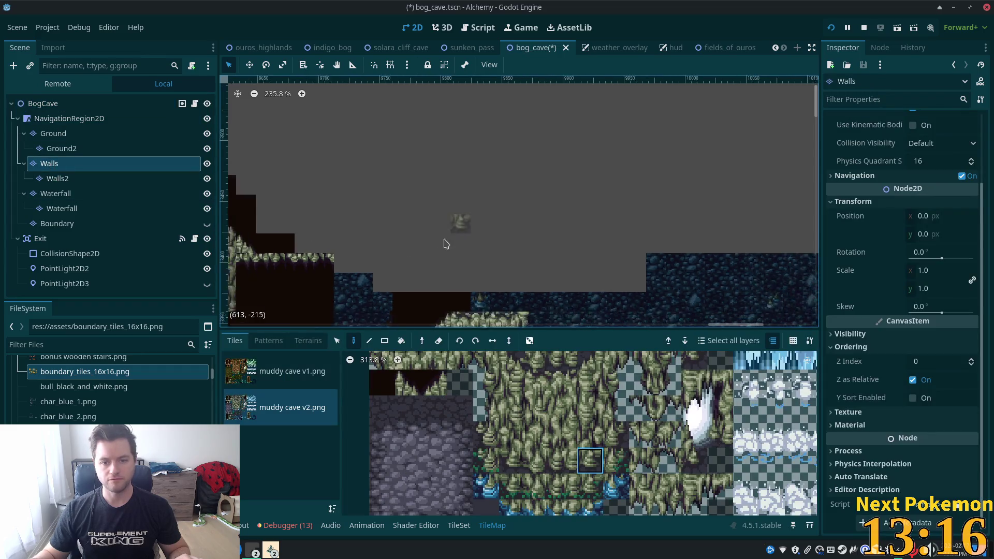
pyautogui.scroll(-7, 611, 446)
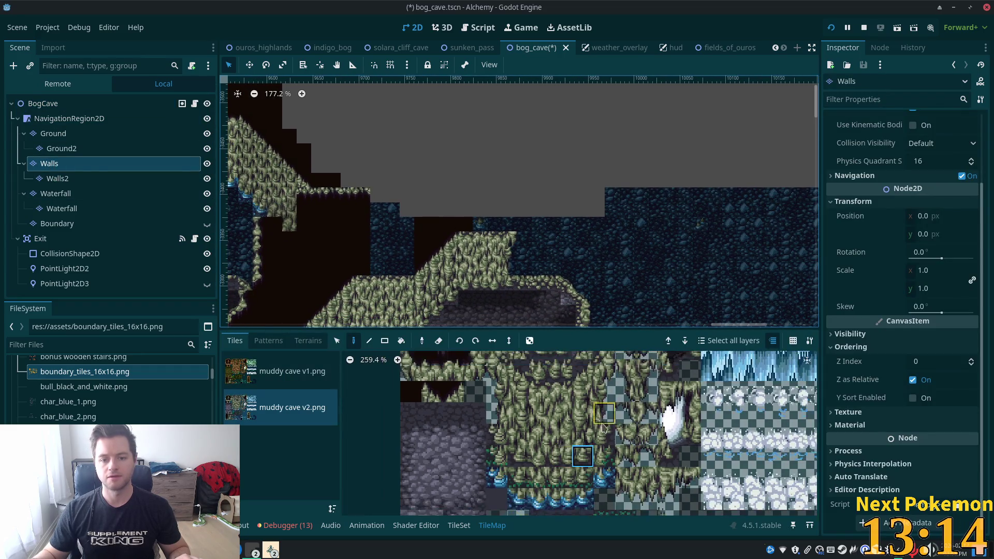
pyautogui.moveTo(611, 446); pyautogui.dragTo(612, 462)
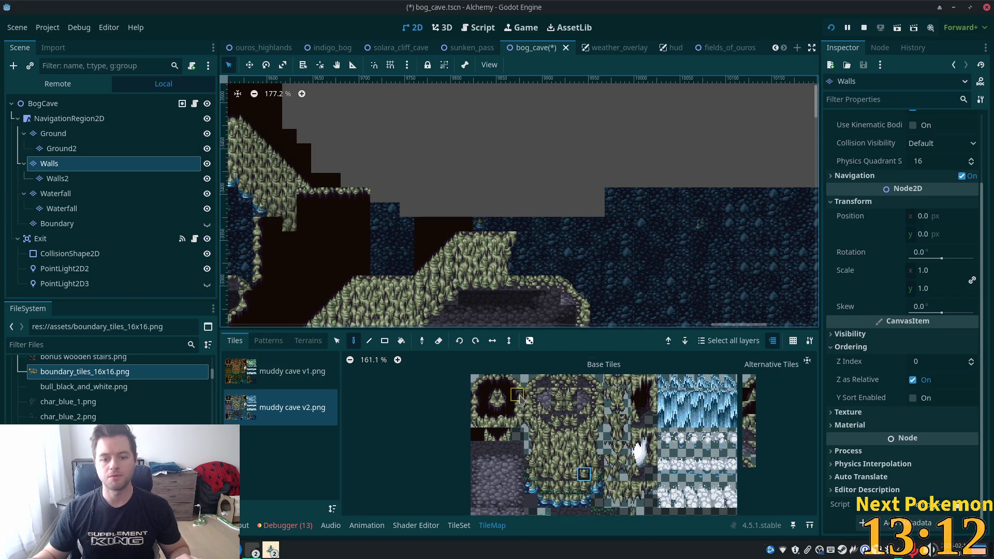
pyautogui.moveTo(519, 401); pyautogui.dragTo(517, 421)
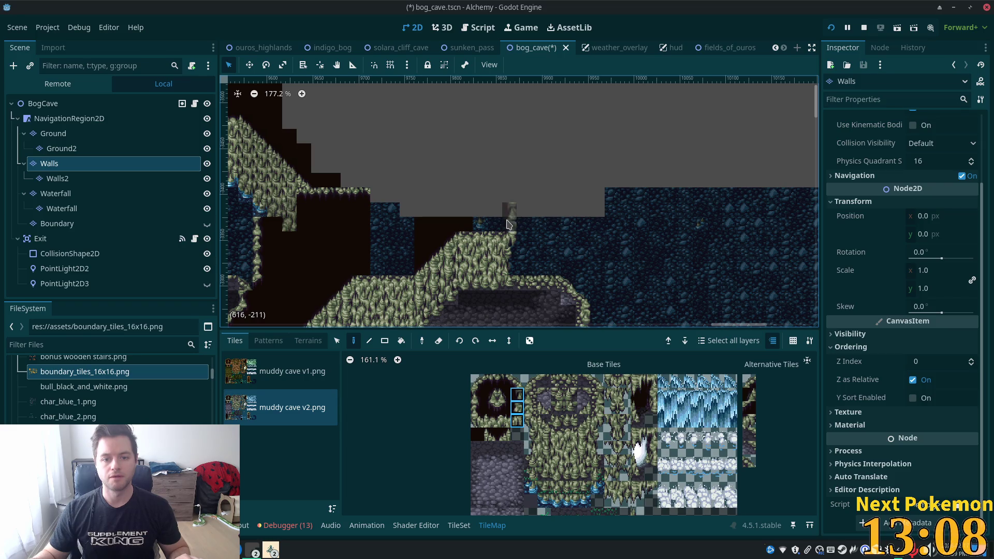
pyautogui.click(522, 411)
pyautogui.moveTo(520, 411); pyautogui.dragTo(520, 411)
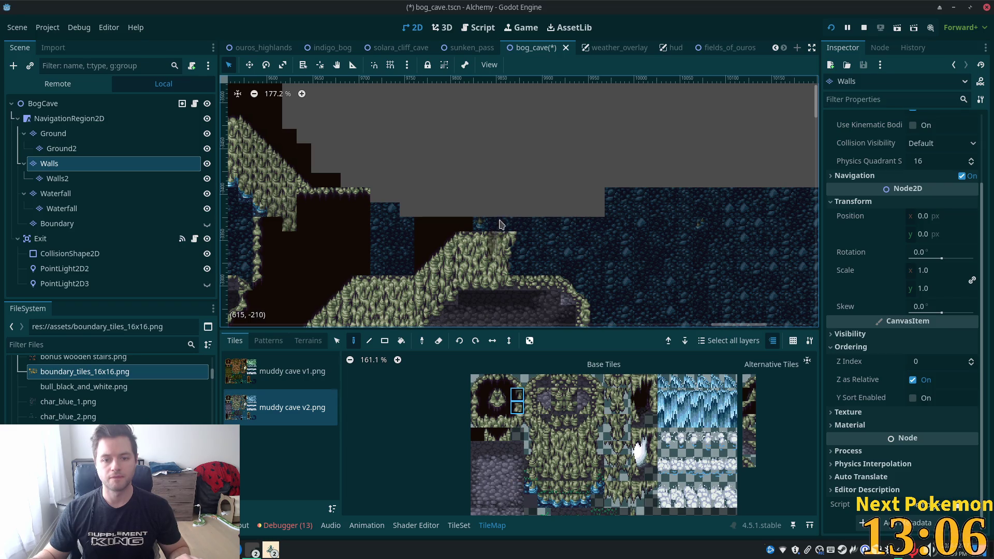
pyautogui.click(514, 217)
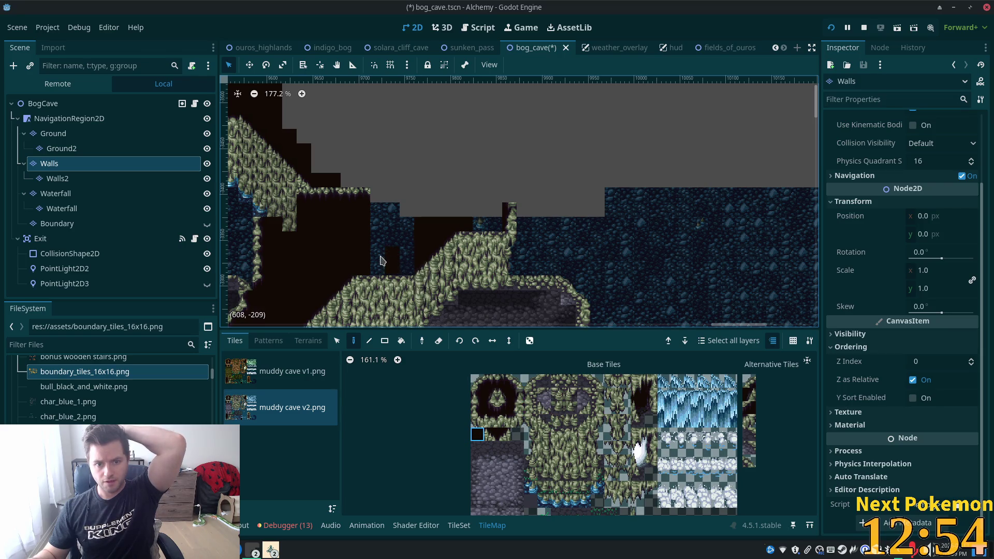
# Fill the gap beside the slope with a rectangle of dark tiles, then return to Walls.
pyautogui.press('r')
pyautogui.moveTo(404, 271); pyautogui.dragTo(405, 271)
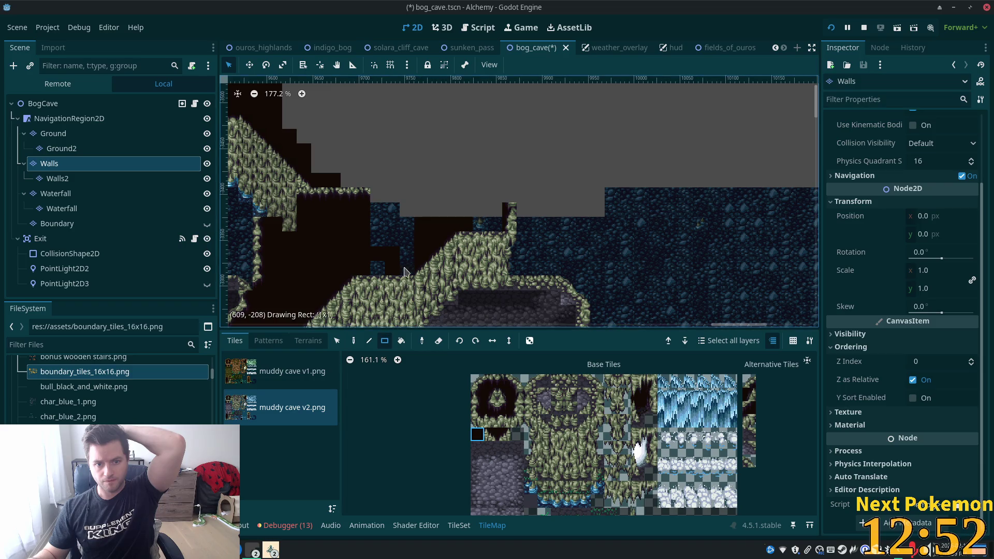
pyautogui.moveTo(385, 210); pyautogui.dragTo(322, 182)
pyautogui.hscroll(-5, 544, 166)
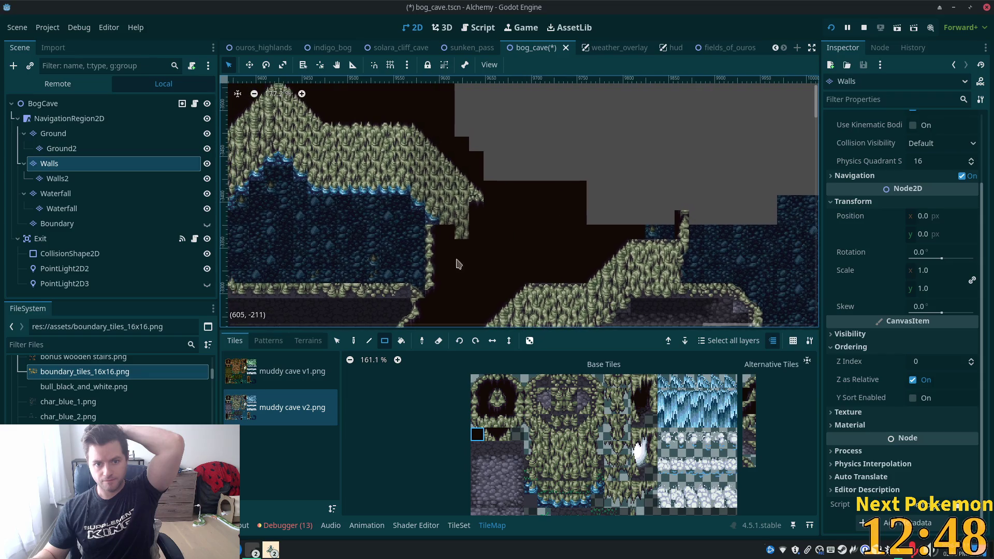
pyautogui.click(113, 104)
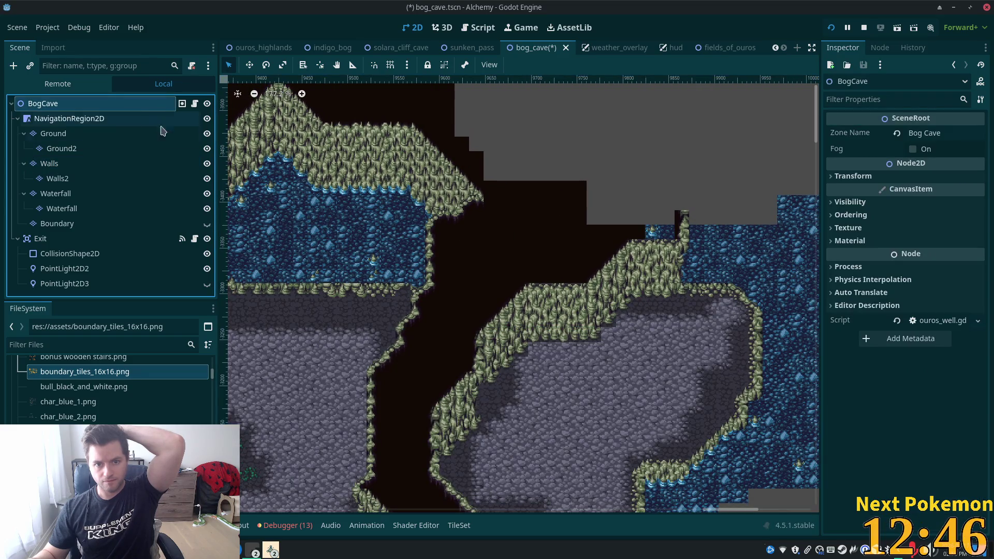
pyautogui.click(67, 163)
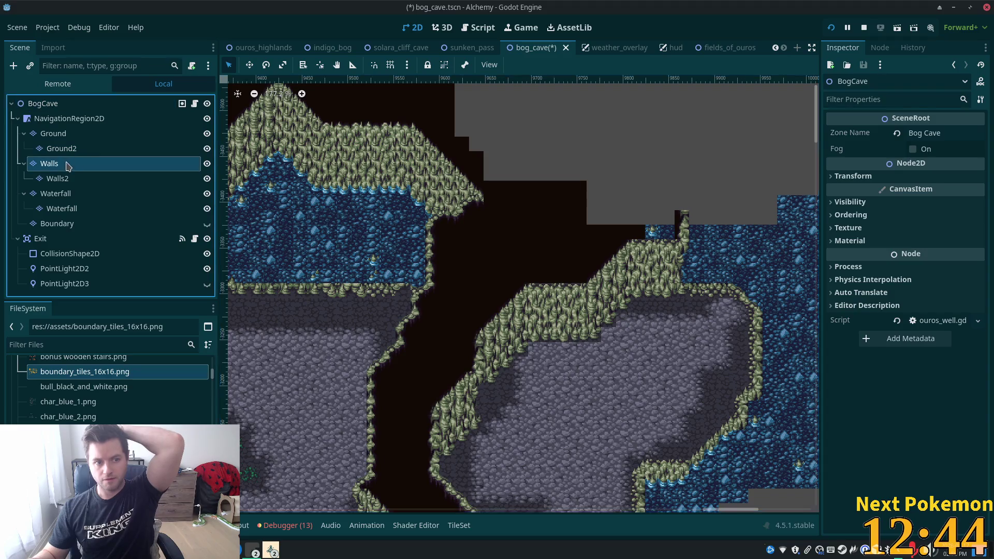
# Fill the large area, narrow strip, one-tile column and four-tile row left of the pillar dark.
pyautogui.scroll(1, 464, 269)
pyautogui.moveTo(622, 306)
pyautogui.mouseDown()
pyautogui.moveTo(409, 88)
pyautogui.moveTo(493, 81)
pyautogui.moveTo(455, 74)
pyautogui.mouseUp()
pyautogui.moveTo(445, 264); pyautogui.dragTo(429, 66)
pyautogui.moveTo(413, 217); pyautogui.dragTo(413, 217)
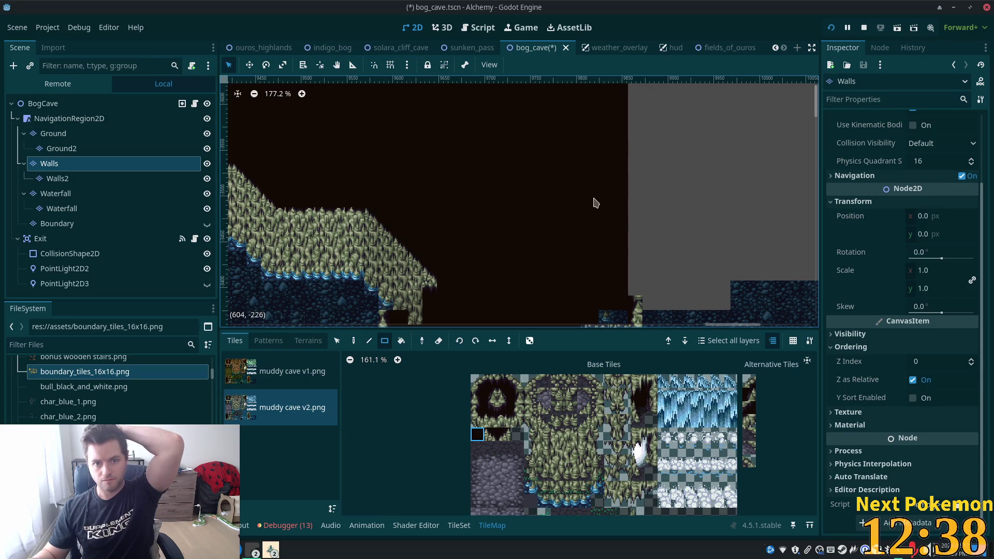
pyautogui.scroll(-3, 492, 273)
pyautogui.hscroll(2, 492, 273)
pyautogui.moveTo(519, 178); pyautogui.dragTo(413, 171)
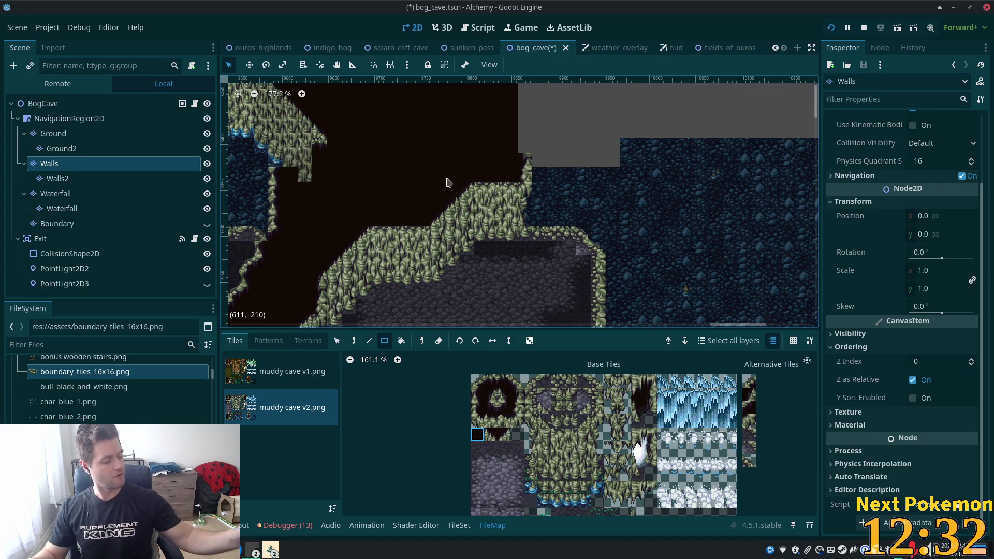
# Copy the pillar's stepped mossy wall tiles from the map as the Walls brush.
pyautogui.scroll(1, 606, 161)
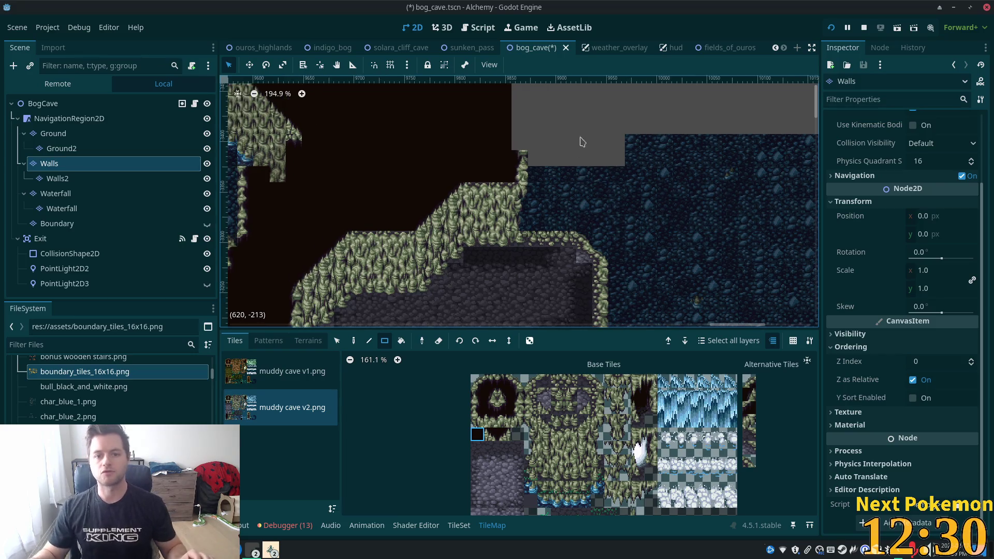
pyautogui.scroll(-14, 642, 158)
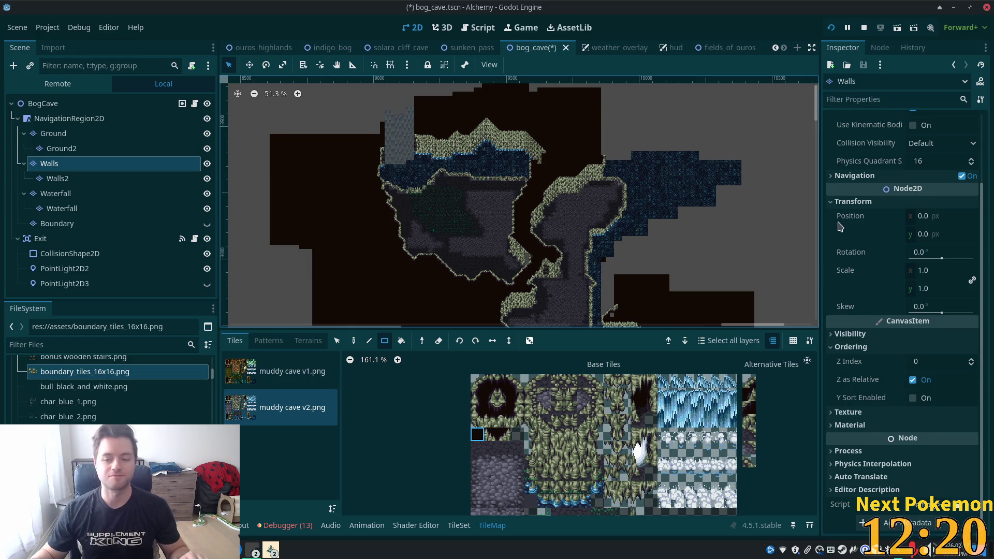
pyautogui.scroll(5, 673, 140)
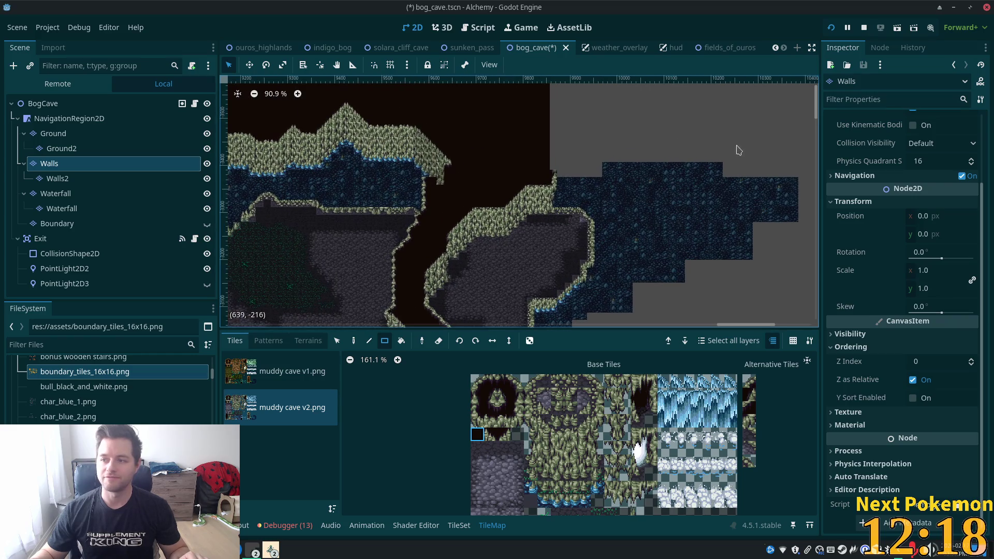
pyautogui.scroll(1, 582, 129)
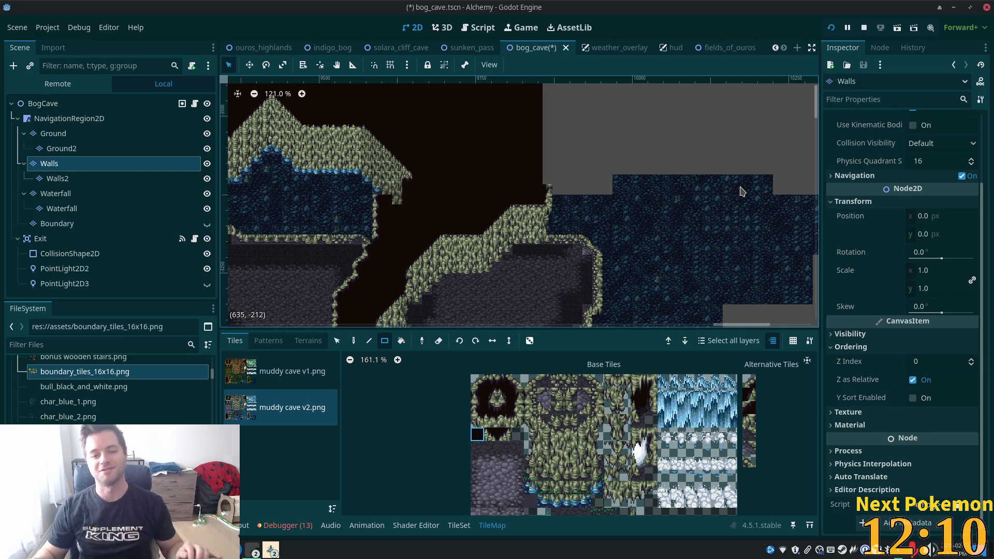
pyautogui.scroll(3, 602, 215)
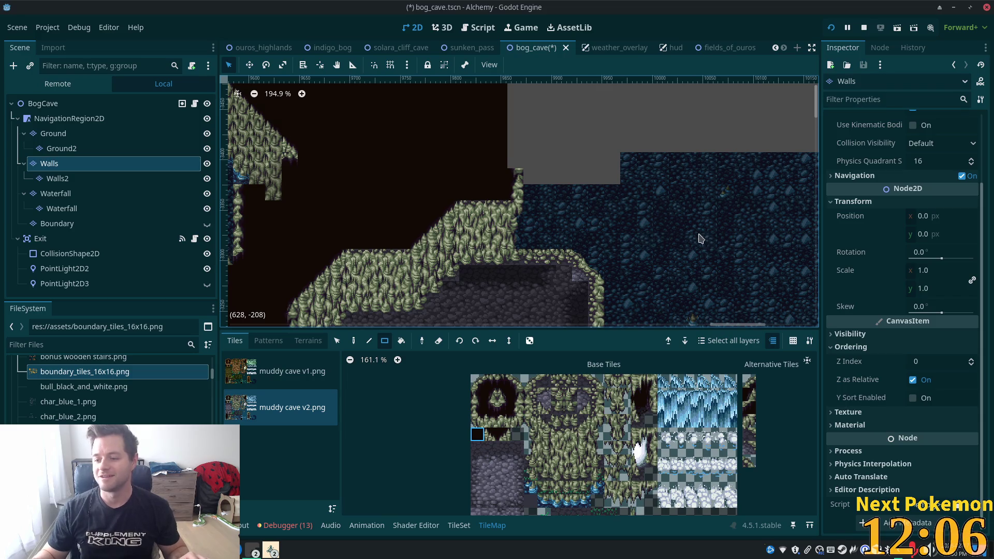
pyautogui.scroll(4, 697, 240)
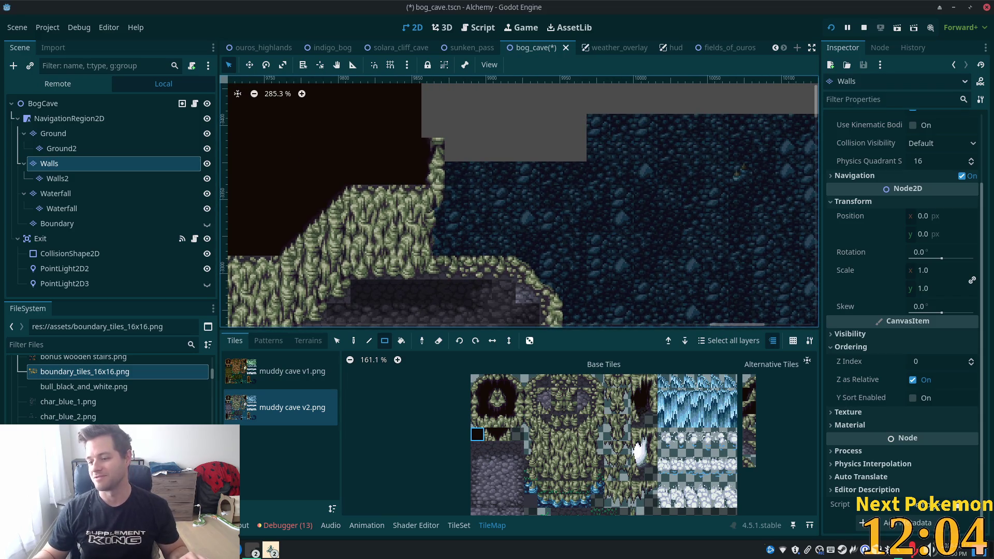
pyautogui.scroll(-5, 585, 167)
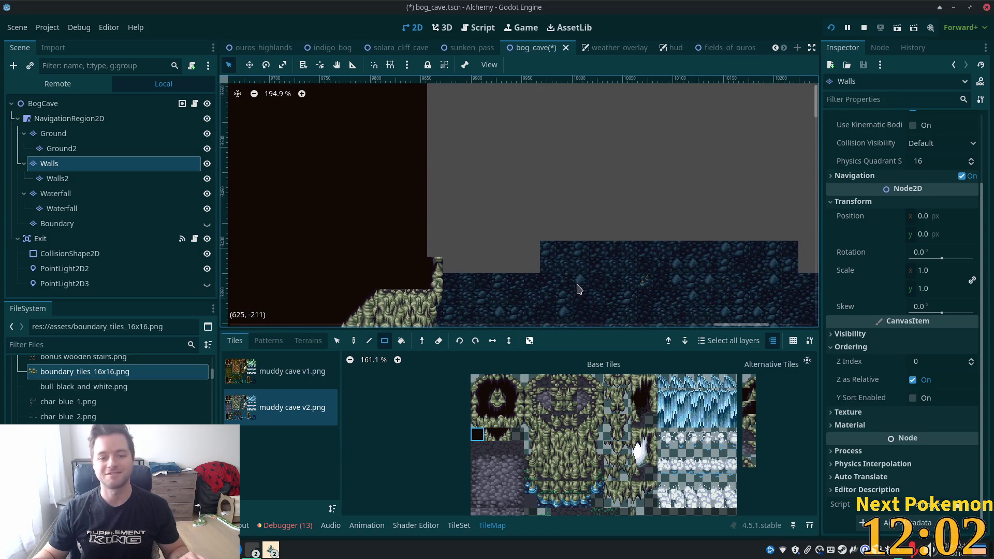
pyautogui.scroll(-5, 544, 211)
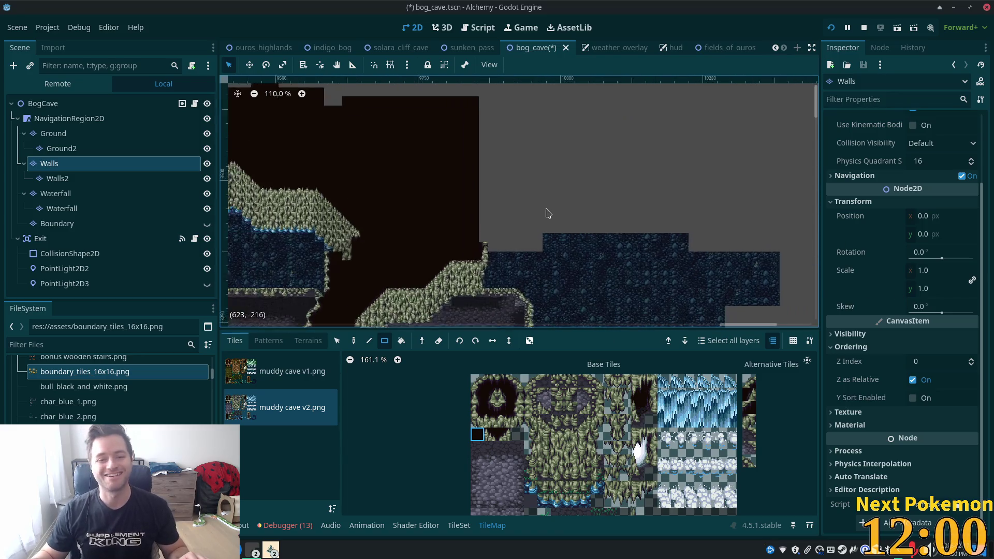
pyautogui.scroll(1, 509, 192)
pyautogui.scroll(-4, 509, 191)
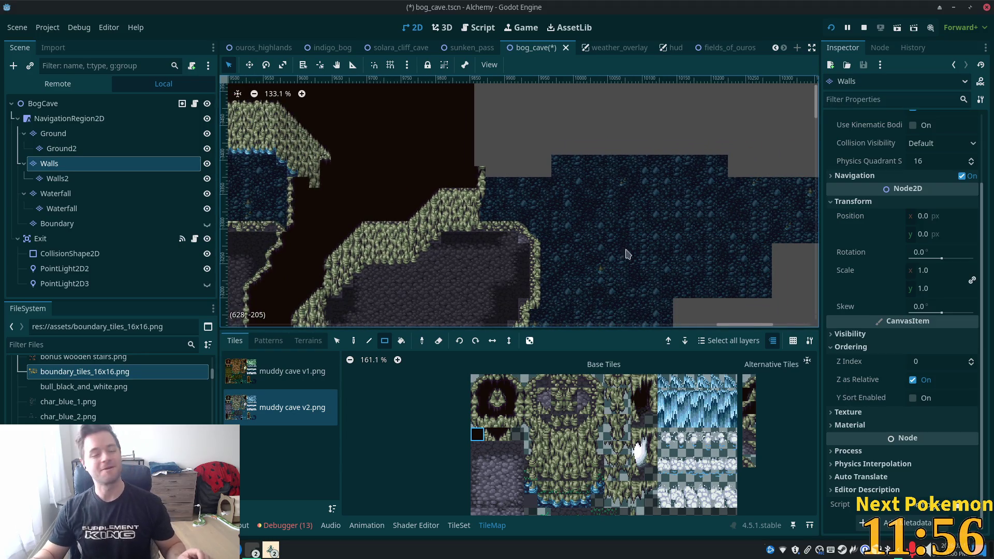
pyautogui.scroll(6, 508, 168)
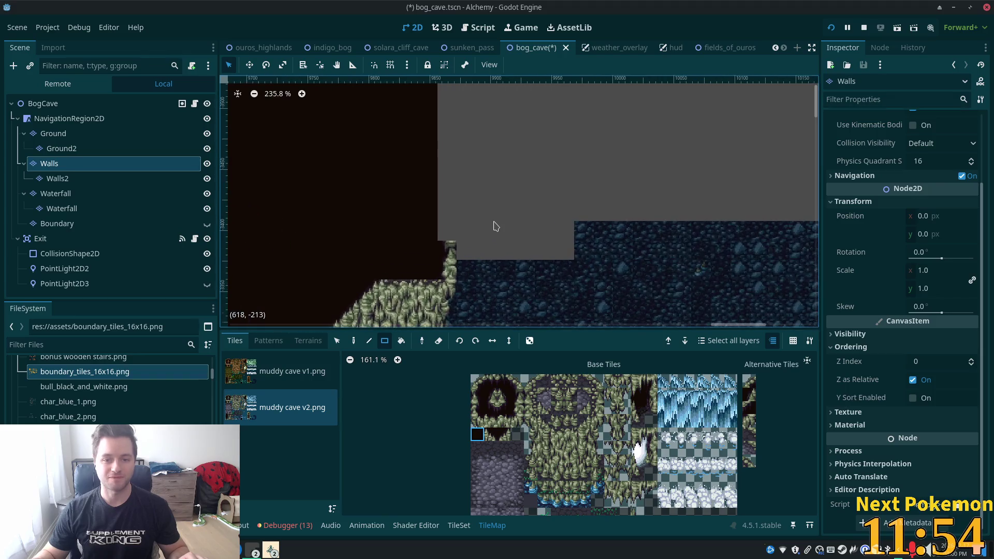
pyautogui.moveTo(505, 327)
pyautogui.mouseDown()
pyautogui.moveTo(506, 173)
pyautogui.moveTo(509, 241)
pyautogui.mouseUp()
pyautogui.scroll(-1, 513, 193)
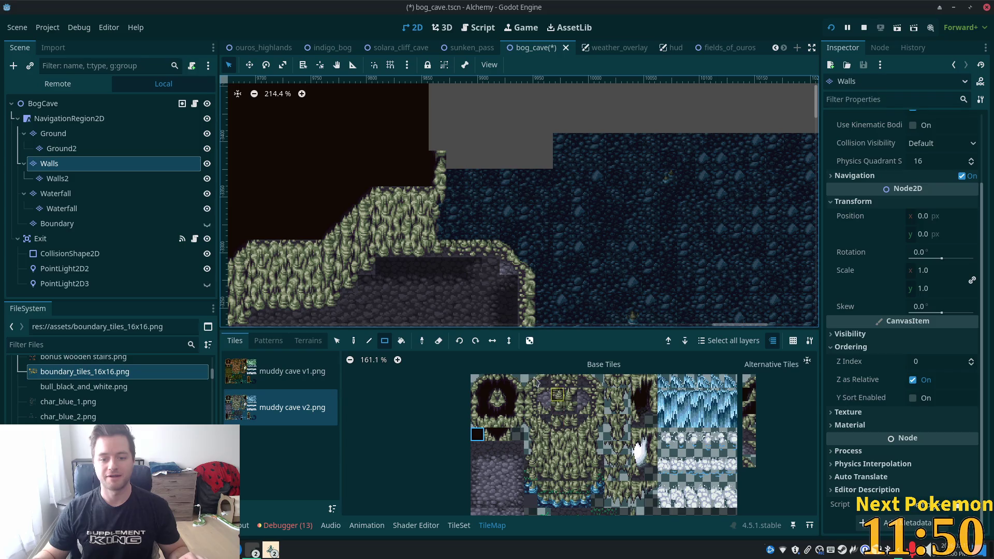
pyautogui.moveTo(336, 240); pyautogui.dragTo(375, 234)
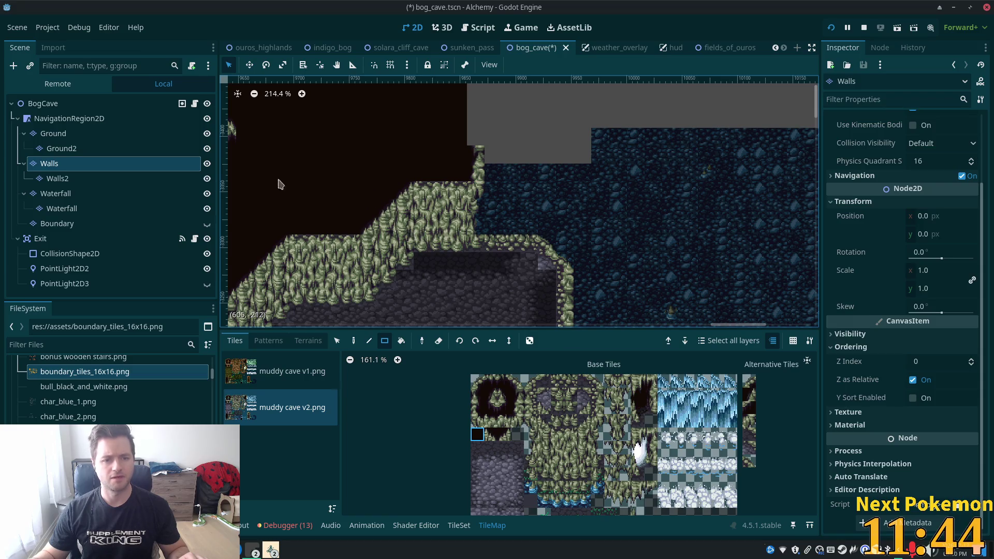
pyautogui.click(336, 341)
pyautogui.moveTo(364, 174); pyautogui.dragTo(412, 303)
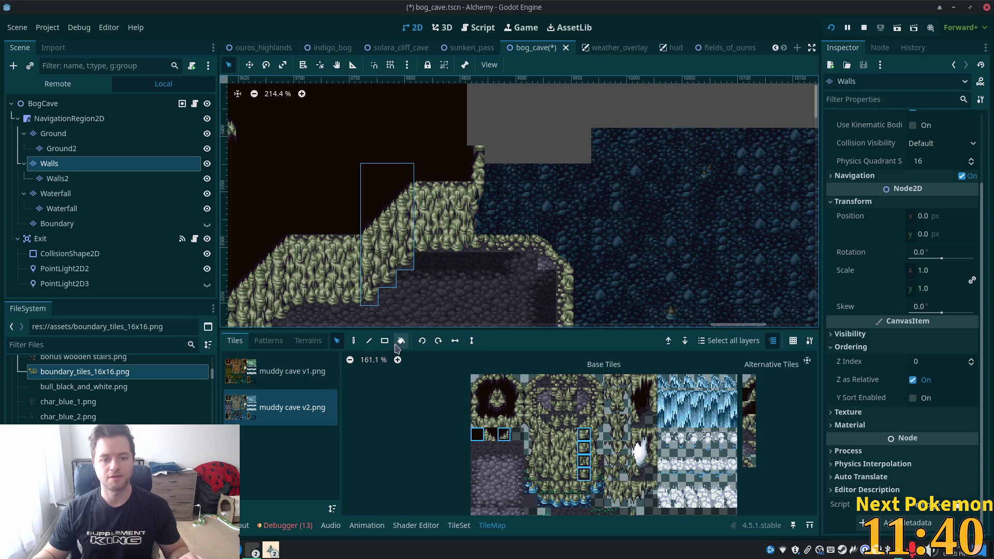
# Stamp the copied pillar tiles and two two-tile mossy pieces along the pillar's edge.
pyautogui.click(353, 341)
pyautogui.scroll(3, 466, 207)
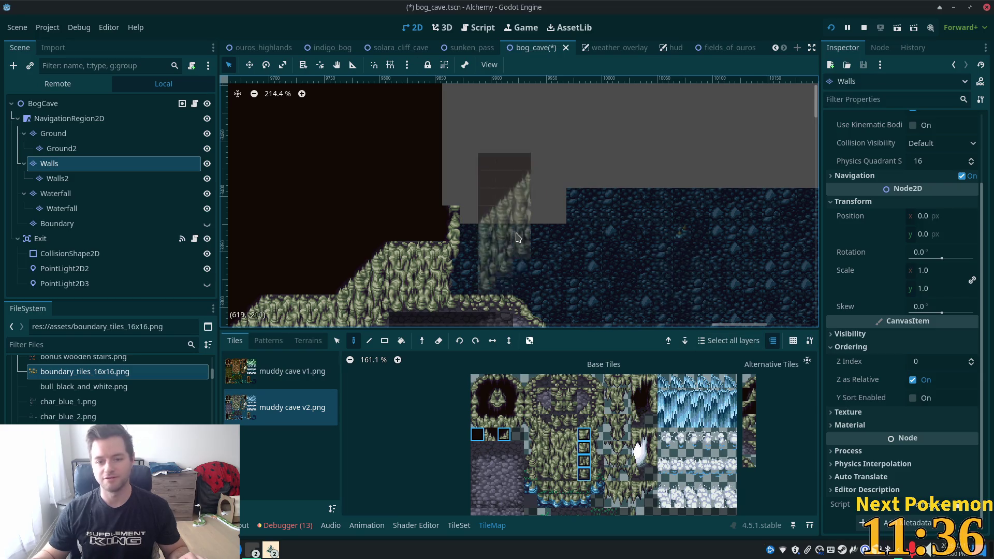
pyautogui.click(487, 177)
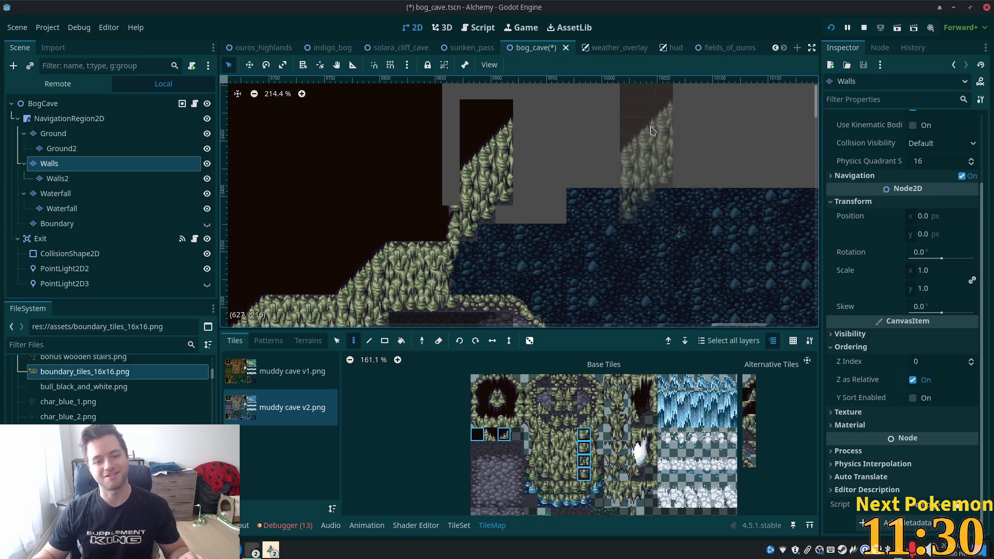
pyautogui.scroll(6, 631, 265)
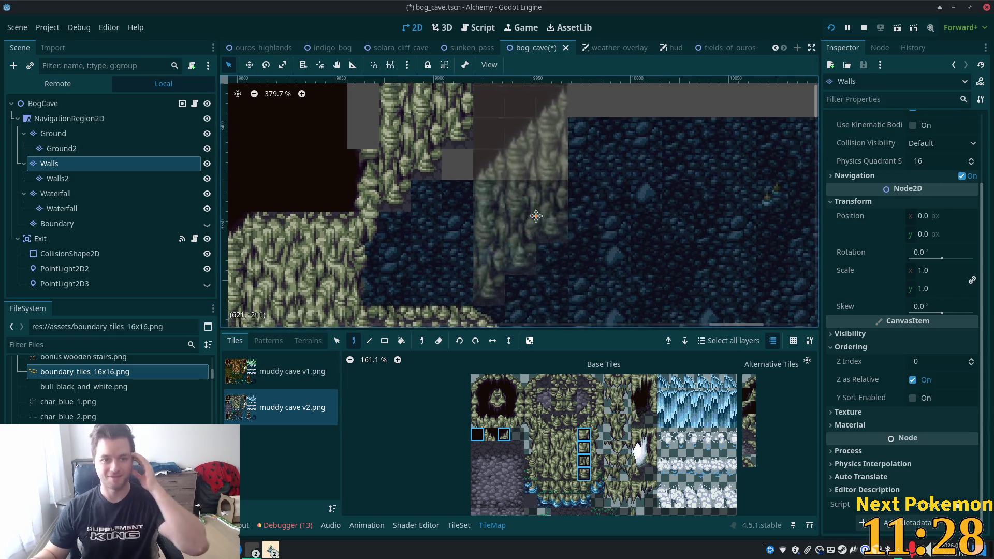
pyautogui.click(597, 396)
pyautogui.moveTo(600, 400); pyautogui.dragTo(598, 411)
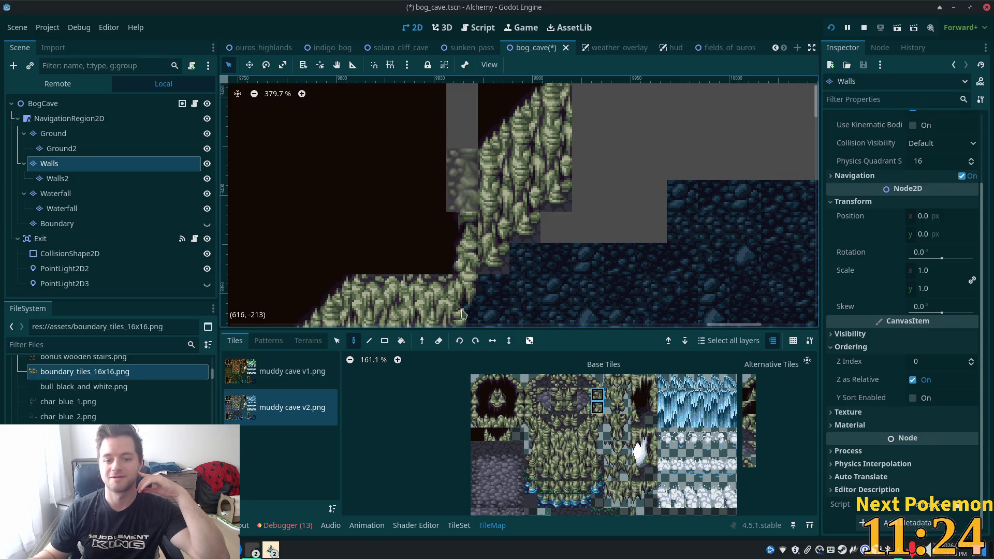
pyautogui.moveTo(517, 395); pyautogui.dragTo(517, 409)
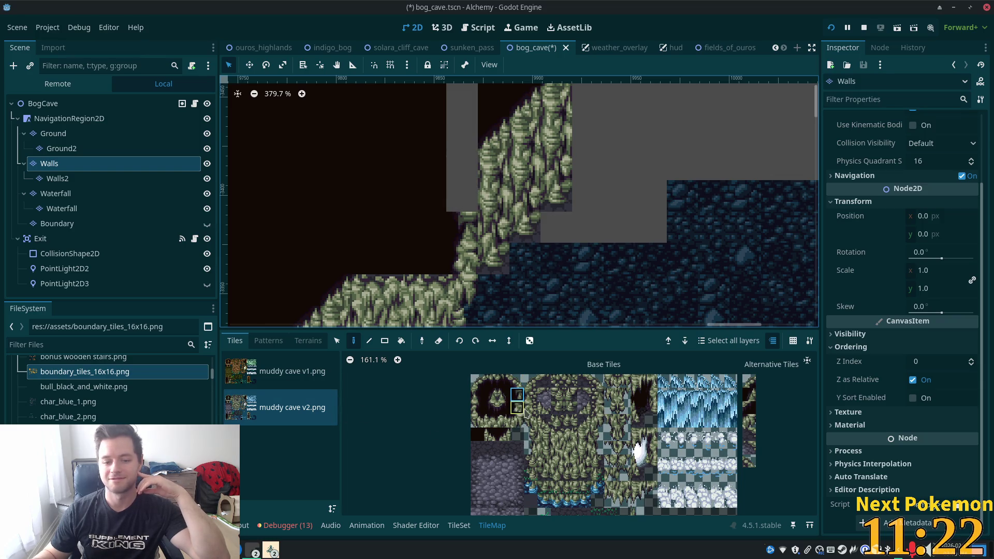
pyautogui.click(468, 171)
pyautogui.click(488, 155)
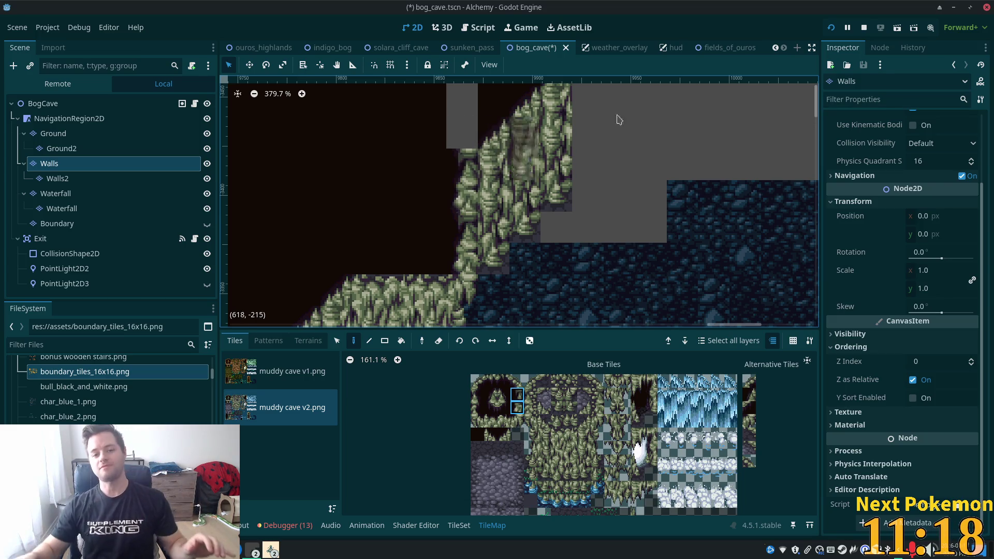
# Paint three blue water-edge trim tiles along the mossy wall's right edge.
pyautogui.click(491, 396)
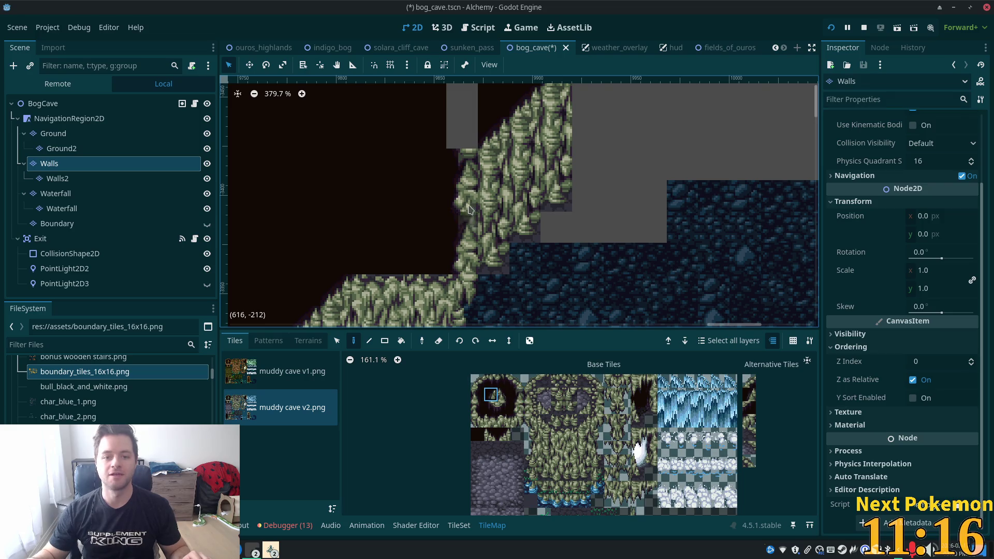
pyautogui.scroll(-3, 661, 190)
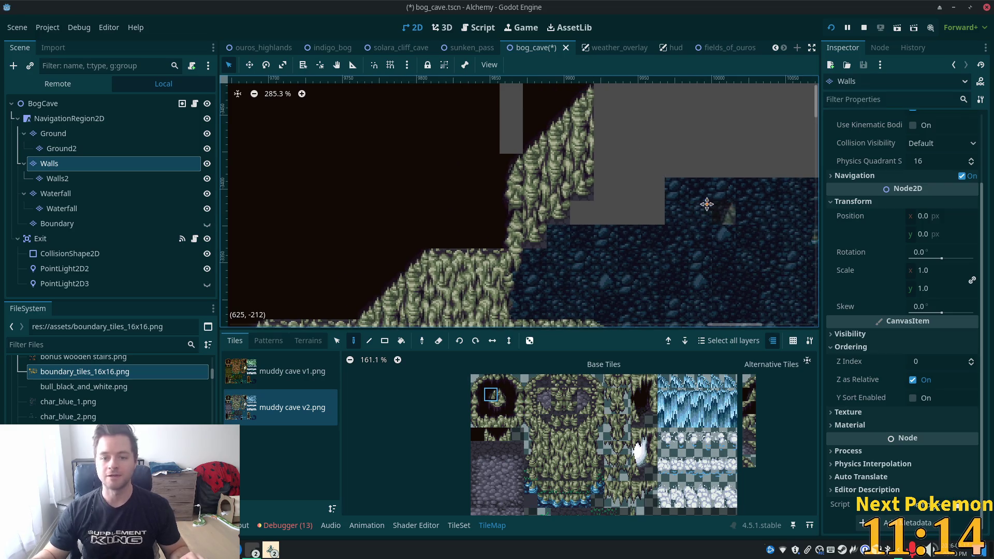
pyautogui.scroll(-1, 706, 204)
pyautogui.click(583, 501)
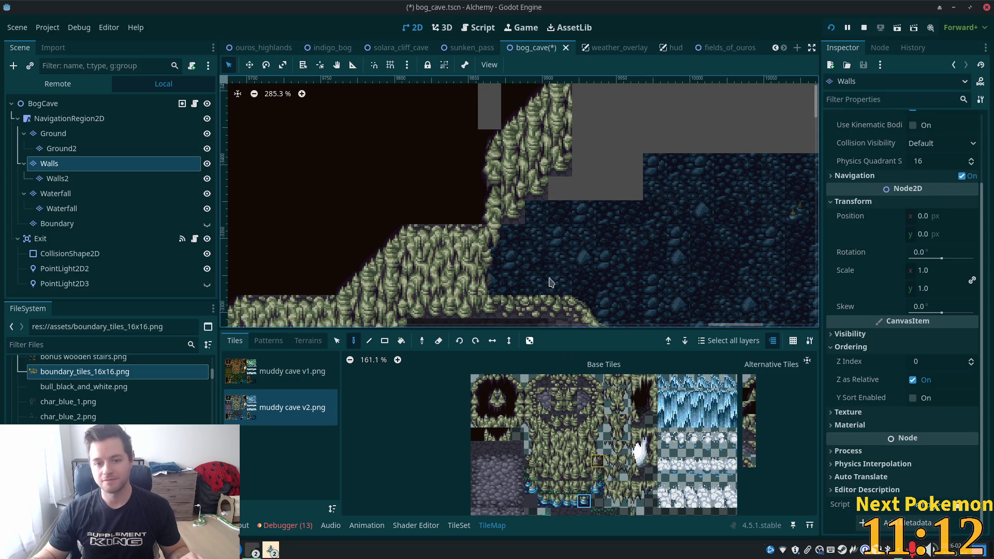
pyautogui.click(517, 211)
pyautogui.click(559, 166)
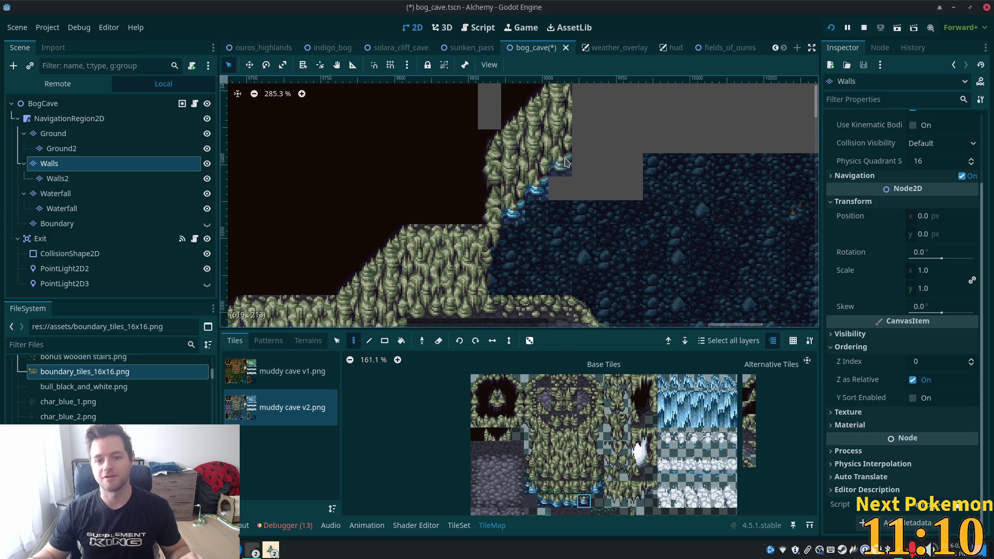
pyautogui.scroll(3, 777, 207)
pyautogui.hscroll(3, 777, 207)
pyautogui.scroll(-1, 595, 296)
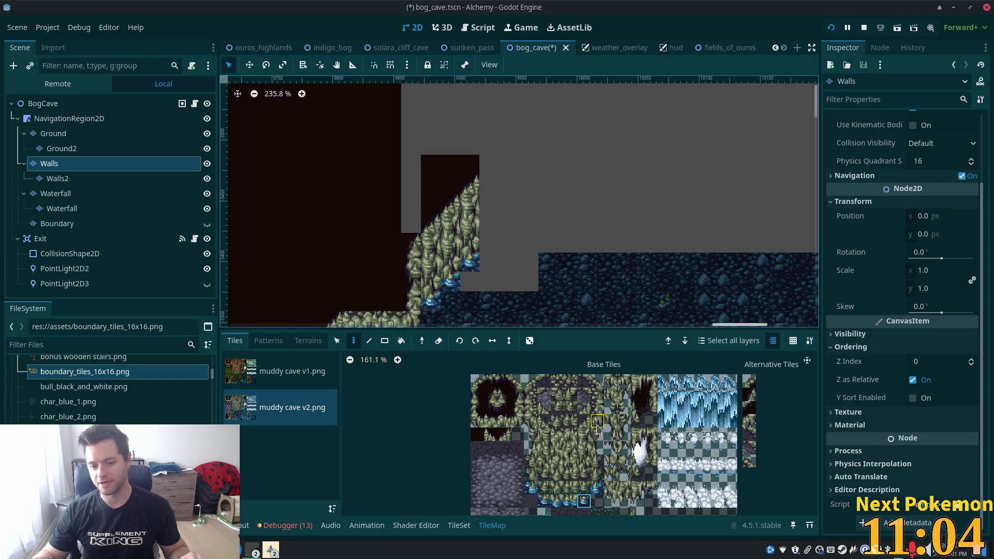
# Stamp a column of three stacked mossy wall tiles atop the wall.
pyautogui.moveTo(601, 460); pyautogui.dragTo(603, 480)
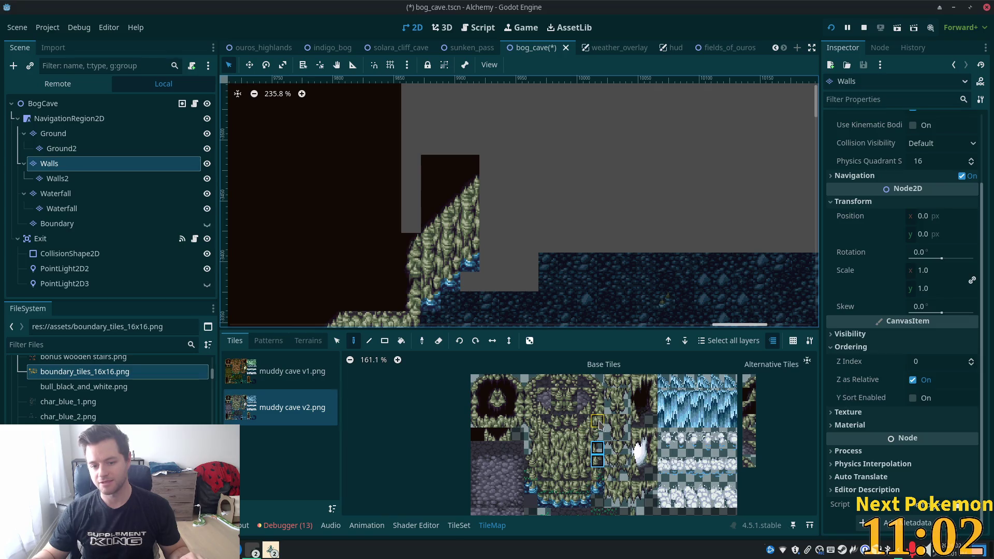
pyautogui.click(598, 424)
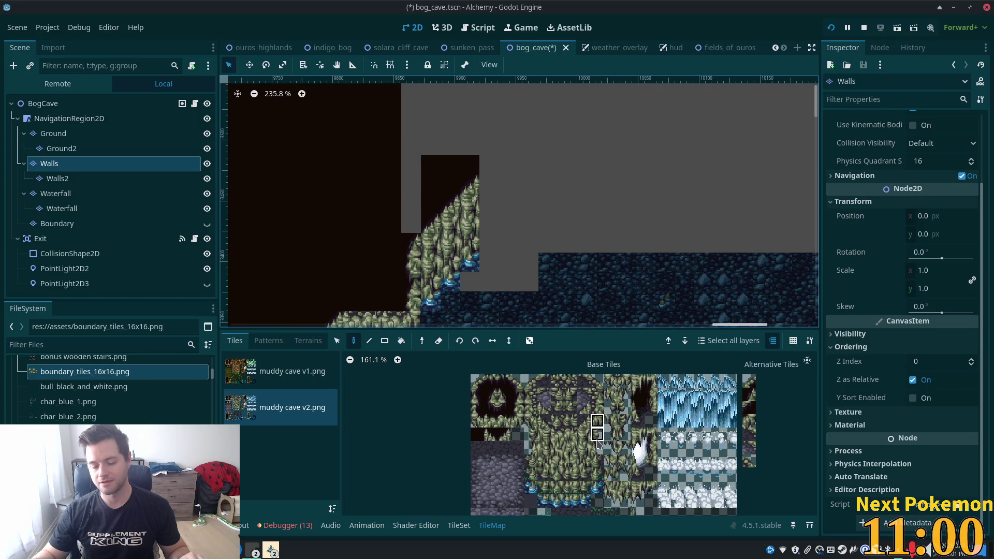
pyautogui.moveTo(598, 443); pyautogui.dragTo(601, 455)
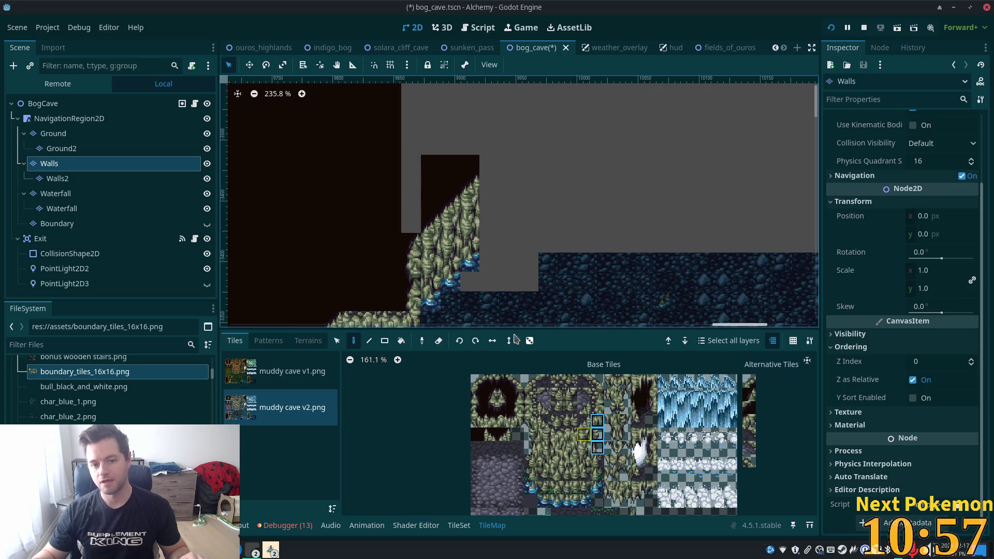
pyautogui.click(498, 211)
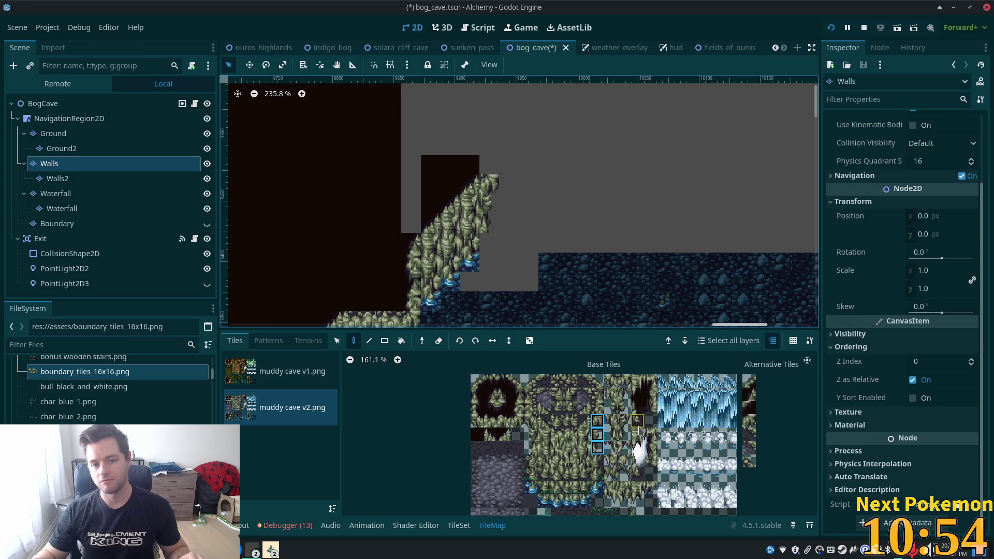
# Paint a water-edge tile and a two-tile water-edge ledge to the wall's right.
pyautogui.click(597, 488)
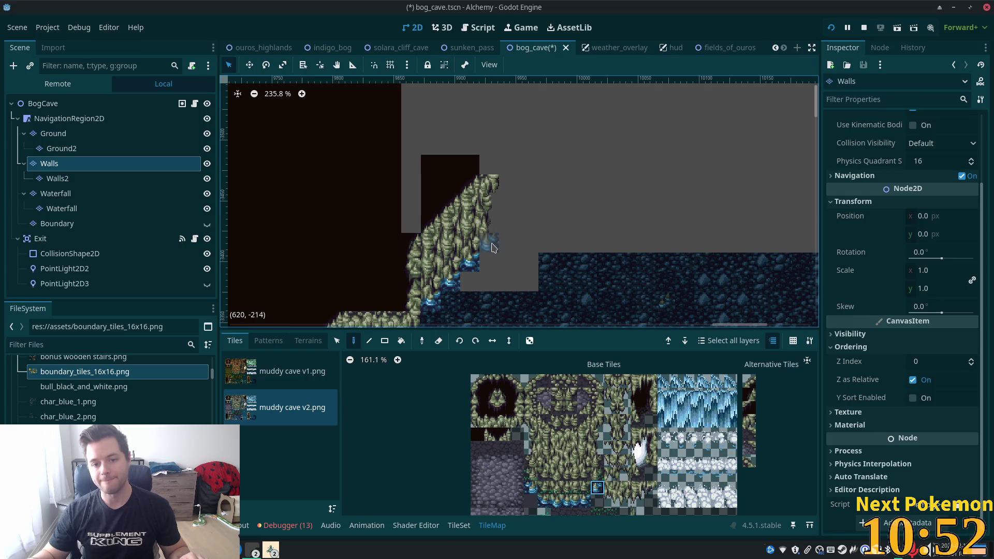
pyautogui.click(492, 248)
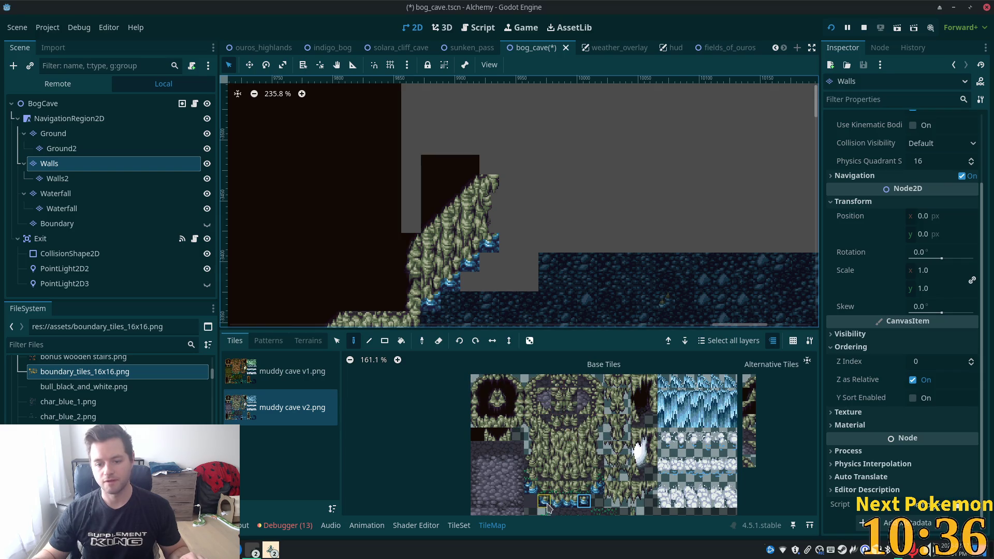
pyautogui.moveTo(557, 503); pyautogui.dragTo(571, 501)
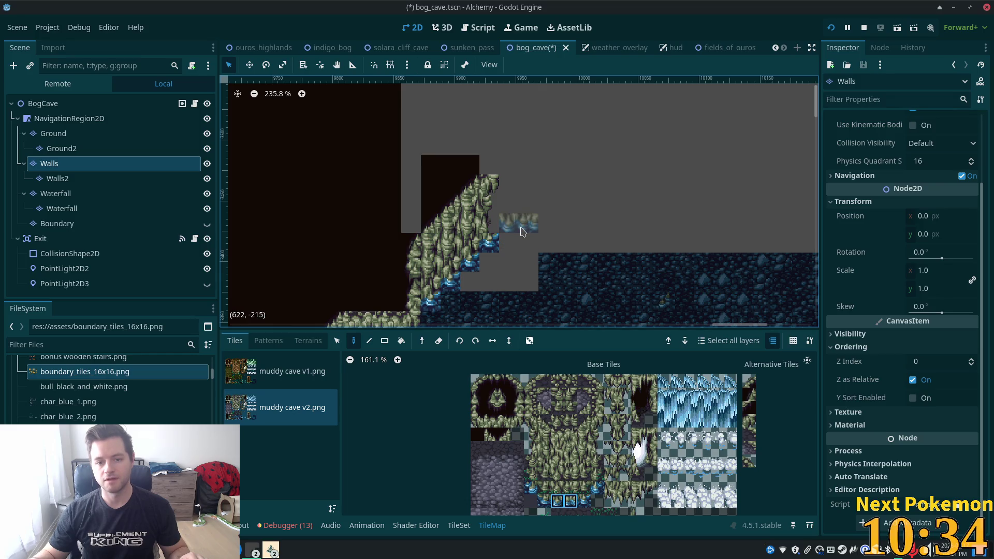
pyautogui.click(521, 234)
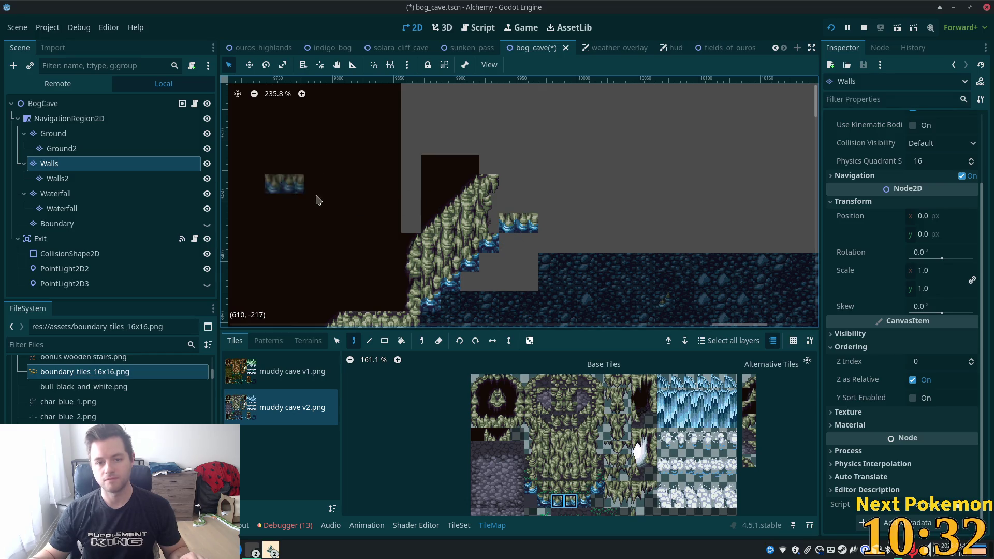
# Switch between the Walls2 and Walls layers picking wall and water-edge tiles, then select BogCave.
pyautogui.click(57, 179)
pyautogui.click(49, 164)
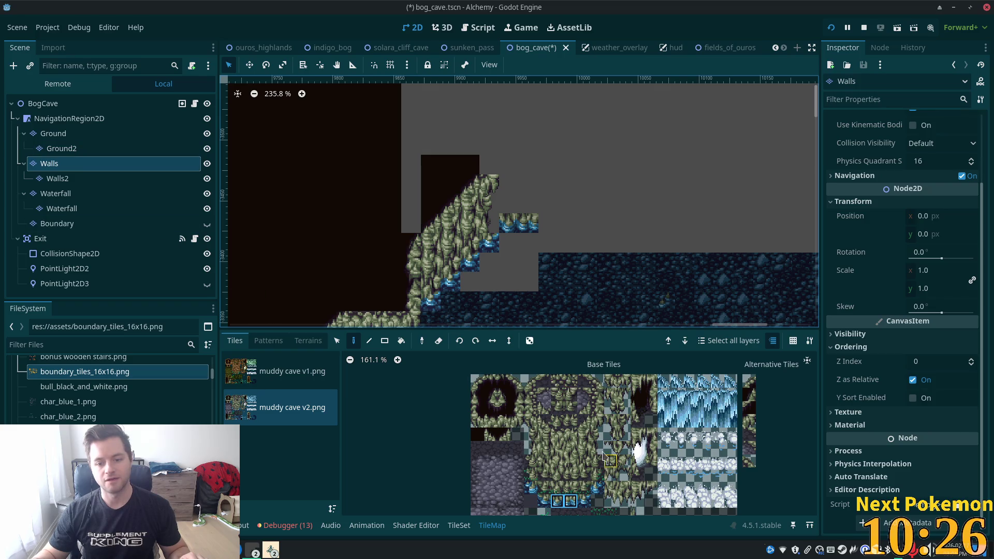
pyautogui.click(97, 180)
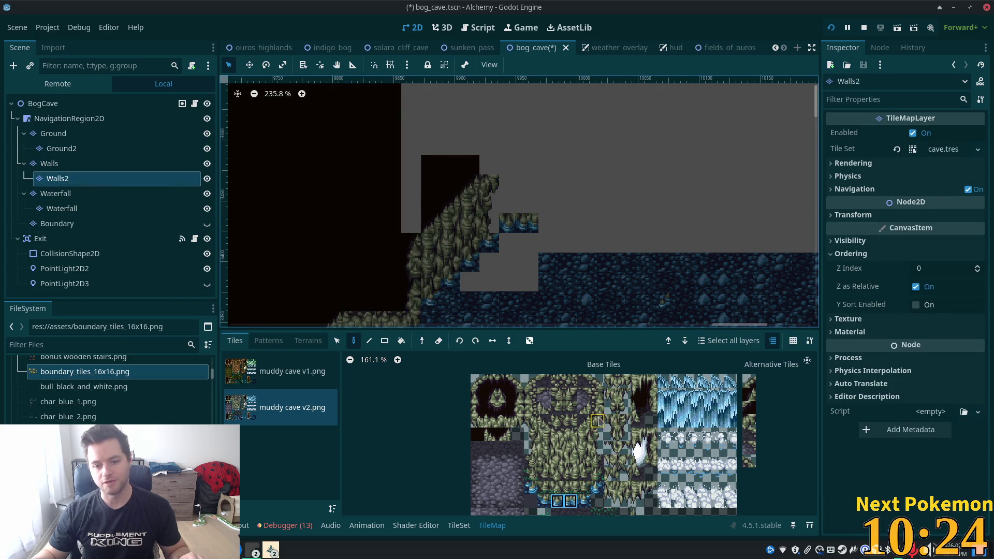
pyautogui.moveTo(597, 456); pyautogui.dragTo(598, 456)
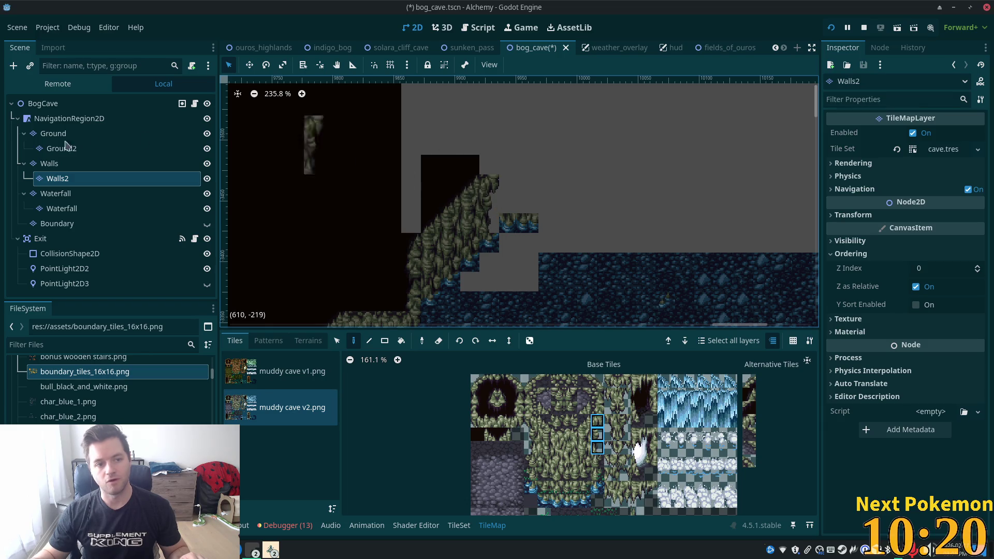
pyautogui.click(52, 164)
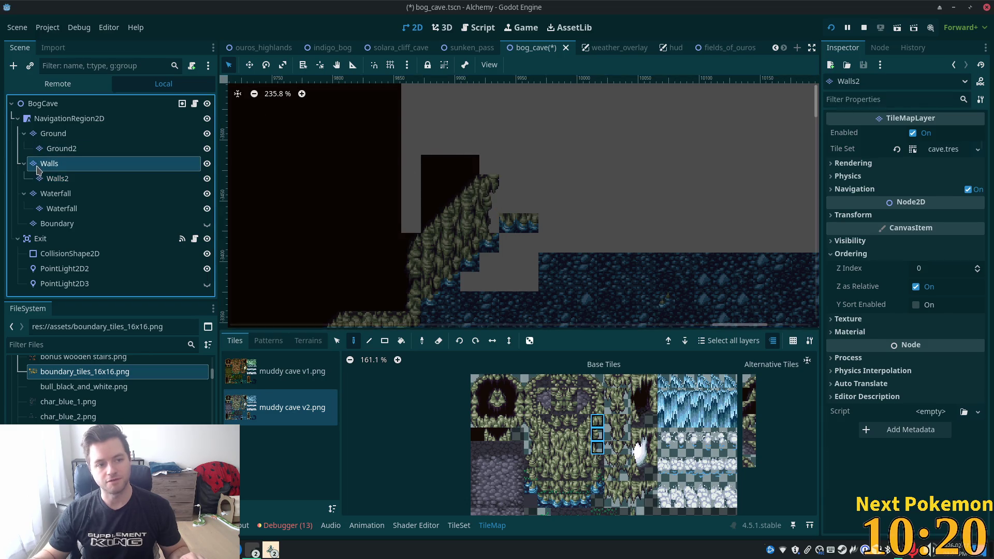
pyautogui.click(583, 502)
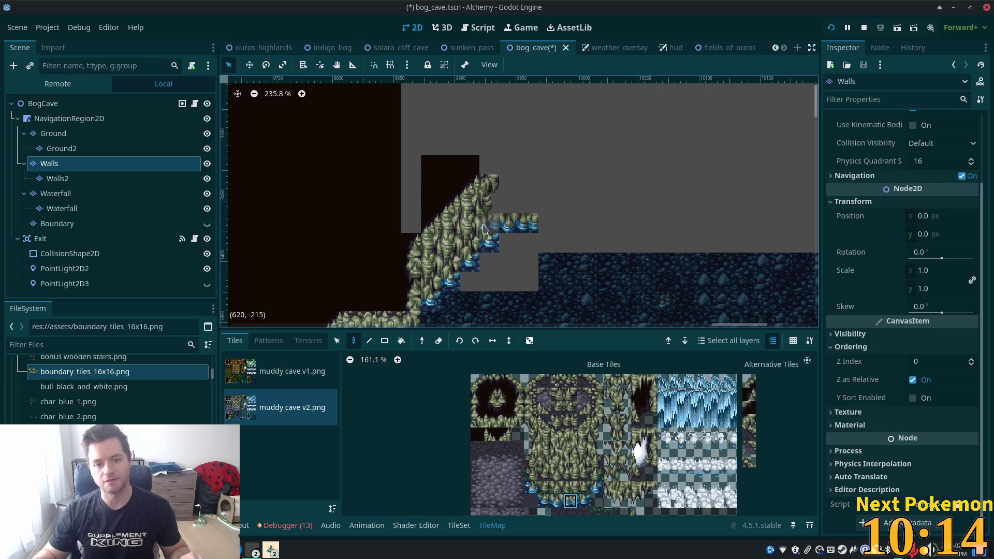
pyautogui.click(47, 105)
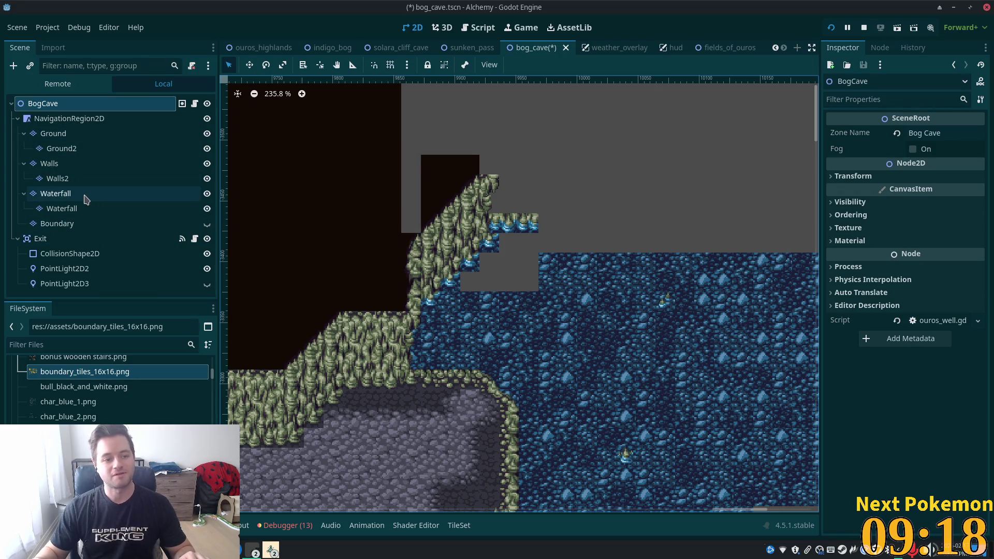
pyautogui.click(79, 169)
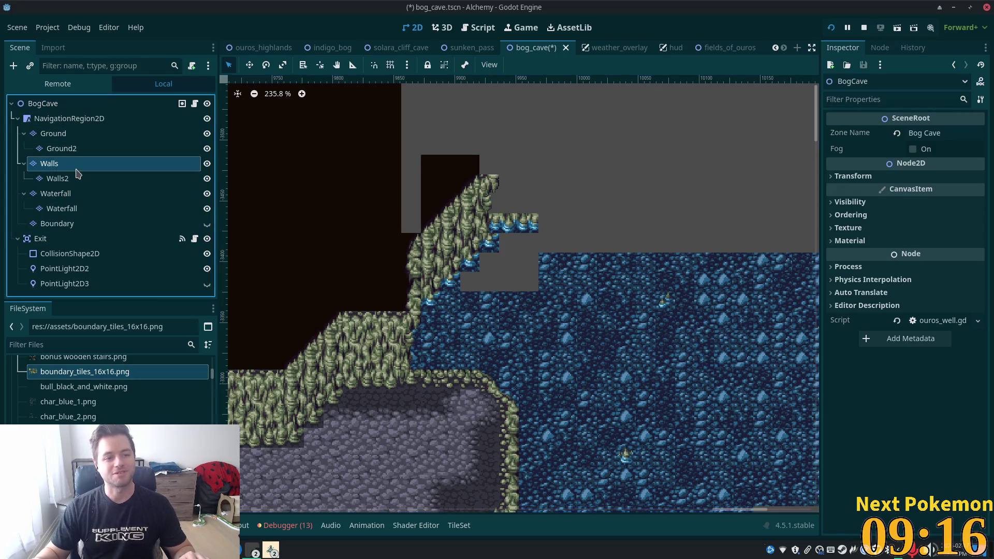
# With the Rect tool, fill a small patch, the upper-left grey area and a notch with dark wall.
pyautogui.scroll(-1, 402, 263)
pyautogui.click(477, 434)
pyautogui.click(385, 341)
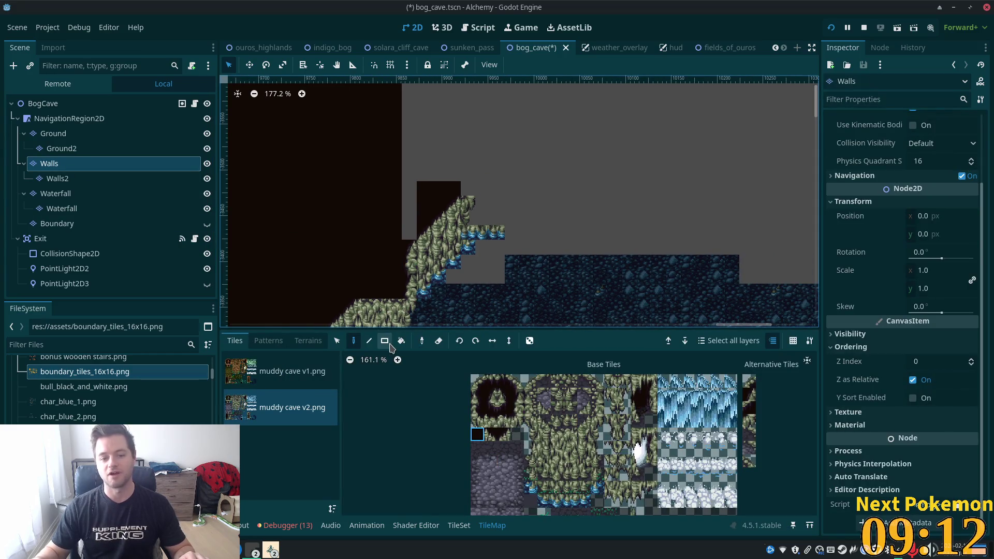
pyautogui.moveTo(406, 205)
pyautogui.mouseDown()
pyautogui.moveTo(405, 89)
pyautogui.moveTo(498, 278)
pyautogui.moveTo(315, 217)
pyautogui.moveTo(311, 103)
pyautogui.moveTo(382, 155)
pyautogui.moveTo(613, 222)
pyautogui.mouseUp()
pyautogui.moveTo(318, 147); pyautogui.dragTo(249, 182)
pyautogui.moveTo(321, 236)
pyautogui.mouseDown()
pyautogui.moveTo(244, 262)
pyautogui.moveTo(360, 224)
pyautogui.mouseUp()
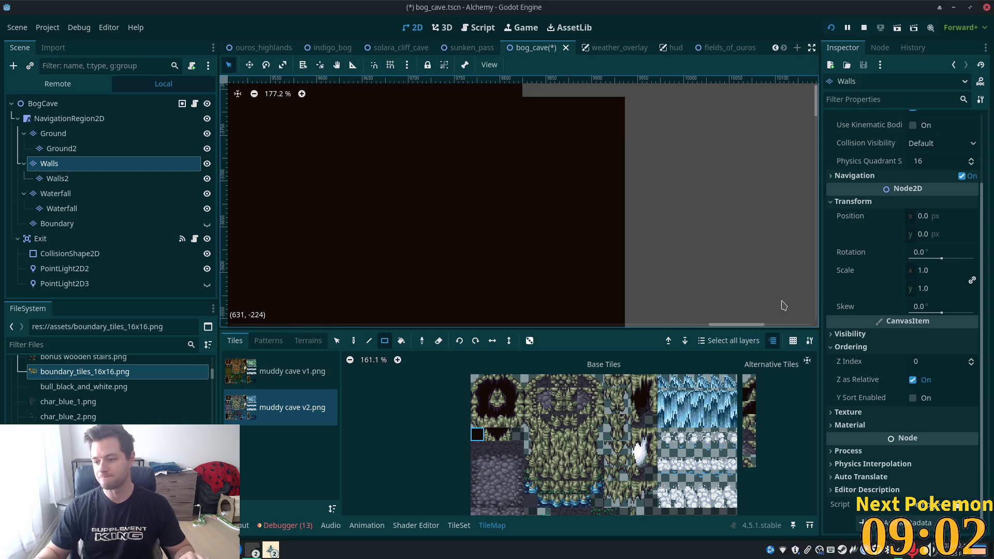
# Erase dark wall from the stepped region and fill two more dark blocks below the ledge.
pyautogui.scroll(-3, 624, 267)
pyautogui.scroll(-3, 671, 244)
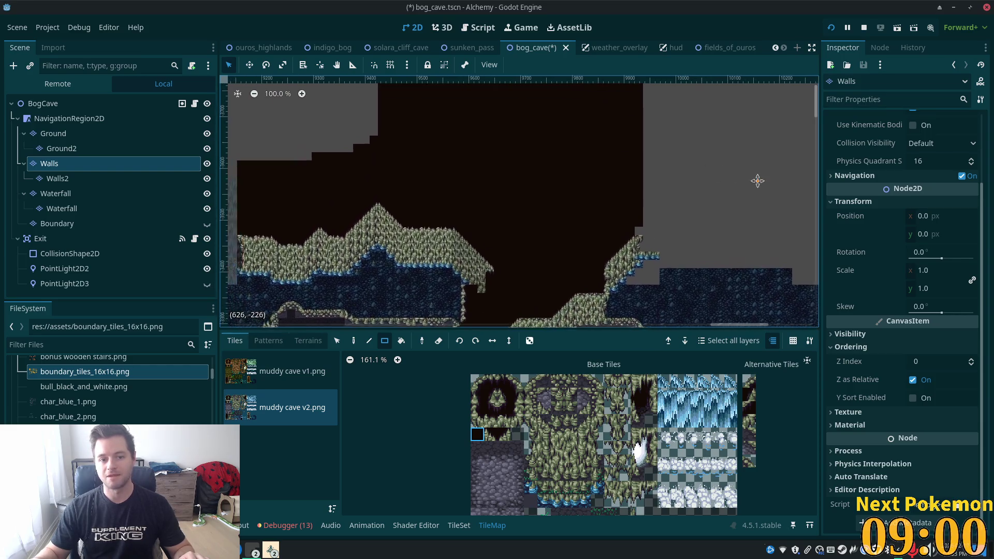
pyautogui.moveTo(624, 142)
pyautogui.mouseDown()
pyautogui.moveTo(500, 155)
pyautogui.moveTo(485, 179)
pyautogui.mouseUp()
pyautogui.moveTo(418, 250); pyautogui.dragTo(235, 200)
pyautogui.moveTo(430, 227); pyautogui.dragTo(403, 168)
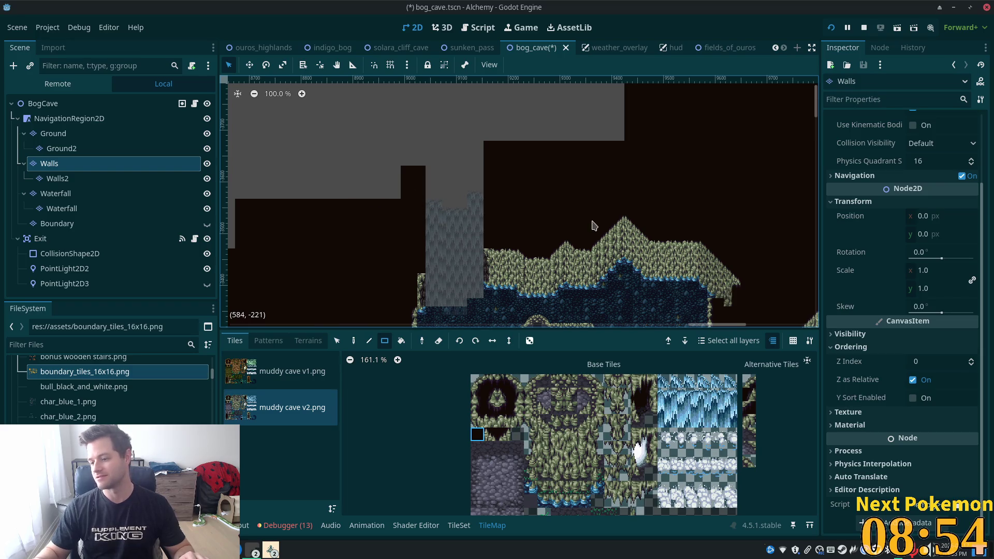
pyautogui.scroll(-1, 581, 236)
pyautogui.scroll(-1, 582, 236)
pyautogui.moveTo(582, 237); pyautogui.dragTo(240, 202)
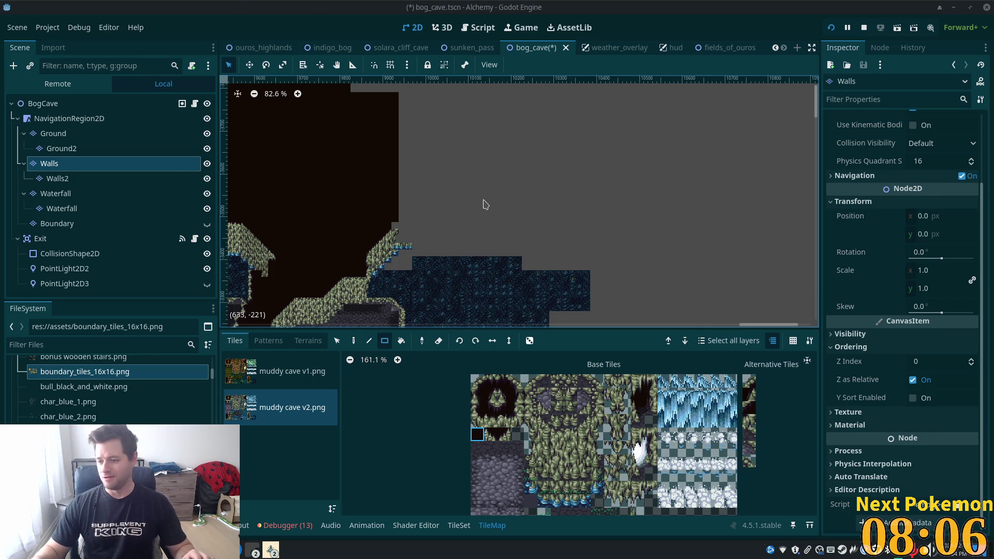
pyautogui.scroll(9, 397, 253)
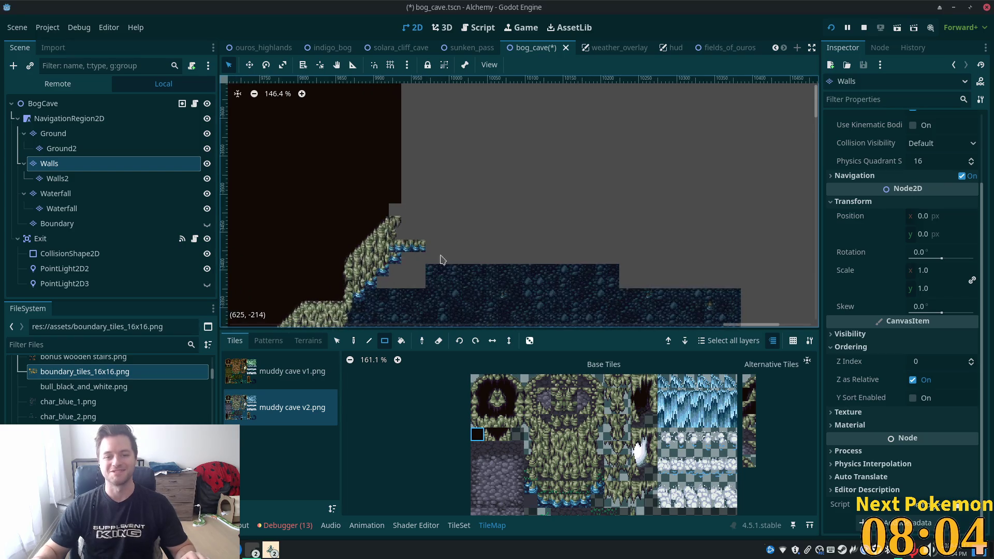
# On the Ground layer, fill two rectangles with water terrain to spread the blue pool.
pyautogui.click(88, 135)
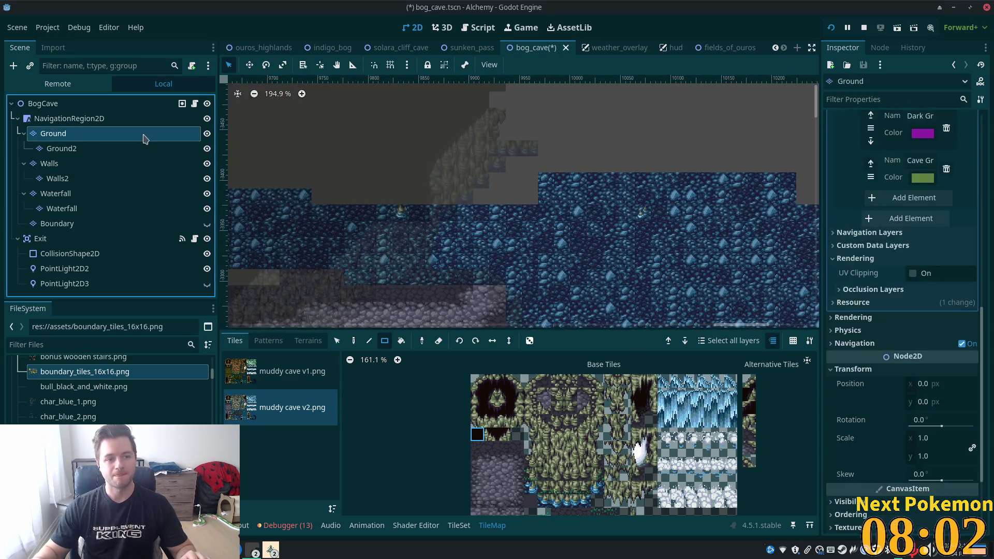
pyautogui.click(308, 341)
pyautogui.click(268, 454)
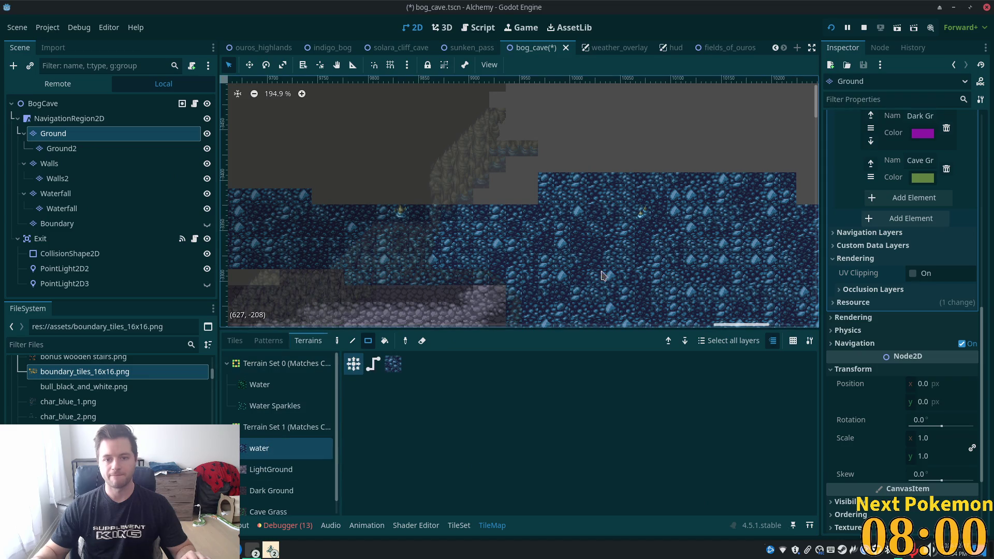
pyautogui.moveTo(507, 161); pyautogui.dragTo(582, 226)
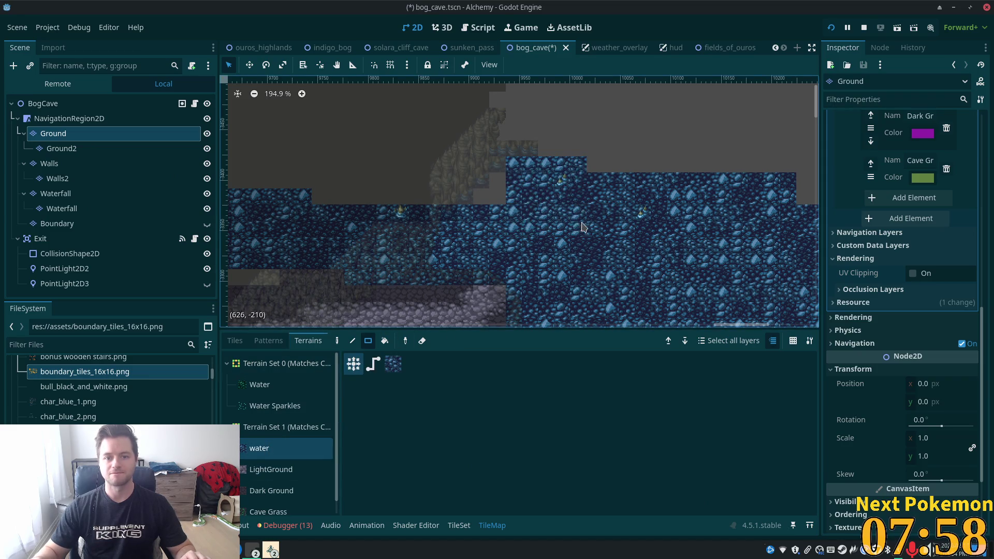
pyautogui.hscroll(5, 379, 204)
pyautogui.scroll(2, 380, 205)
pyautogui.moveTo(380, 205); pyautogui.dragTo(665, 257)
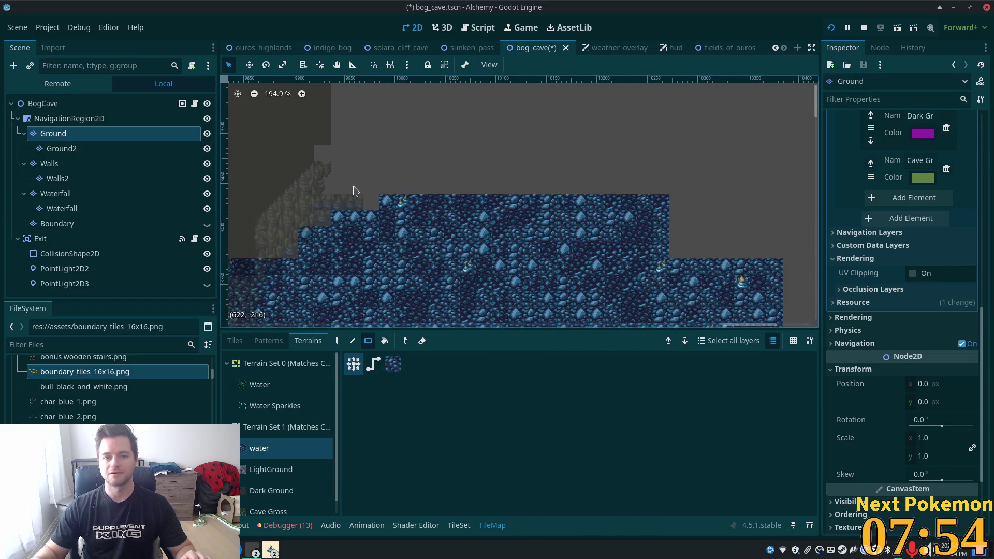
# Save the bog_cave.tscn scene with Ctrl+S.
pyautogui.scroll(-5, 534, 262)
pyautogui.hscroll(-3, 588, 105)
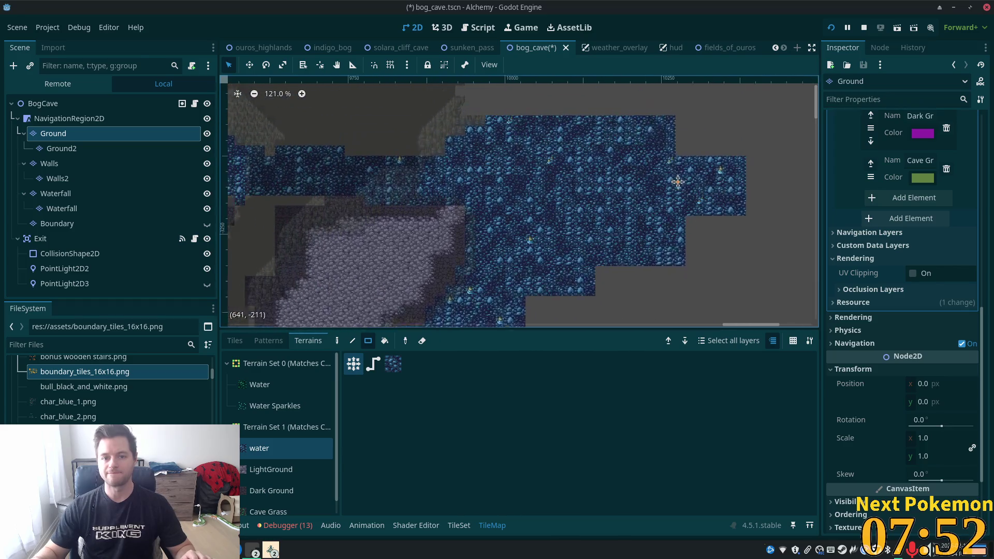
pyautogui.scroll(-5, 564, 305)
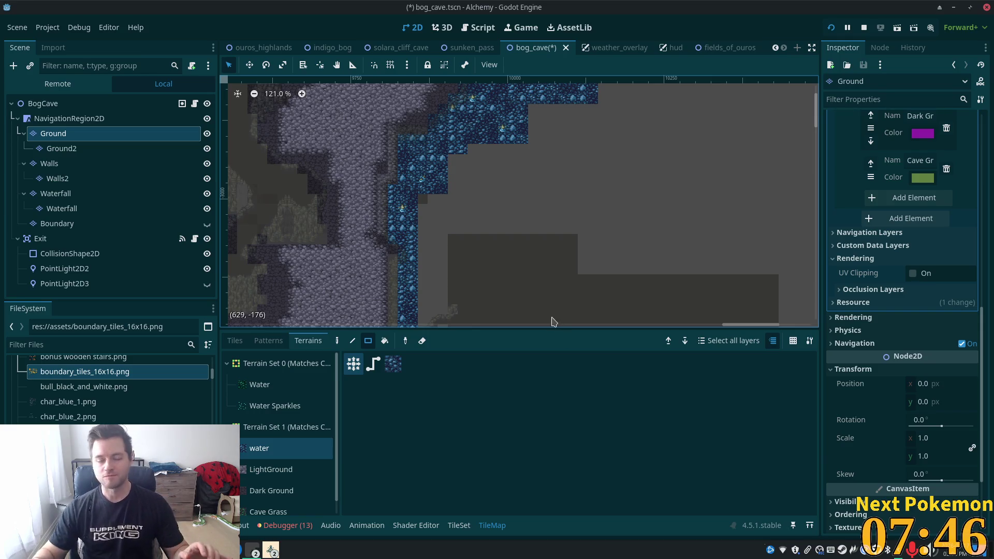
pyautogui.scroll(-7, 467, 201)
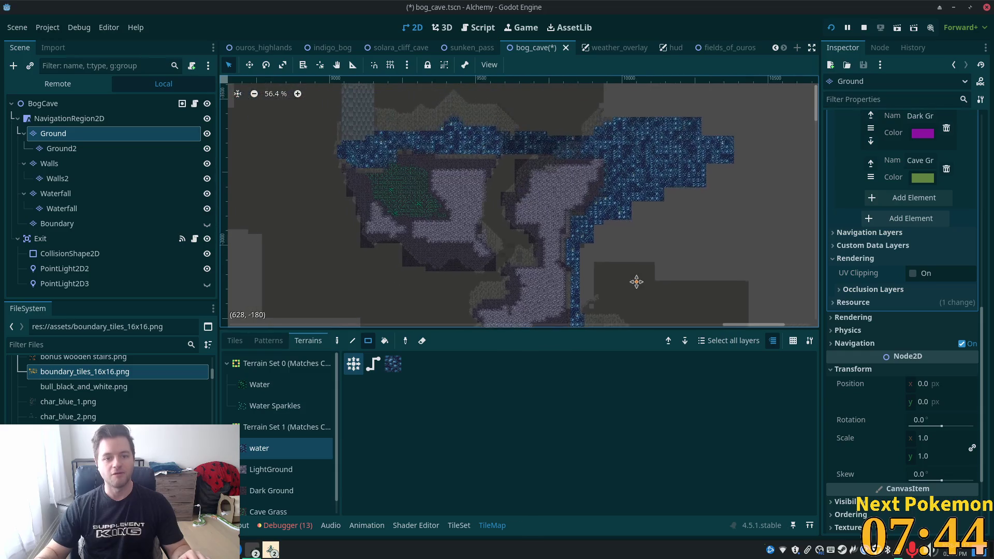
pyautogui.scroll(-1, 515, 258)
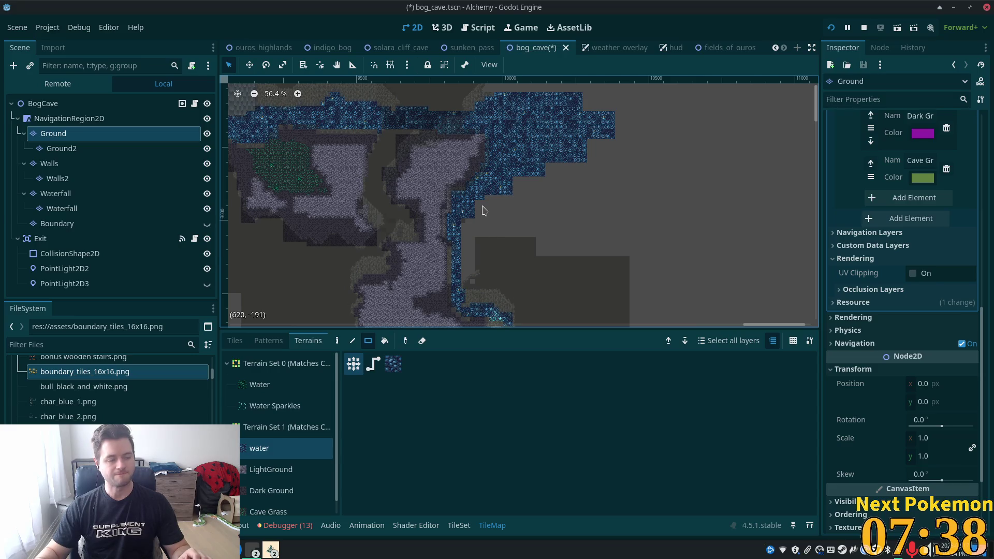
pyautogui.scroll(3, 406, 166)
pyautogui.scroll(3, 484, 178)
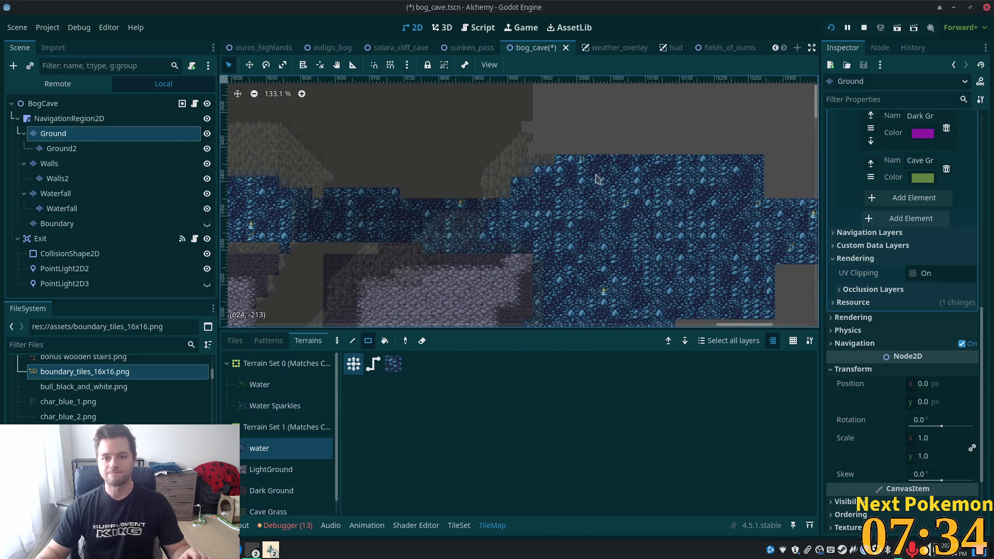
pyautogui.scroll(2, 573, 187)
pyautogui.scroll(-1, 647, 152)
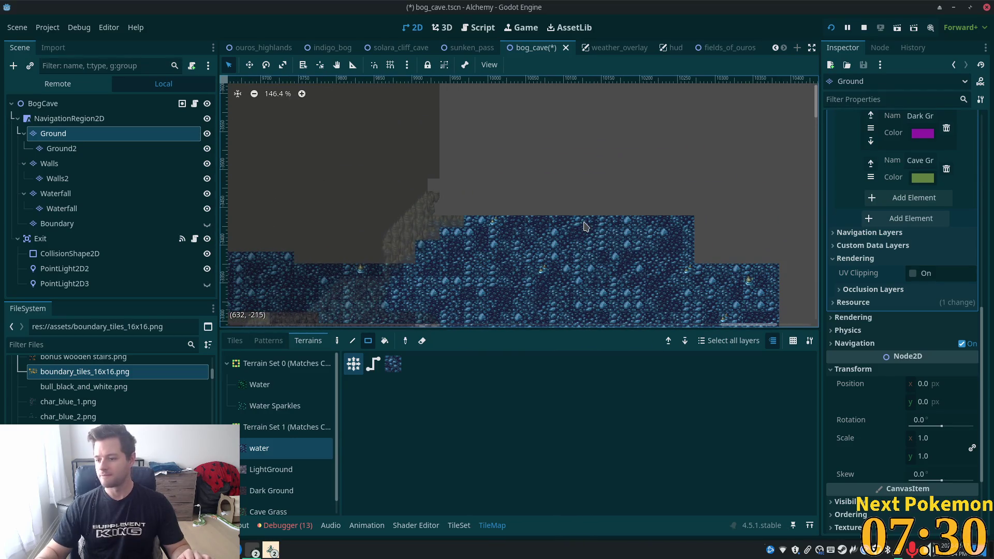
pyautogui.hotkey('ctrl', 's')
pyautogui.scroll(-5, 540, 171)
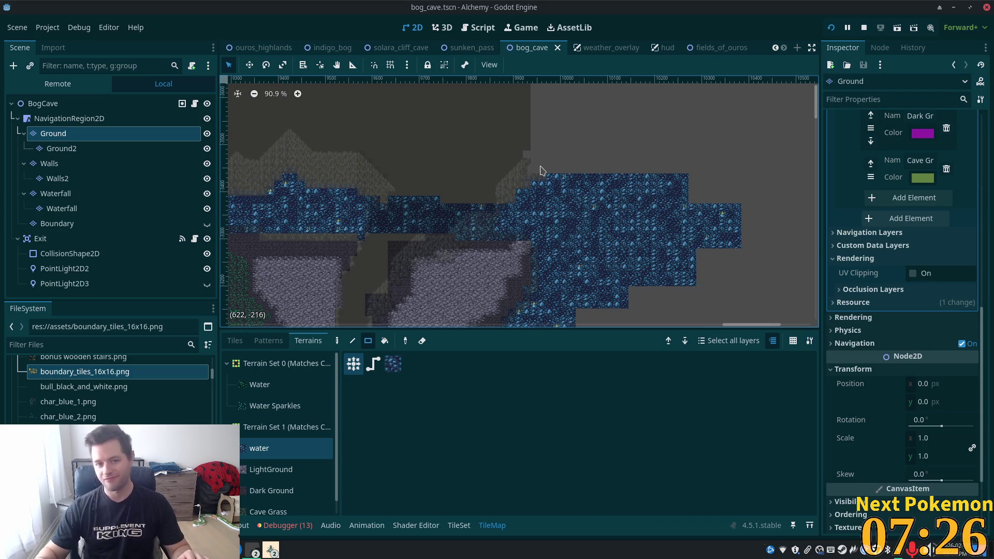
# Leave tile editing to view the BogCave scene, then select the Walls layer for painting.
pyautogui.click(49, 103)
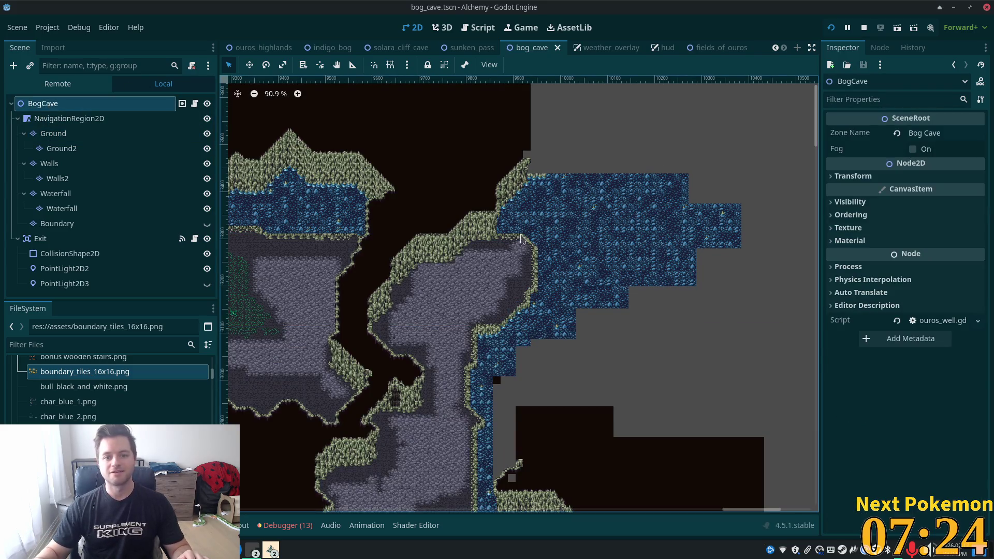
pyautogui.scroll(2, 522, 238)
pyautogui.scroll(5, 517, 143)
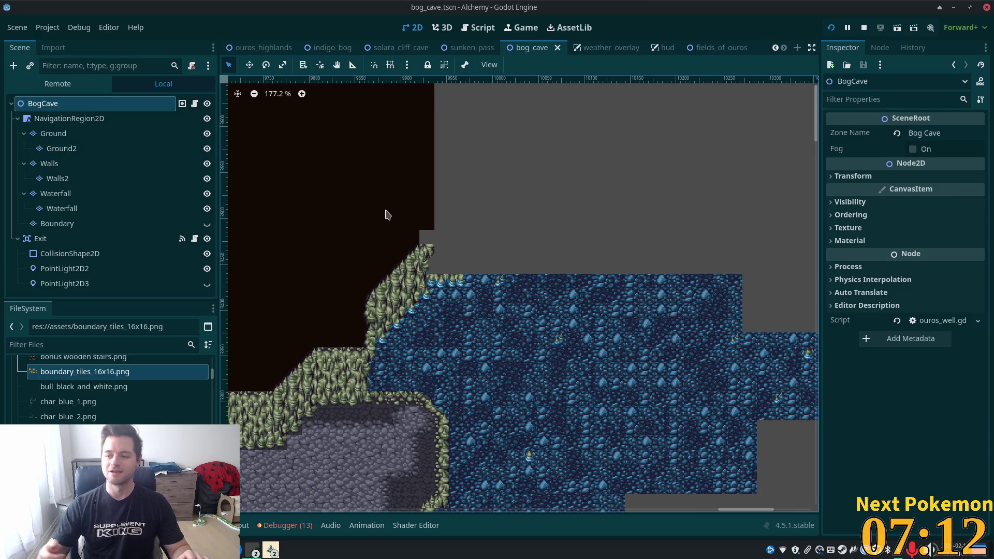
pyautogui.click(317, 260)
pyautogui.scroll(1, 717, 194)
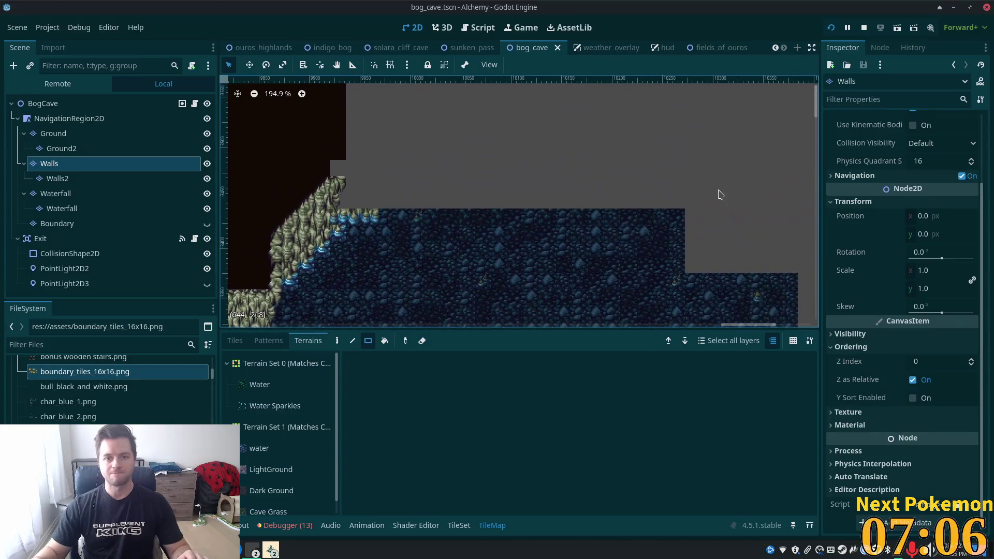
# Switch the TileMap panel from Terrains to Tiles to show the muddy cave v2 atlas tiles.
pyautogui.scroll(1, 435, 238)
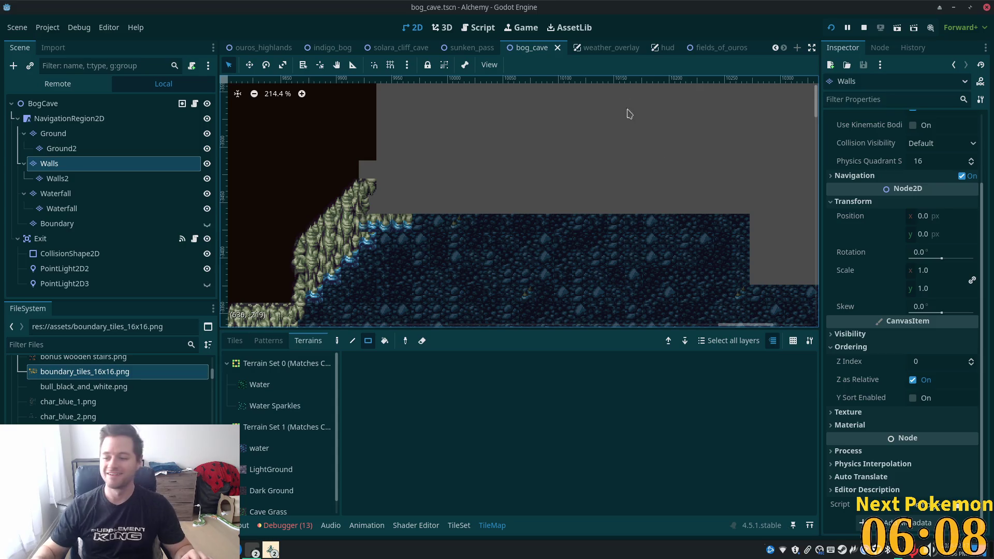
pyautogui.scroll(3, 409, 198)
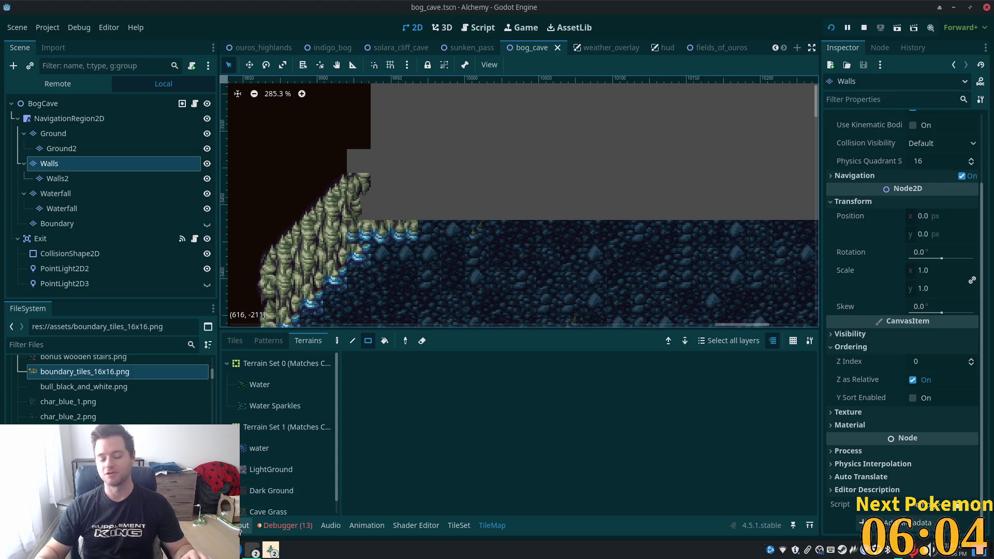
pyautogui.click(235, 340)
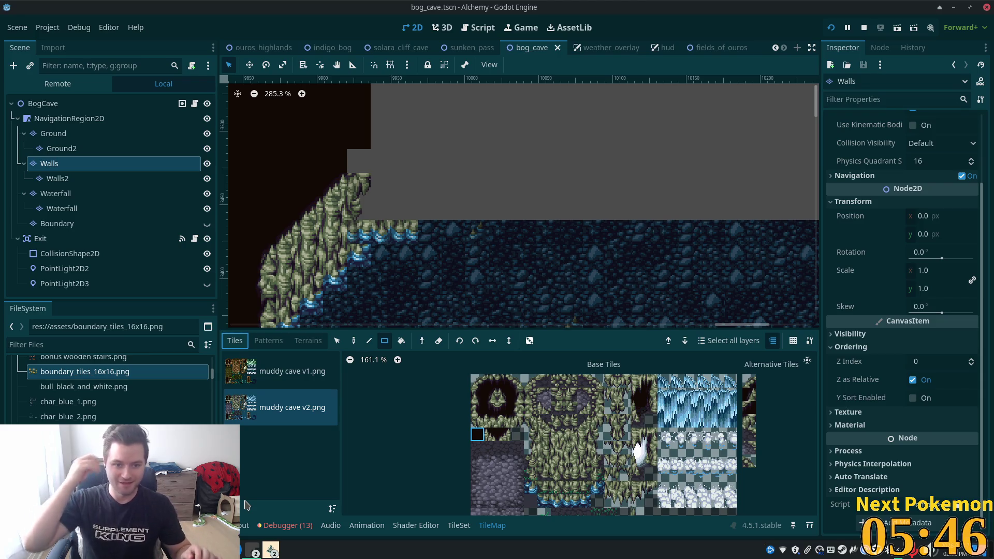
# Paint a two-tile water-edge trim rightward along the wall with the Paint tool.
pyautogui.scroll(2, 502, 202)
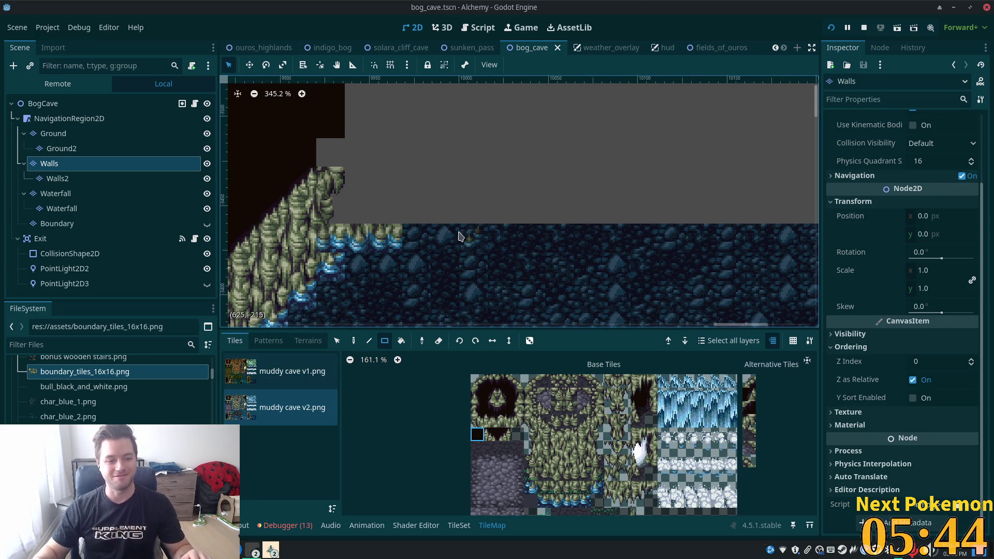
pyautogui.scroll(-3, 510, 269)
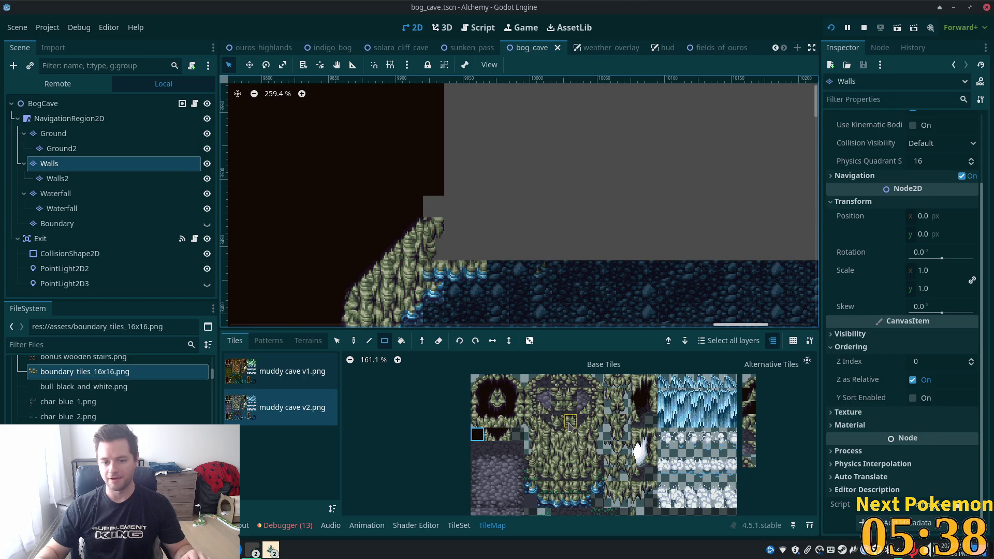
pyautogui.moveTo(563, 501); pyautogui.dragTo(573, 503)
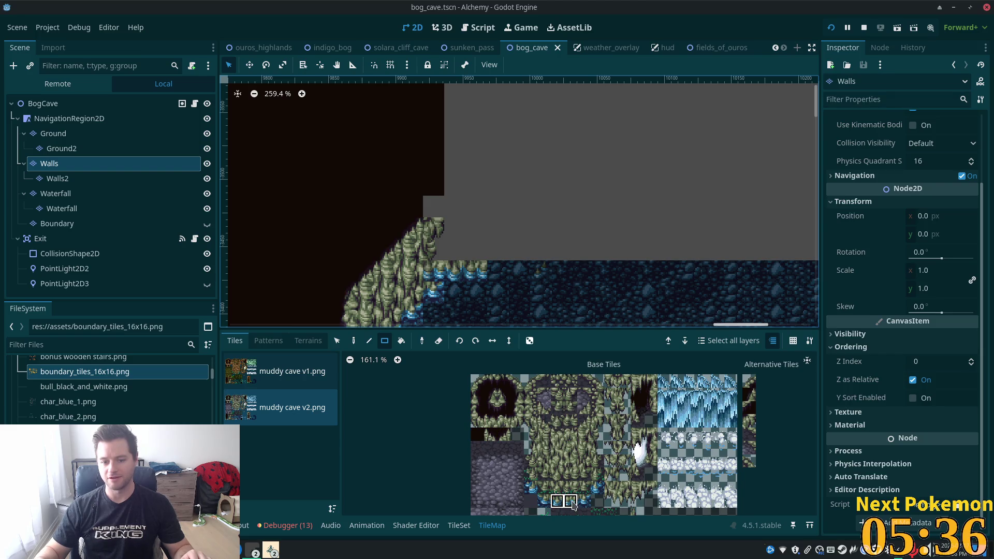
pyautogui.press('d')
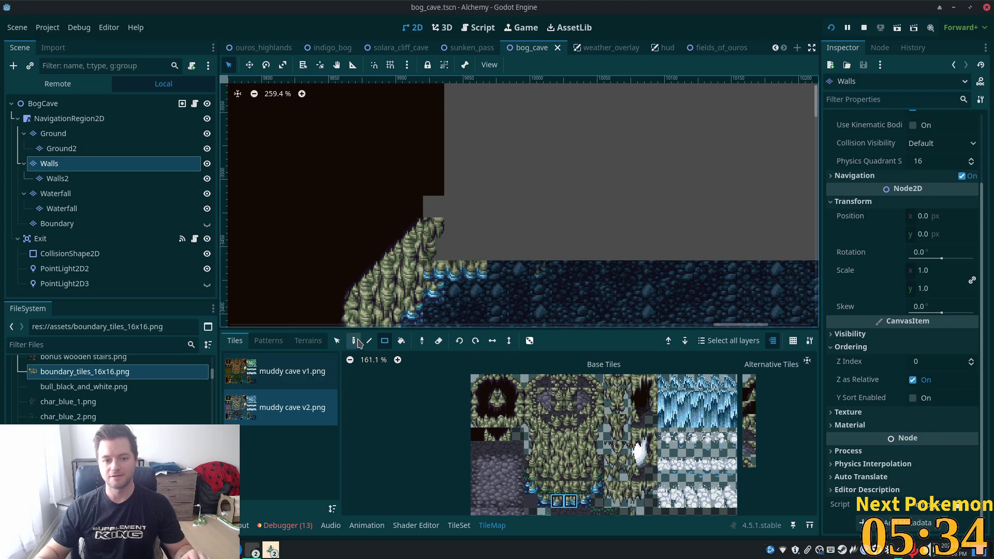
pyautogui.moveTo(516, 273); pyautogui.dragTo(607, 275)
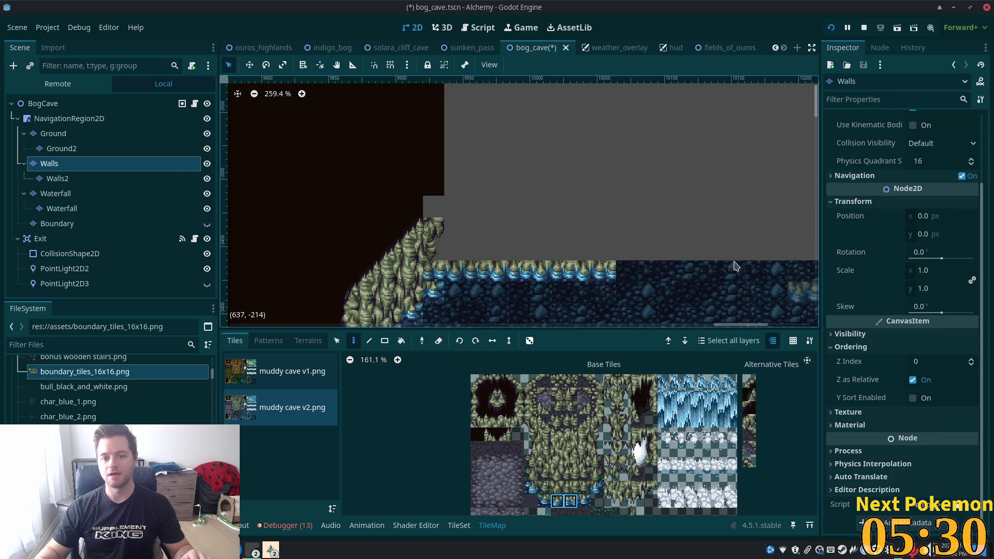
# Paint two more trim pairs and a single end tile along the water's upper edge.
pyautogui.scroll(-5, 607, 275)
pyautogui.scroll(3, 545, 171)
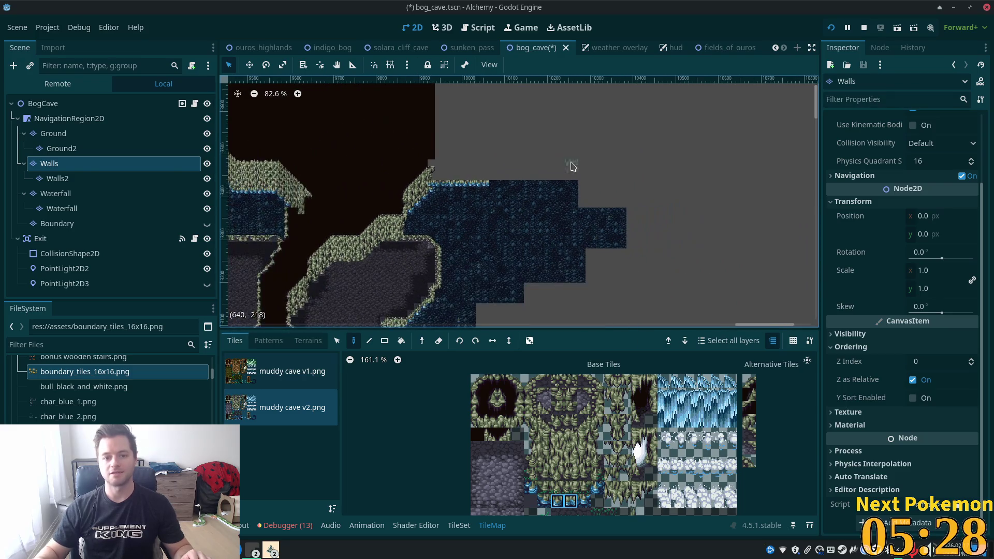
pyautogui.scroll(1, 545, 171)
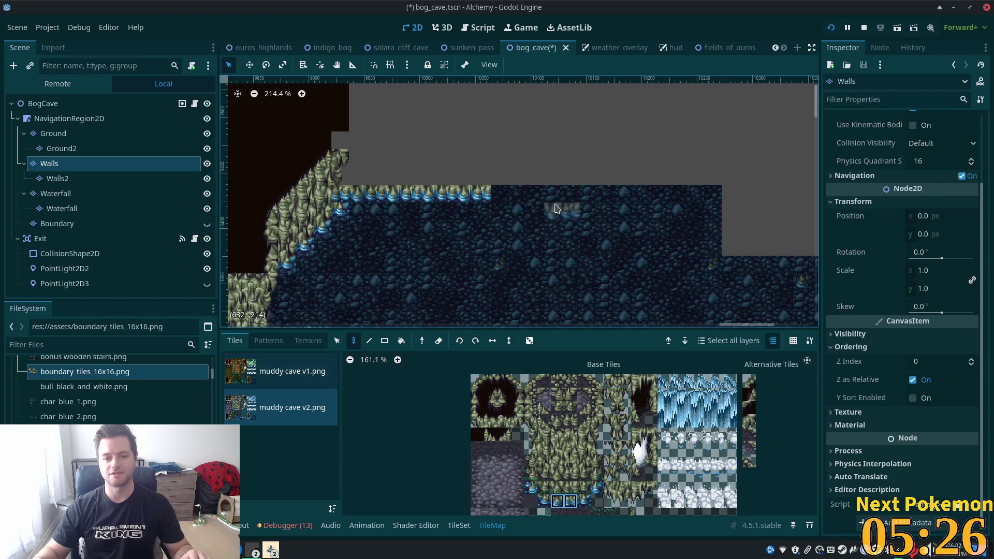
pyautogui.moveTo(618, 499); pyautogui.dragTo(634, 404)
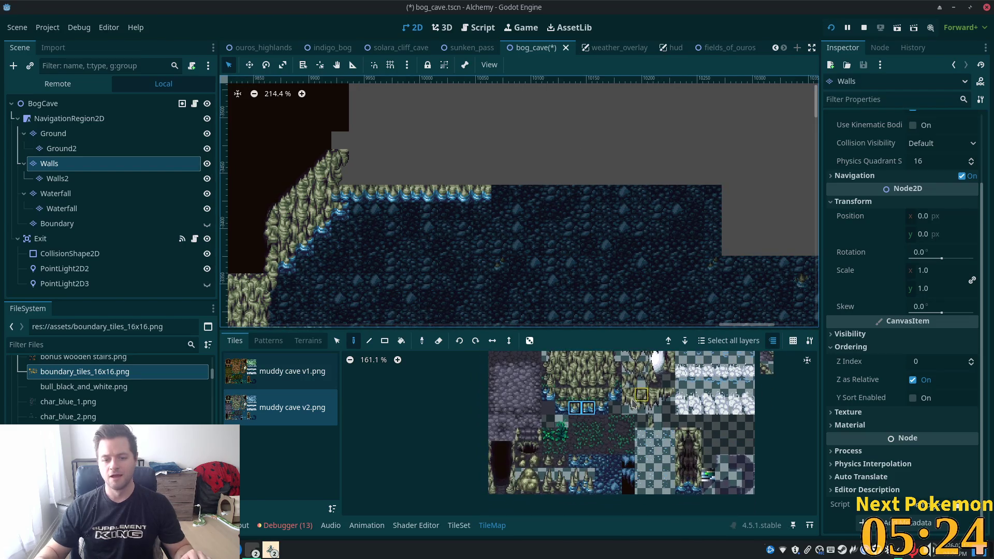
pyautogui.moveTo(539, 438); pyautogui.dragTo(538, 438)
pyautogui.click(515, 195)
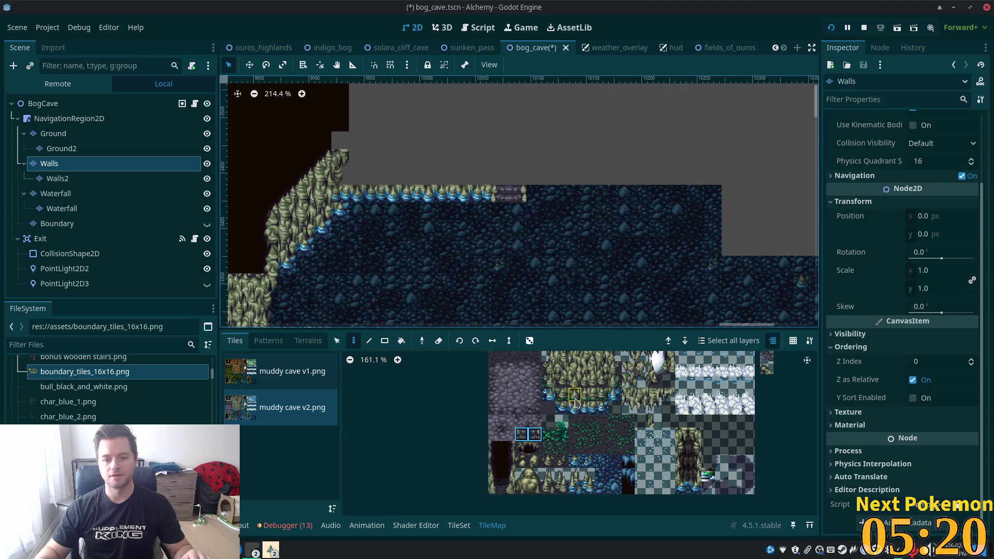
pyautogui.moveTo(575, 409); pyautogui.dragTo(589, 408)
pyautogui.click(548, 194)
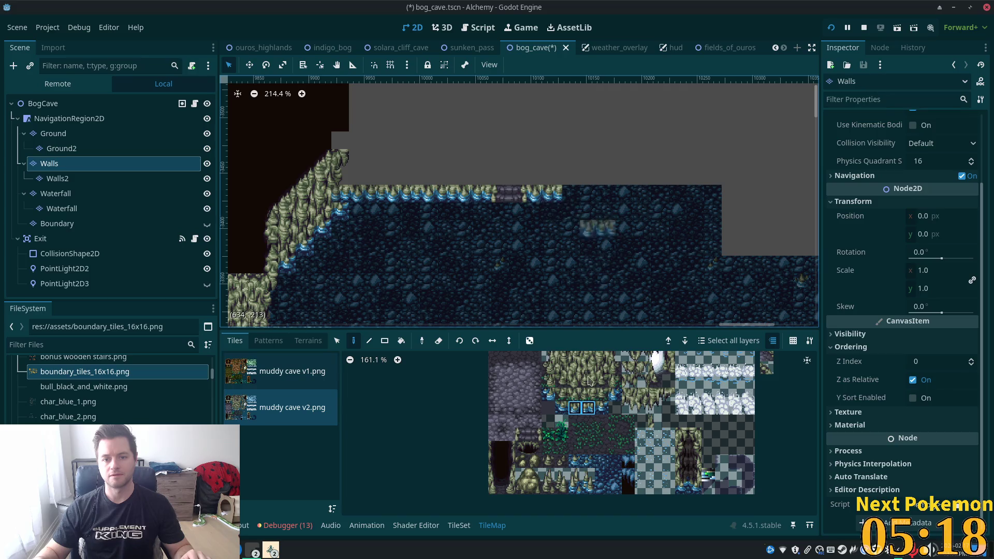
pyautogui.click(602, 408)
pyautogui.click(571, 195)
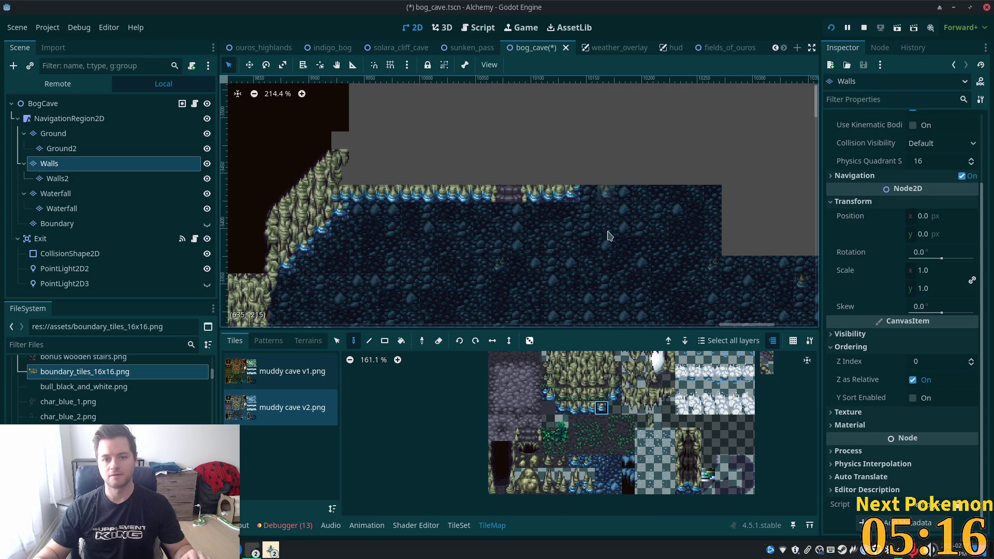
pyautogui.scroll(3, 610, 213)
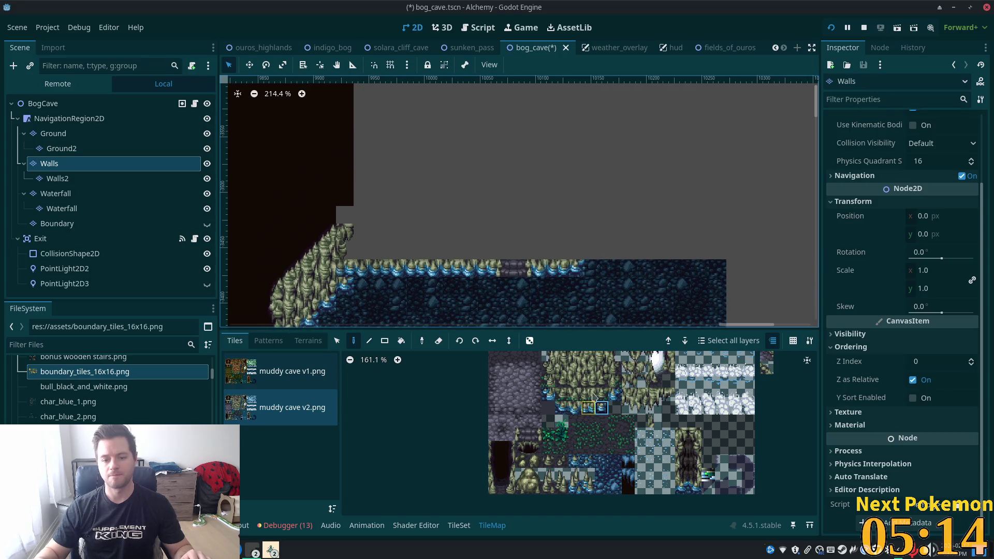
pyautogui.scroll(2, 607, 397)
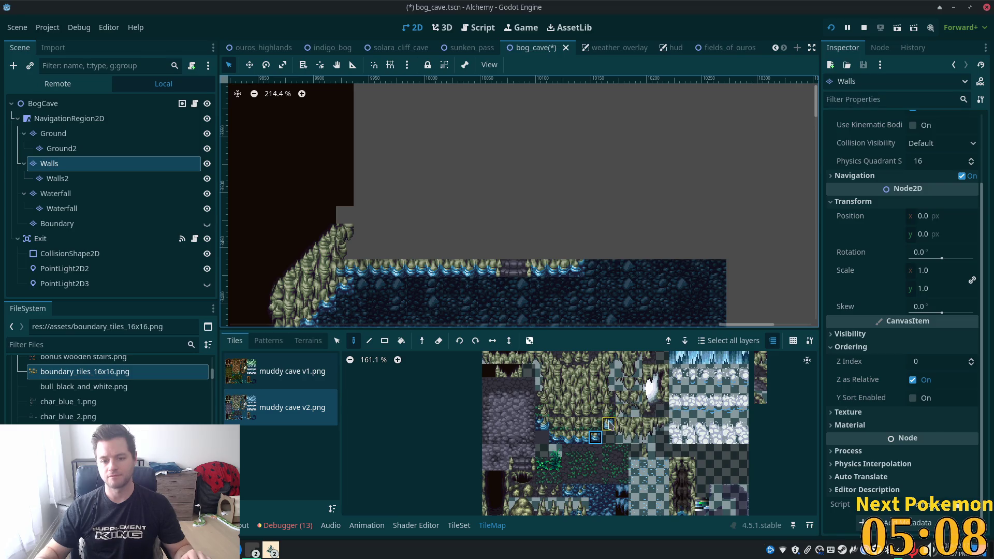
# Paint a three-tile mossy rock pillar above the water edge, undoing a four-tile attempt.
pyautogui.click(598, 369)
pyautogui.moveTo(600, 411); pyautogui.dragTo(599, 413)
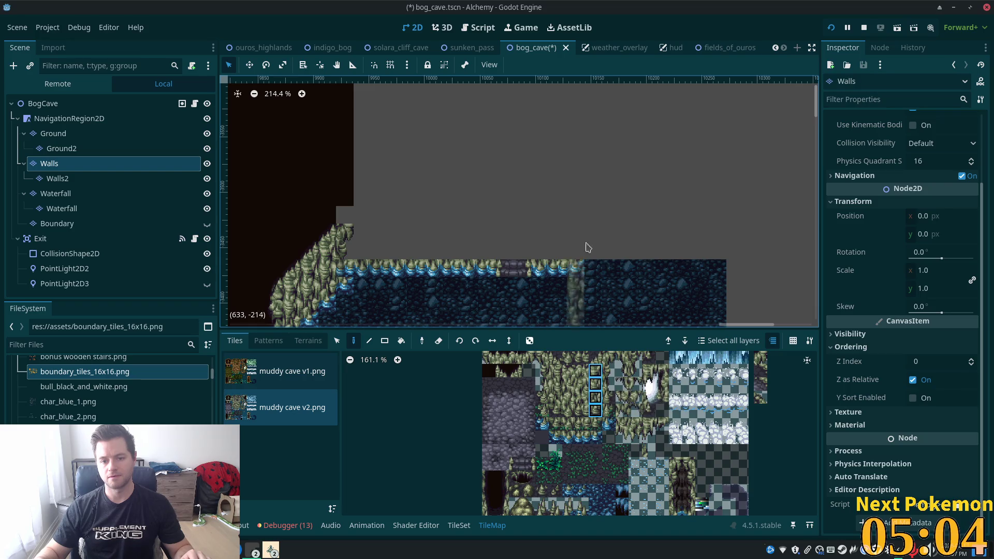
pyautogui.click(581, 262)
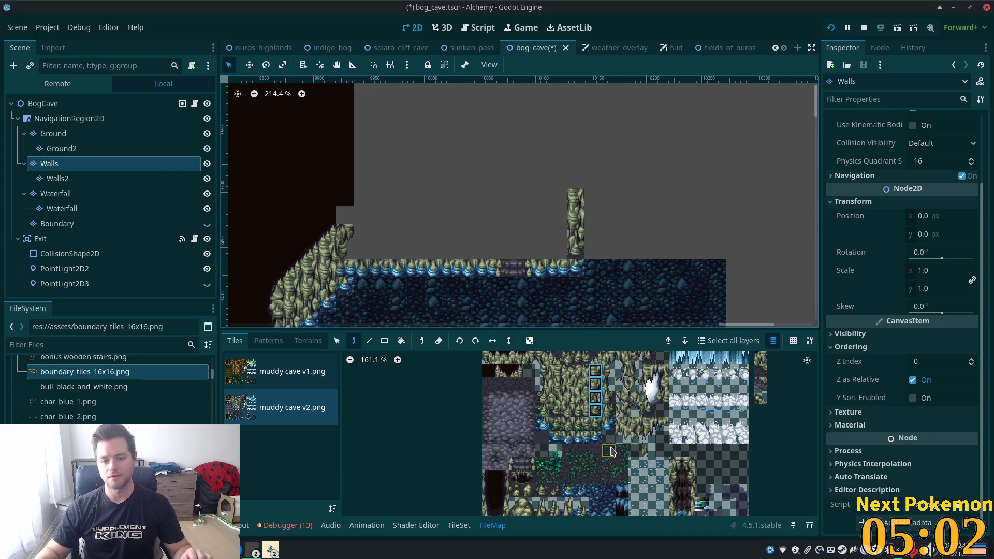
pyautogui.hotkey('ctrl', 'z')
pyautogui.moveTo(598, 398); pyautogui.dragTo(599, 378)
pyautogui.click(577, 233)
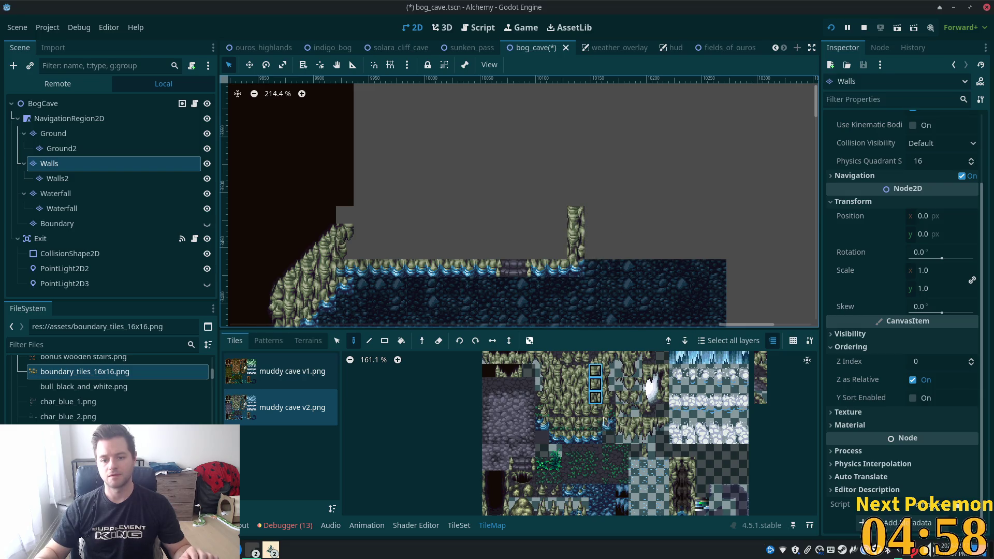
# Widen the pillar with extra mossy rock columns on its right and left sides.
pyautogui.click(336, 340)
pyautogui.keyDown('shift'); pyautogui.click(596, 437); pyautogui.keyUp('shift')
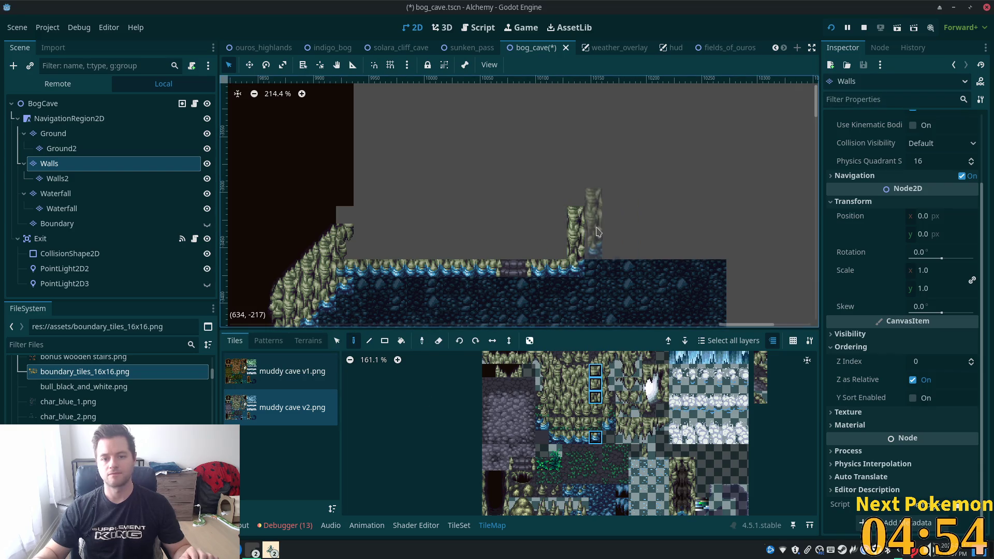
pyautogui.click(594, 231)
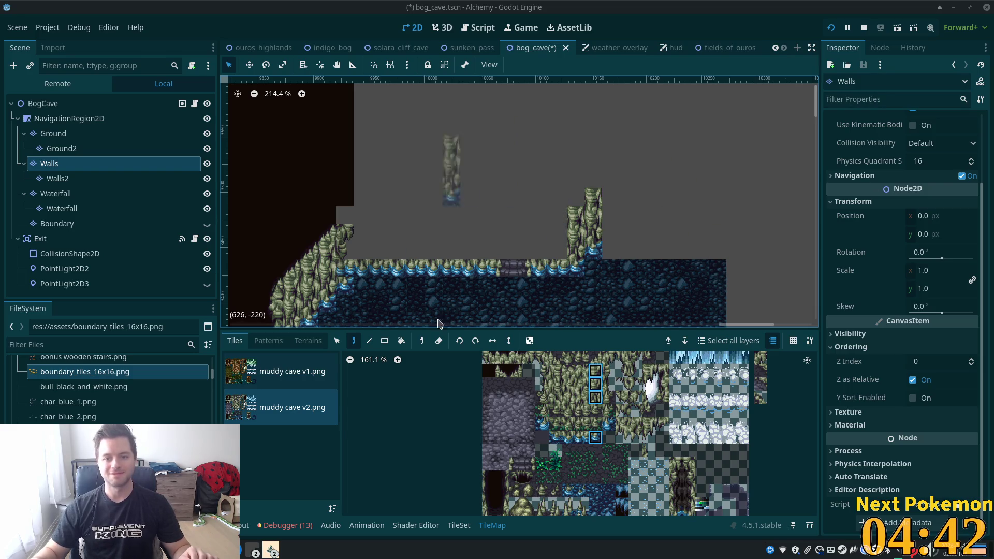
pyautogui.scroll(-1, 603, 303)
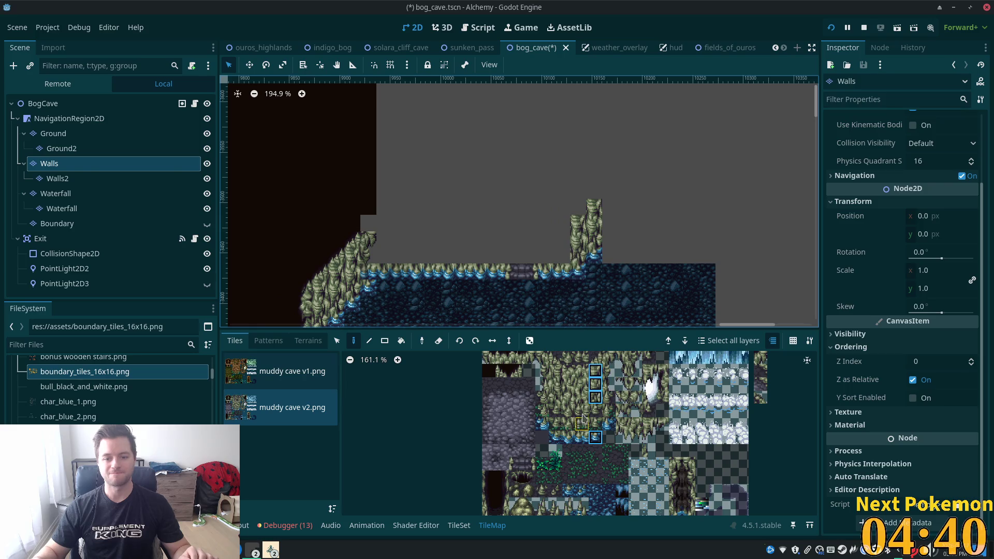
pyautogui.scroll(1, 569, 399)
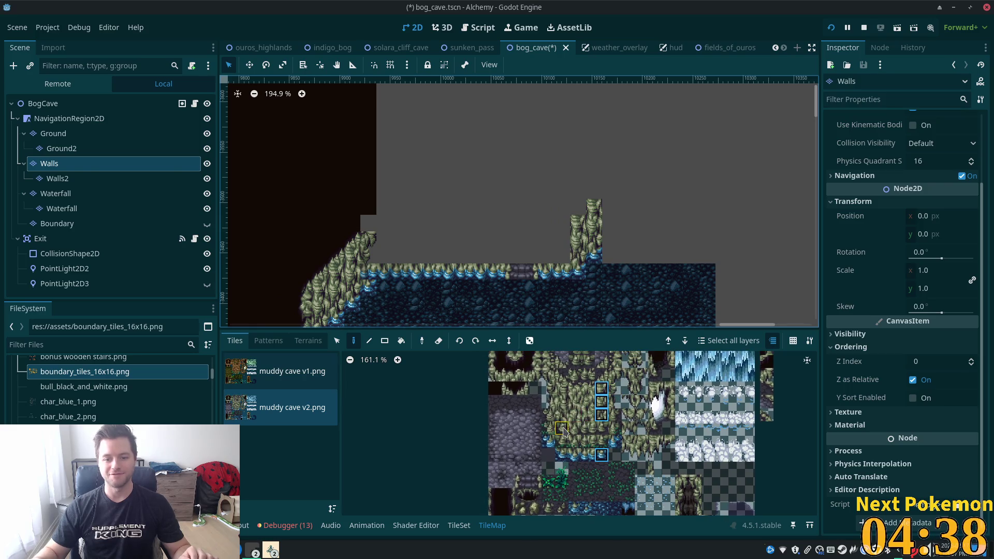
pyautogui.moveTo(569, 418); pyautogui.dragTo(568, 388)
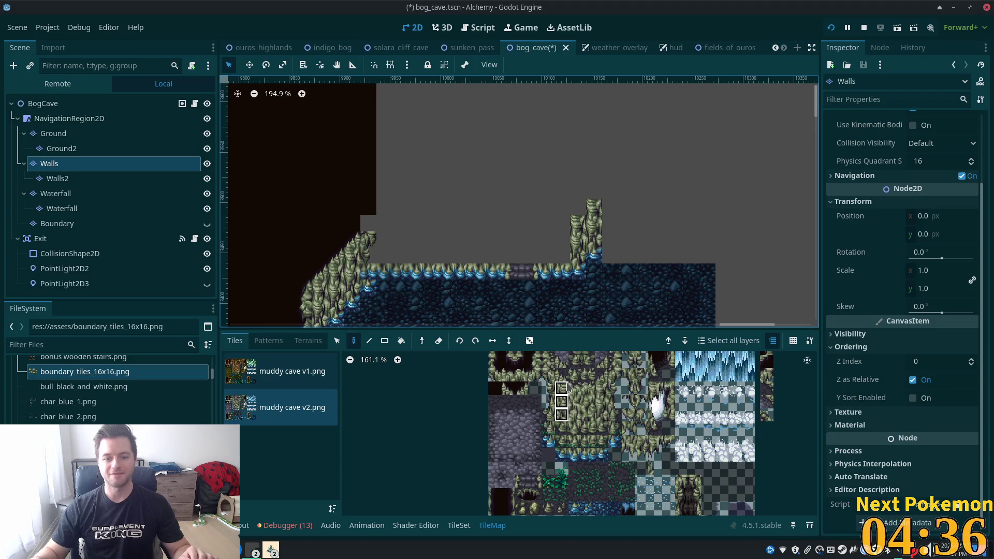
pyautogui.click(563, 239)
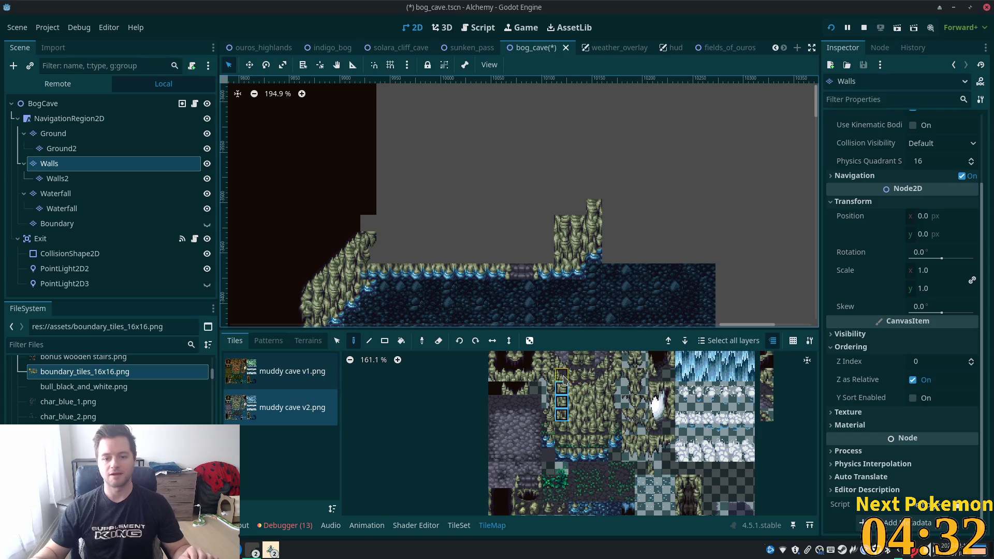
pyautogui.scroll(2, 565, 411)
pyautogui.click(523, 411)
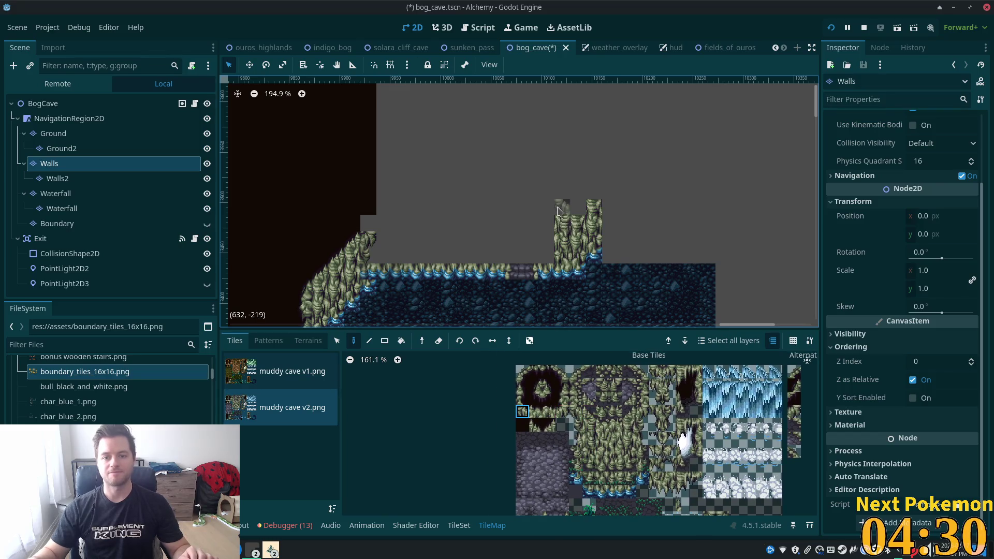
# Undo the last rock tile and try several dark cap and mossy tiles from the atlas.
pyautogui.hotkey('ctrl', 'z')
pyautogui.moveTo(522, 385); pyautogui.dragTo(522, 398)
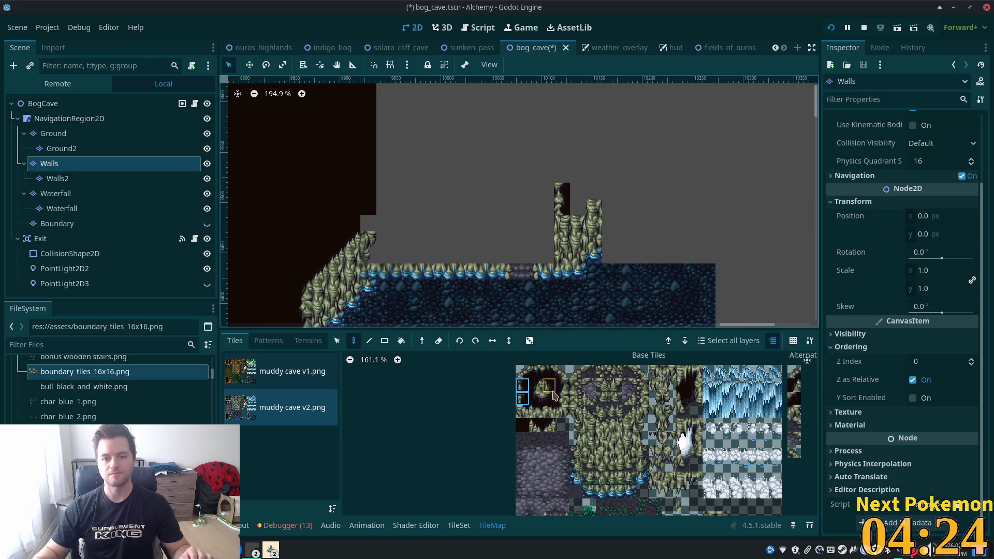
pyautogui.click(558, 414)
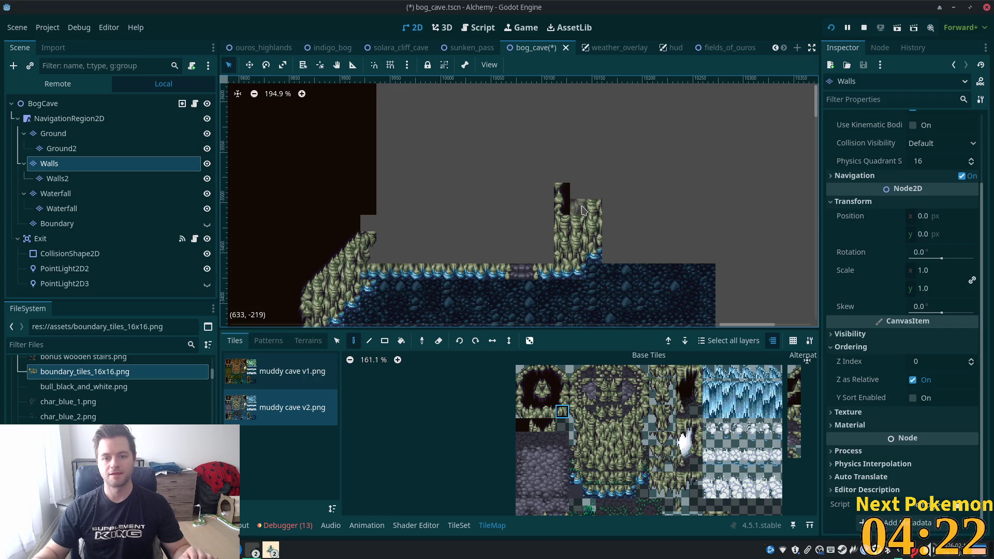
pyautogui.click(524, 412)
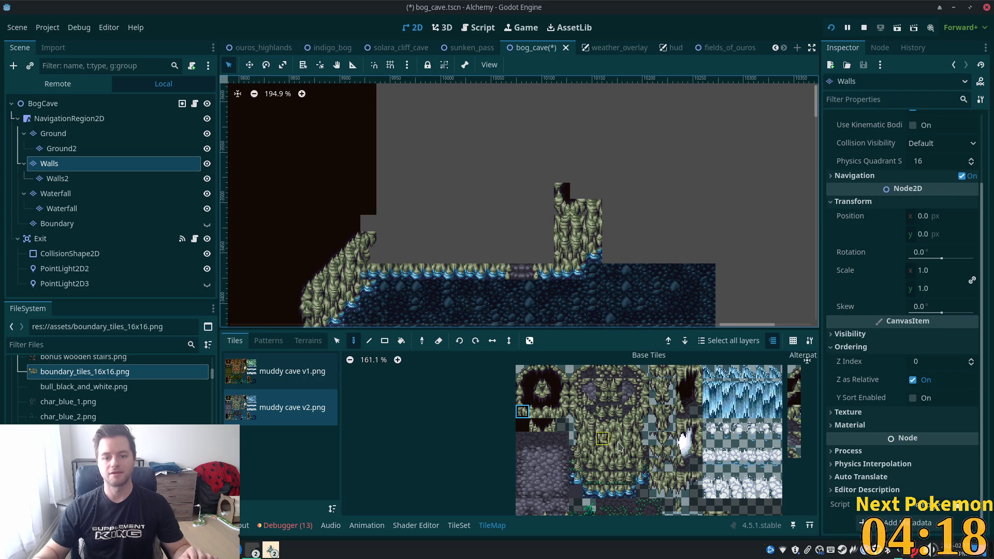
pyautogui.click(576, 412)
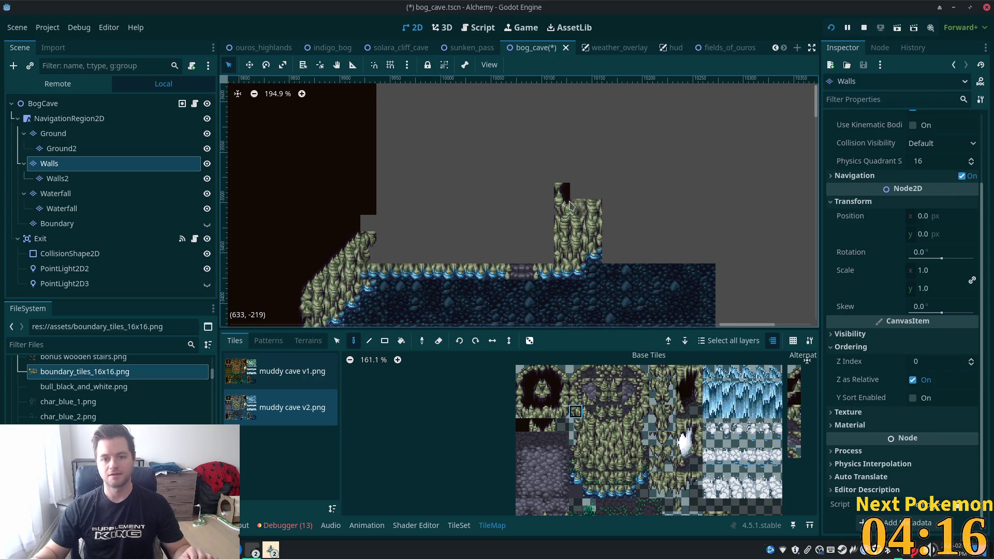
pyautogui.scroll(3, 564, 214)
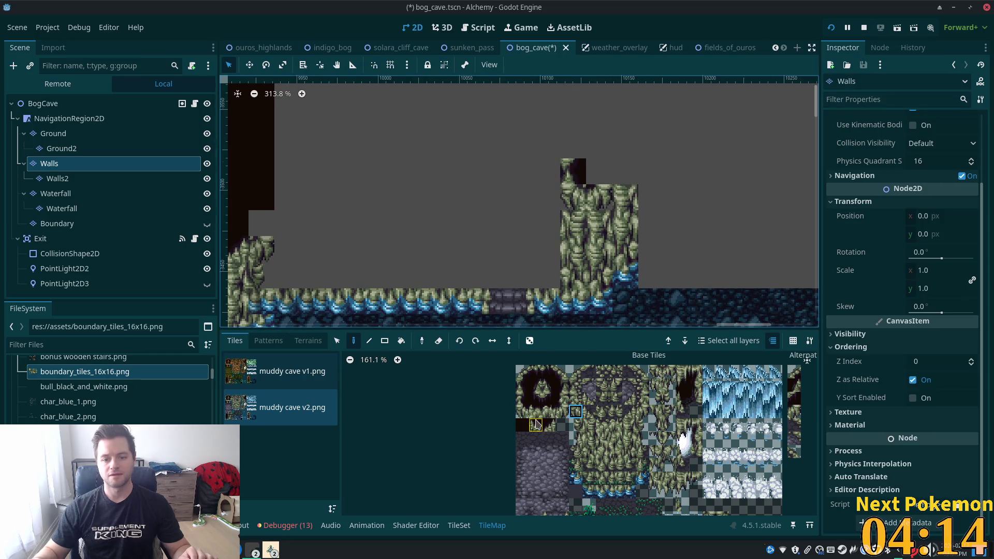
pyautogui.click(522, 411)
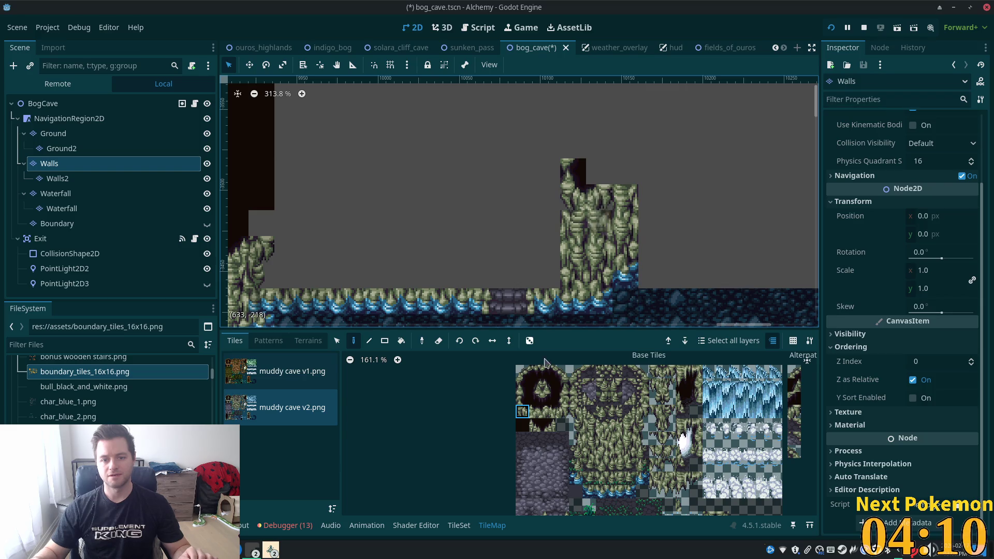
pyautogui.click(576, 425)
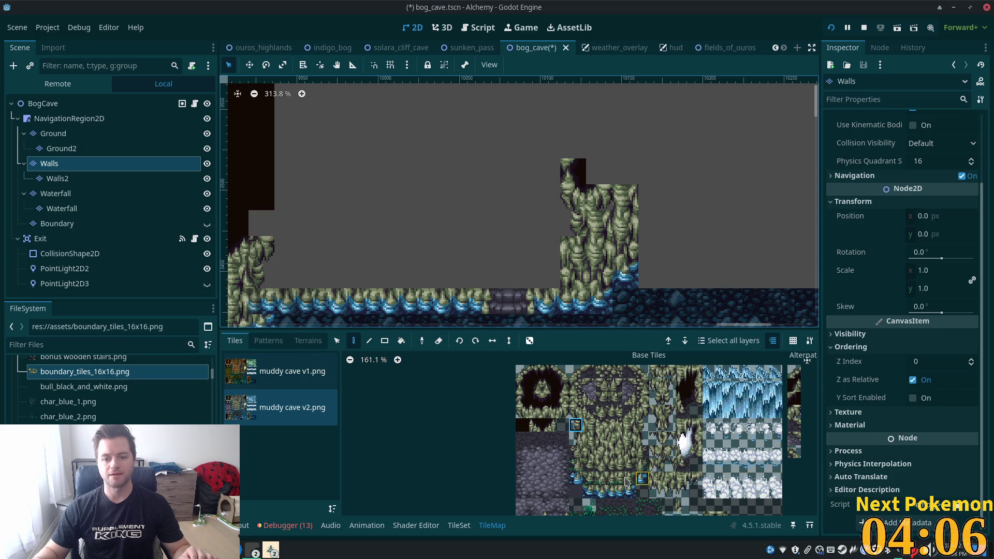
pyautogui.click(576, 438)
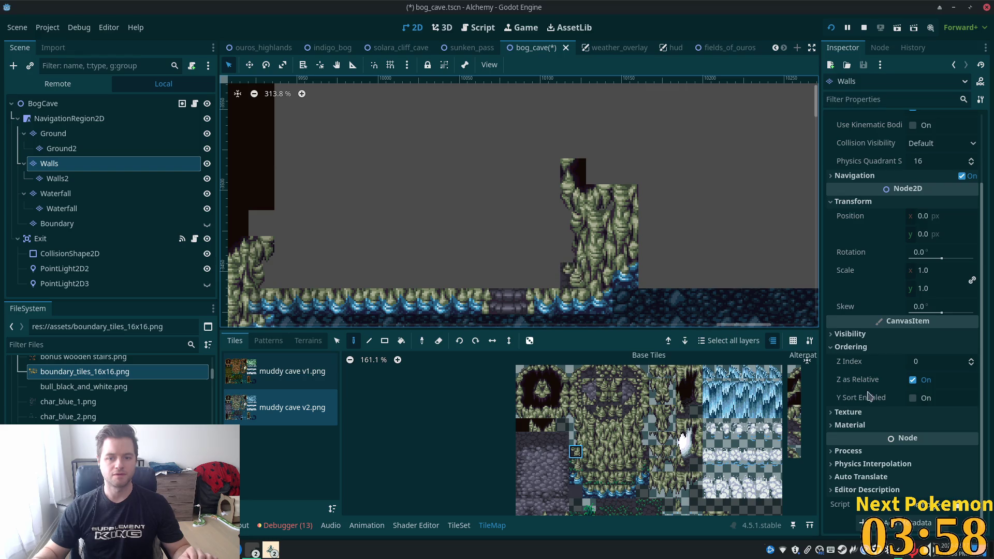
pyautogui.scroll(-3, 438, 238)
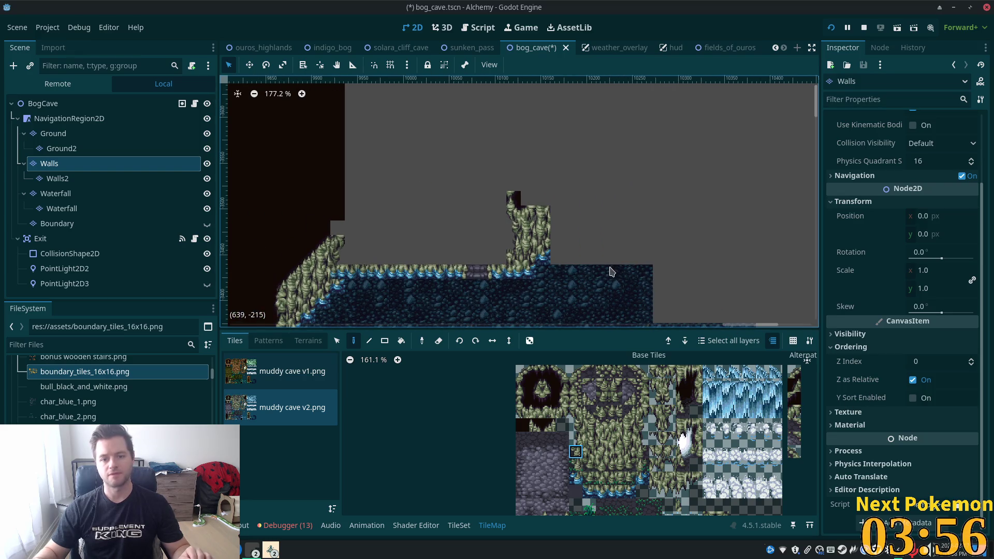
# Save the bog_cave scene and paint a dark cap tile onto the rock pillar.
pyautogui.hotkey('ctrl', 's')
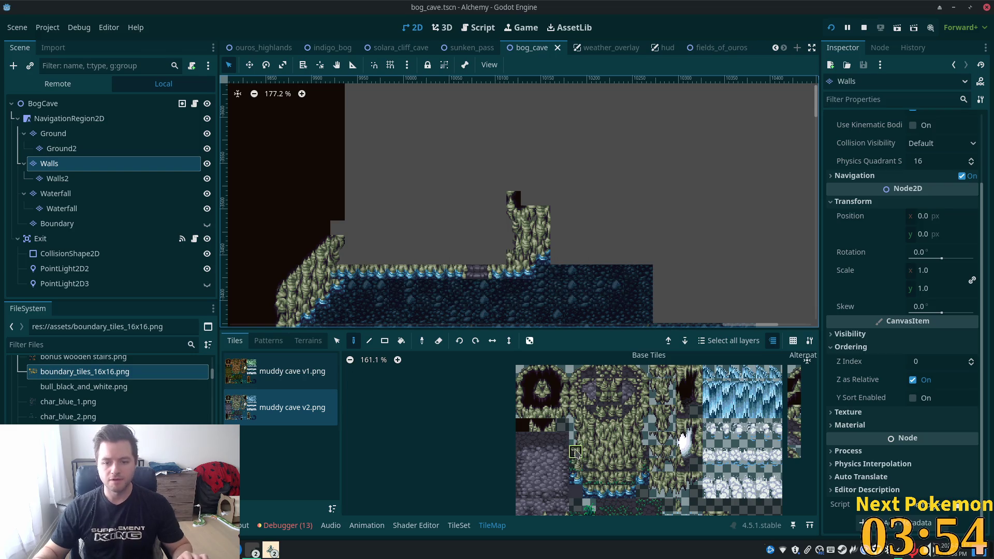
pyautogui.click(511, 254)
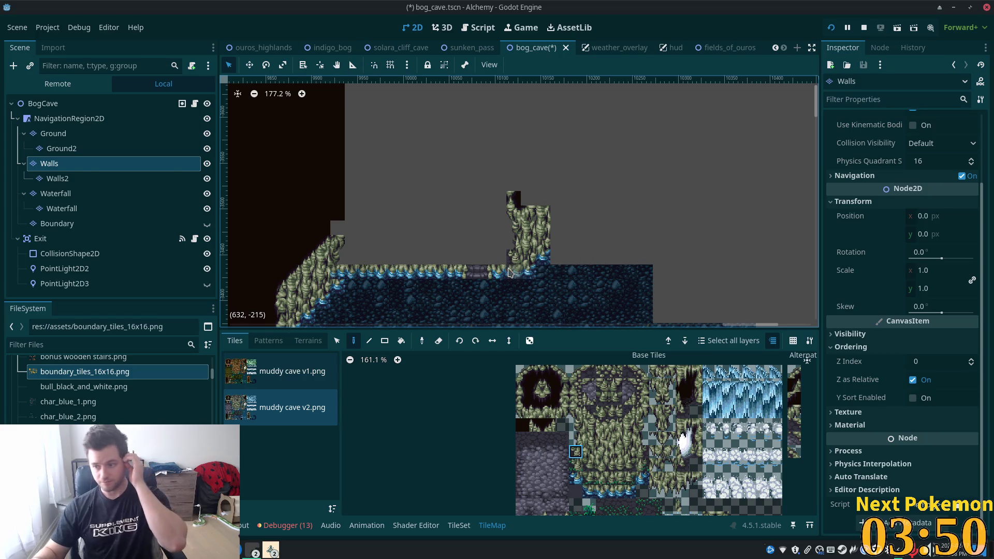
pyautogui.scroll(-3, 506, 271)
pyautogui.moveTo(469, 271); pyautogui.dragTo(537, 176)
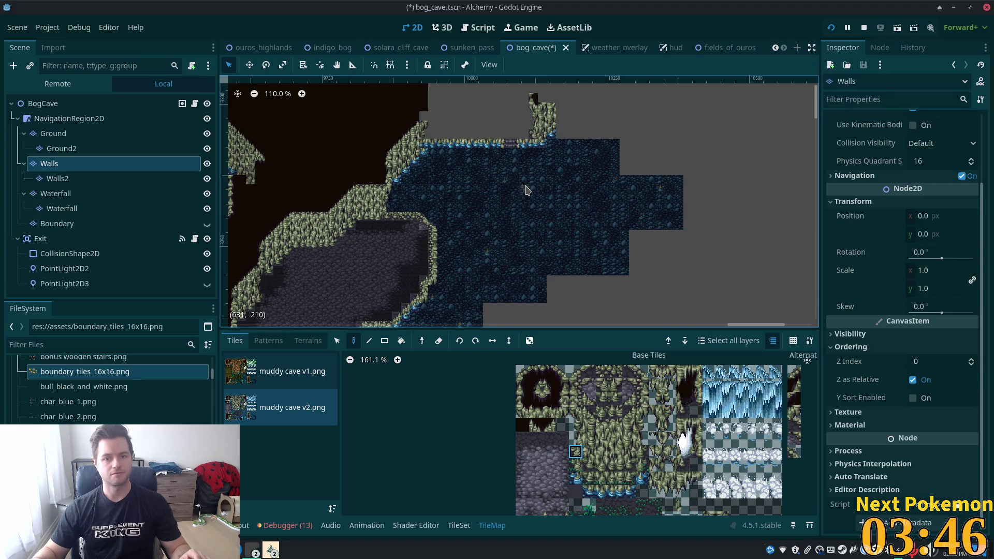
pyautogui.moveTo(604, 226)
pyautogui.mouseDown()
pyautogui.moveTo(661, 111)
pyautogui.moveTo(599, 104)
pyautogui.moveTo(621, 214)
pyautogui.mouseUp()
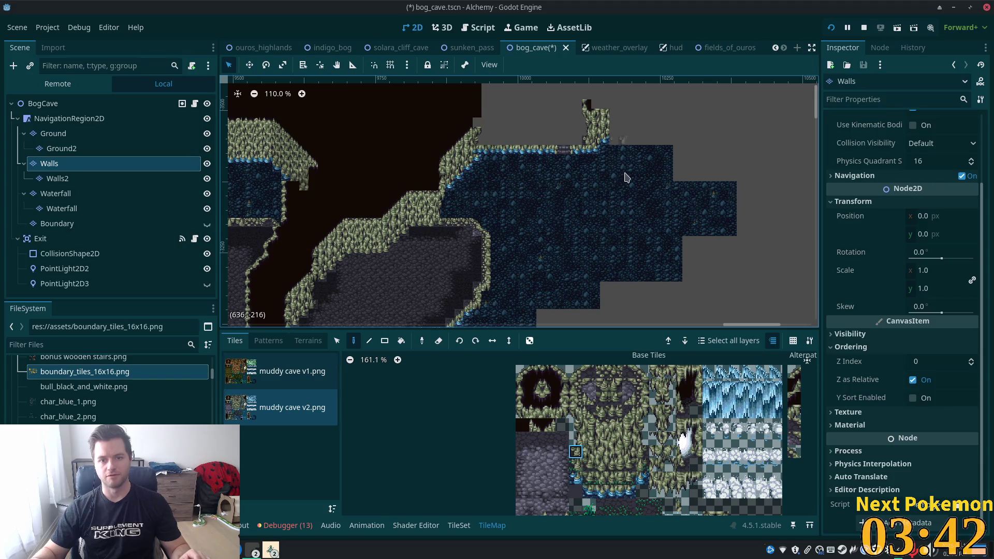
pyautogui.moveTo(583, 310); pyautogui.dragTo(659, 131)
pyautogui.moveTo(624, 217); pyautogui.dragTo(596, 118)
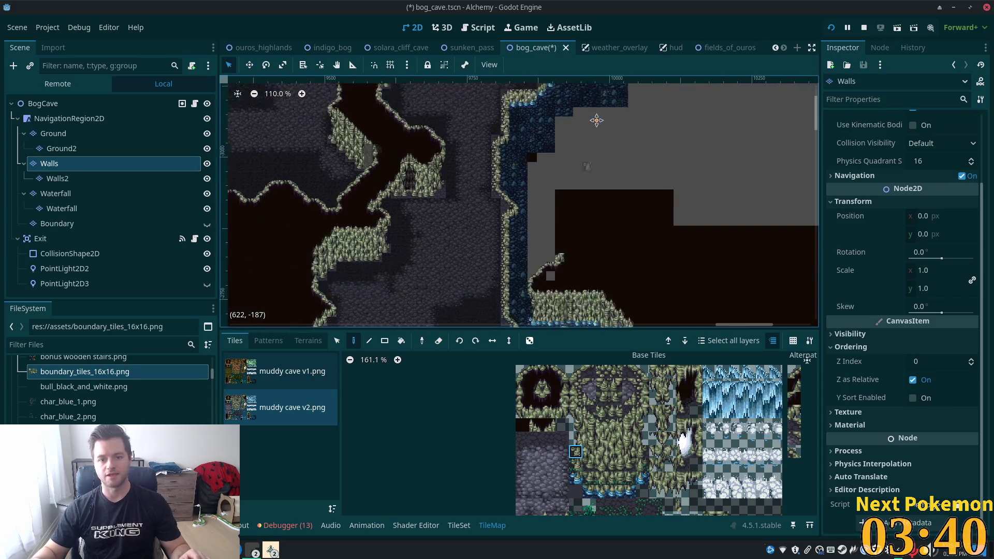
pyautogui.scroll(5, 577, 149)
pyautogui.hscroll(1, 577, 149)
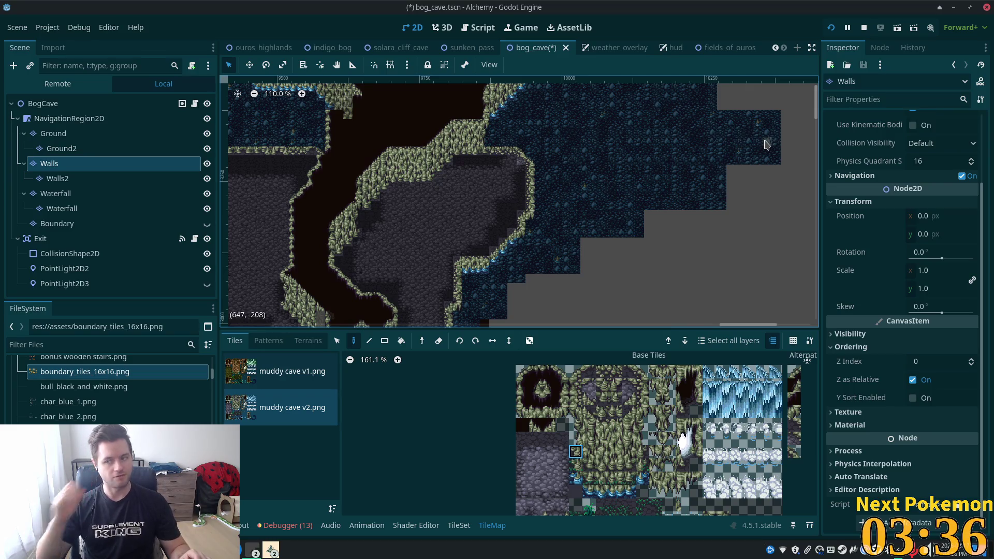
pyautogui.scroll(3, 554, 292)
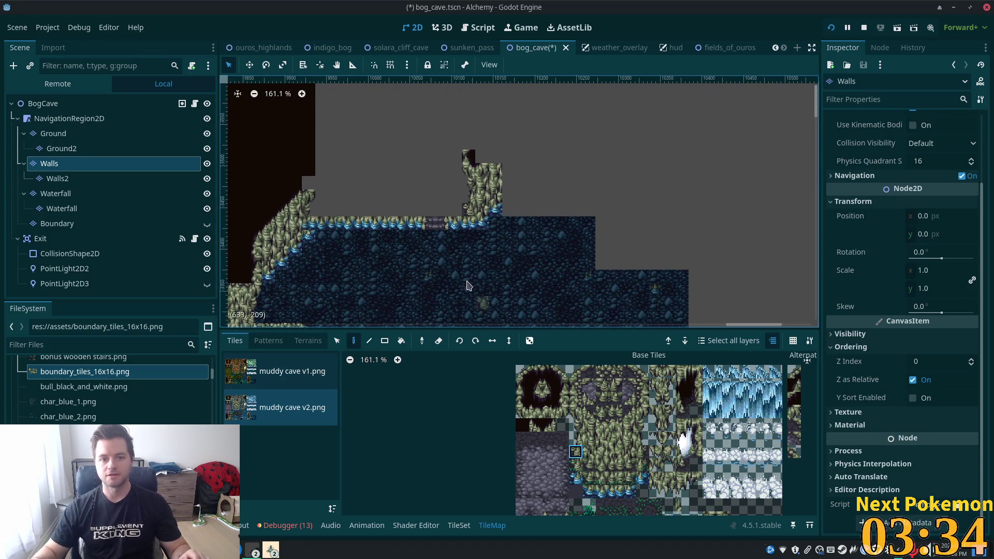
pyautogui.scroll(10, 655, 266)
pyautogui.hscroll(-3, 654, 275)
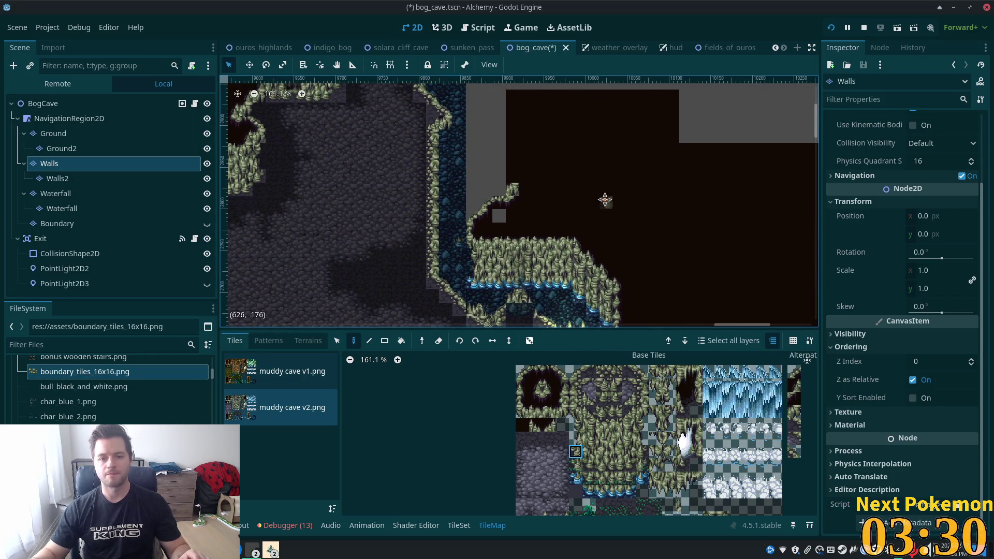
pyautogui.scroll(-10, 502, 282)
pyautogui.hscroll(3, 498, 271)
pyautogui.scroll(-1, 435, 207)
pyautogui.hscroll(1, 430, 192)
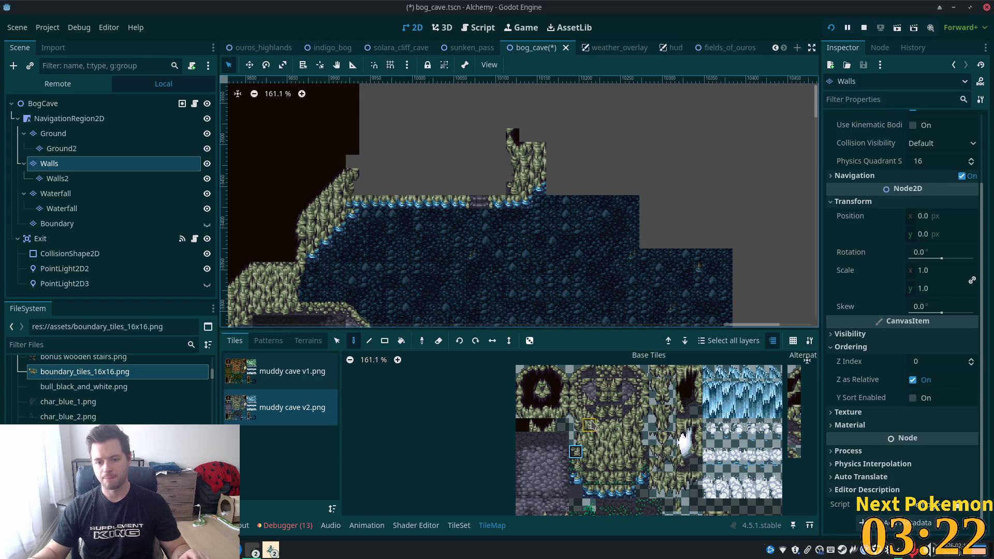
pyautogui.moveTo(590, 425); pyautogui.dragTo(591, 464)
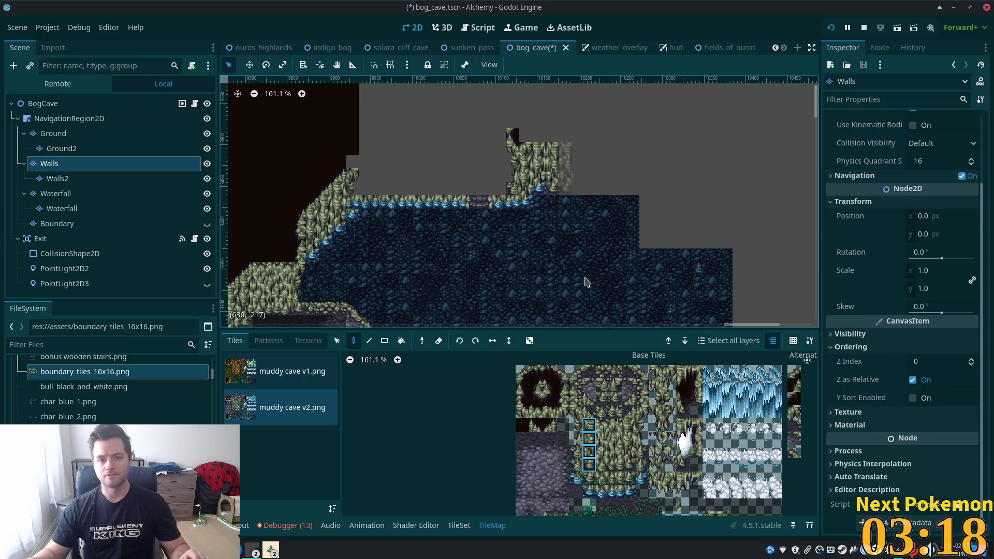
# Try several atlas tiles, then paint a three-tile mossy wall column to widen the pillar.
pyautogui.click(591, 492)
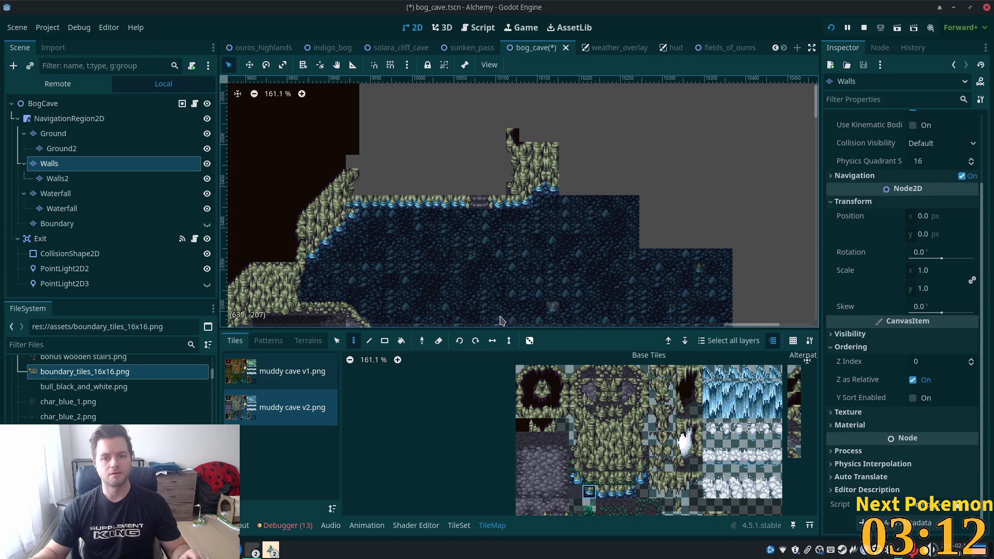
pyautogui.click(604, 436)
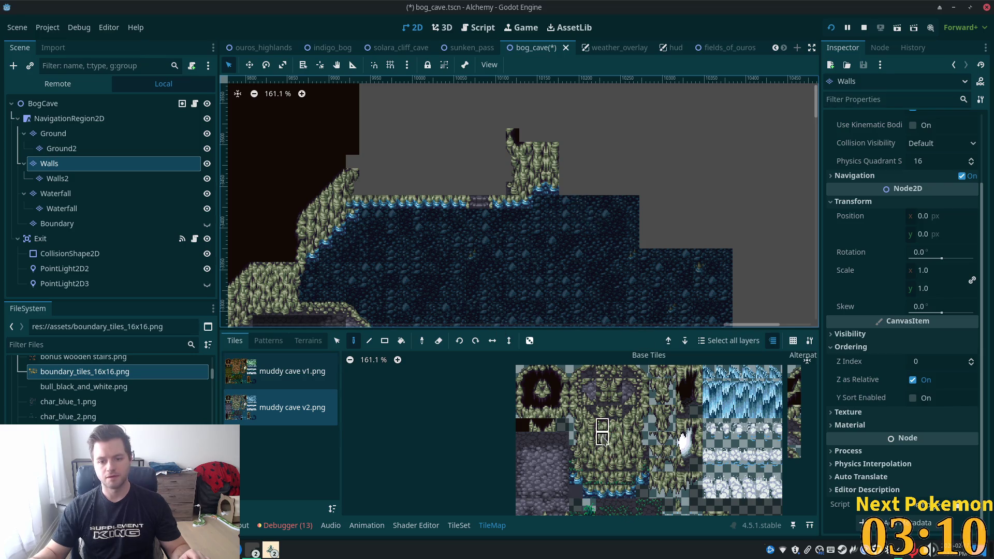
pyautogui.click(603, 440)
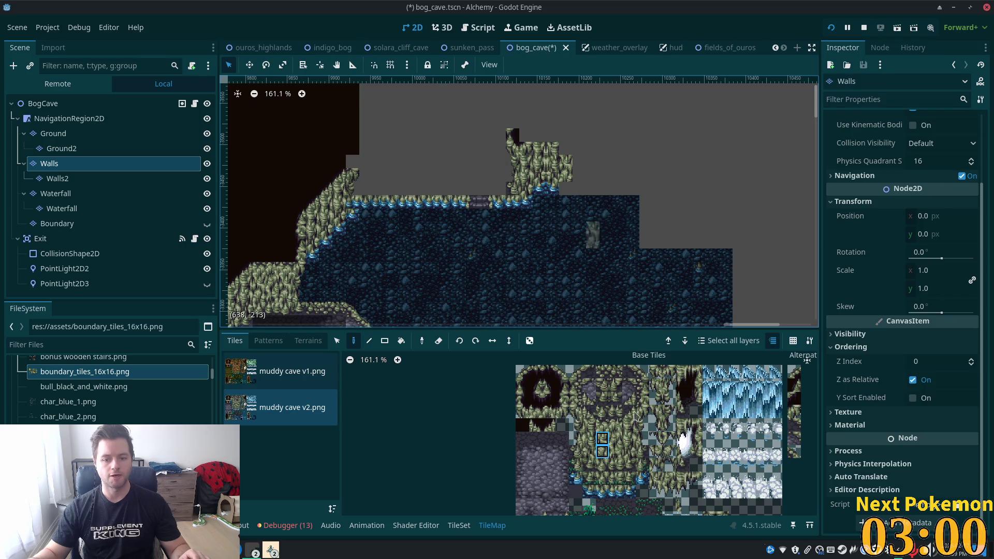
pyautogui.click(603, 492)
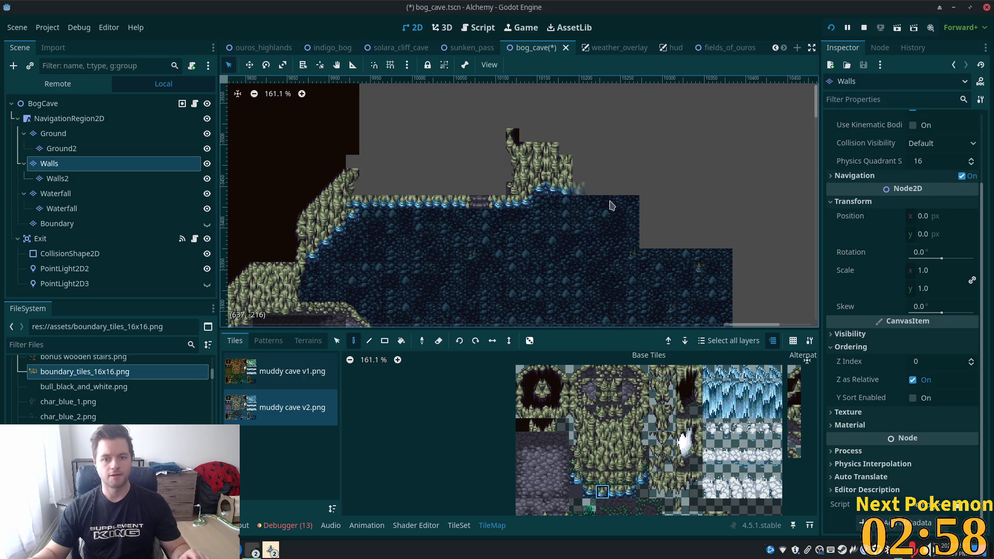
pyautogui.click(602, 453)
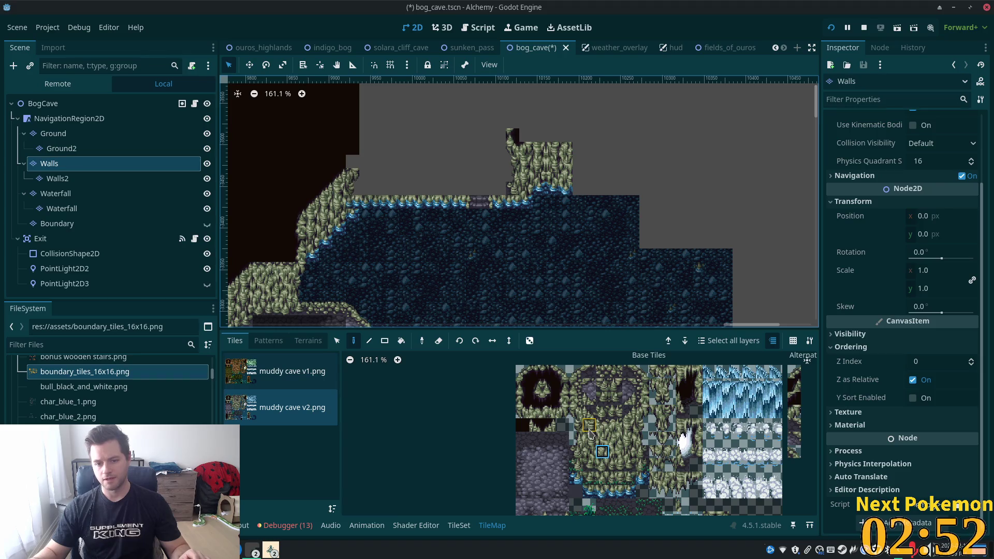
pyautogui.moveTo(589, 426); pyautogui.dragTo(593, 457)
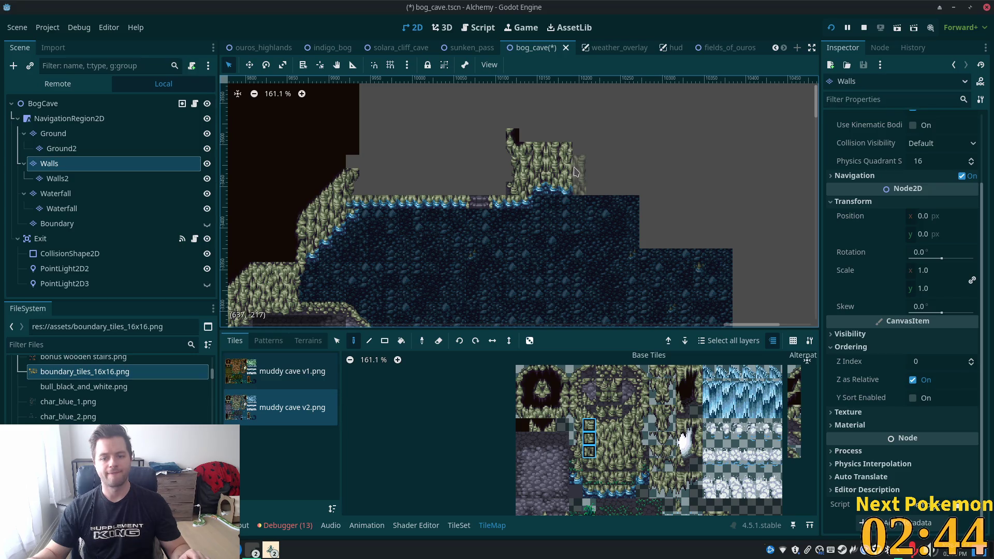
pyautogui.keyDown('ctrl'); pyautogui.click(584, 222); pyautogui.keyUp('ctrl')
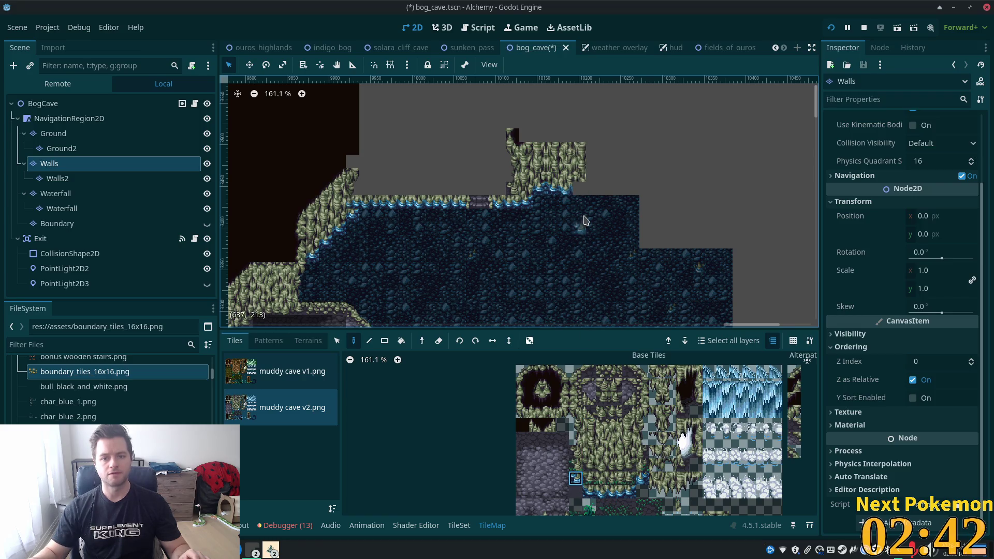
pyautogui.moveTo(593, 482); pyautogui.dragTo(591, 492)
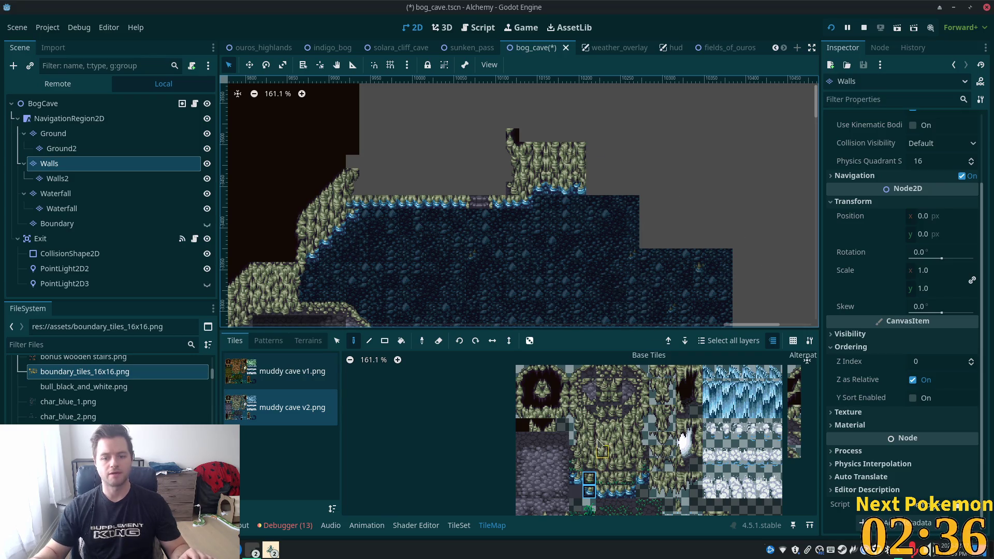
pyautogui.moveTo(589, 425); pyautogui.dragTo(590, 452)
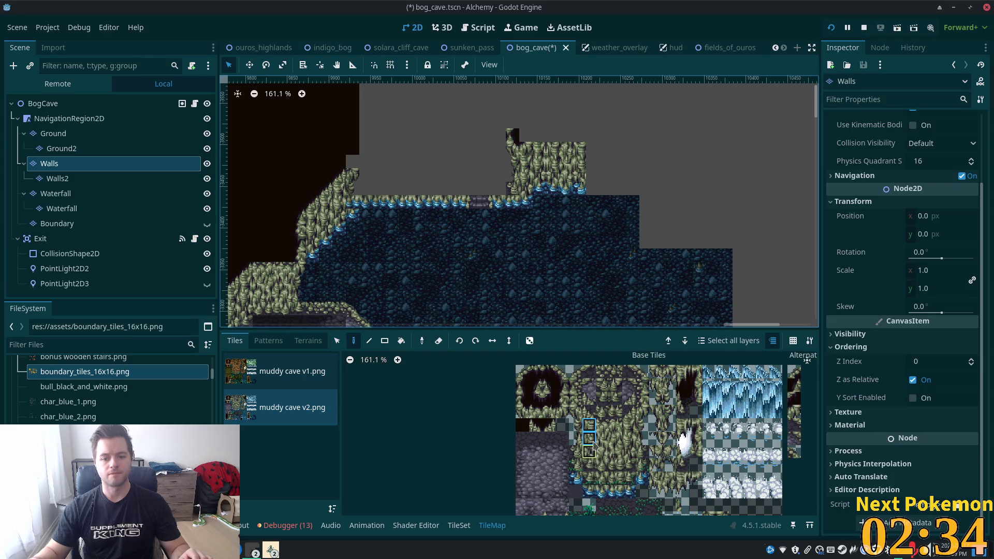
pyautogui.click(580, 176)
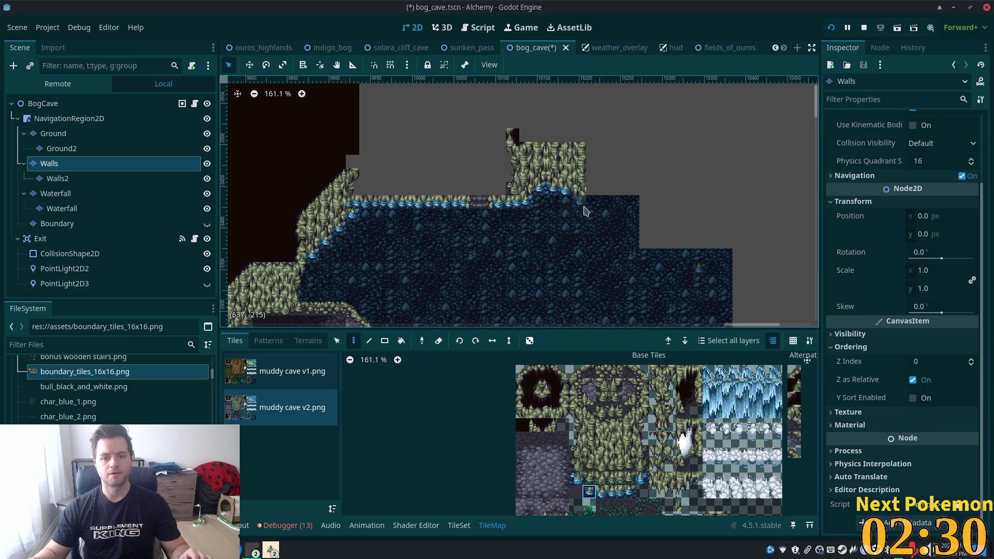
# Copy a three-tile wall column from the map and stamp it twice down the pillar's right edge.
pyautogui.click(336, 341)
pyautogui.click(580, 149)
pyautogui.press('d')
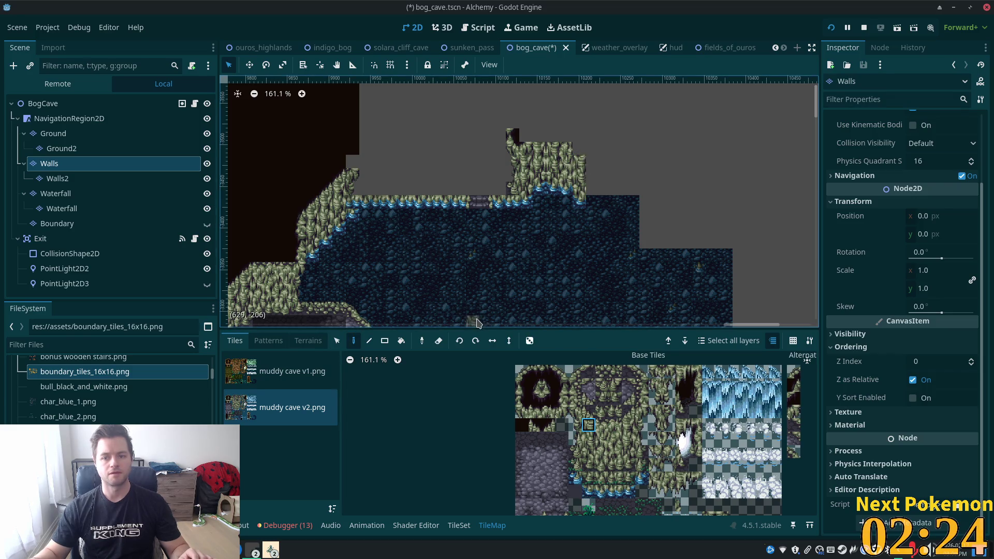
pyautogui.press('s')
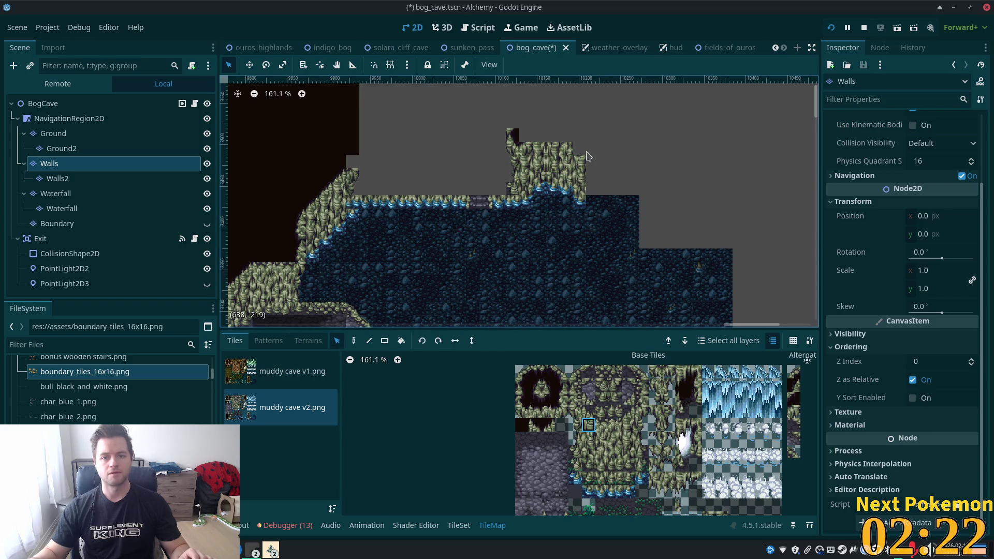
pyautogui.moveTo(574, 178); pyautogui.dragTo(576, 195)
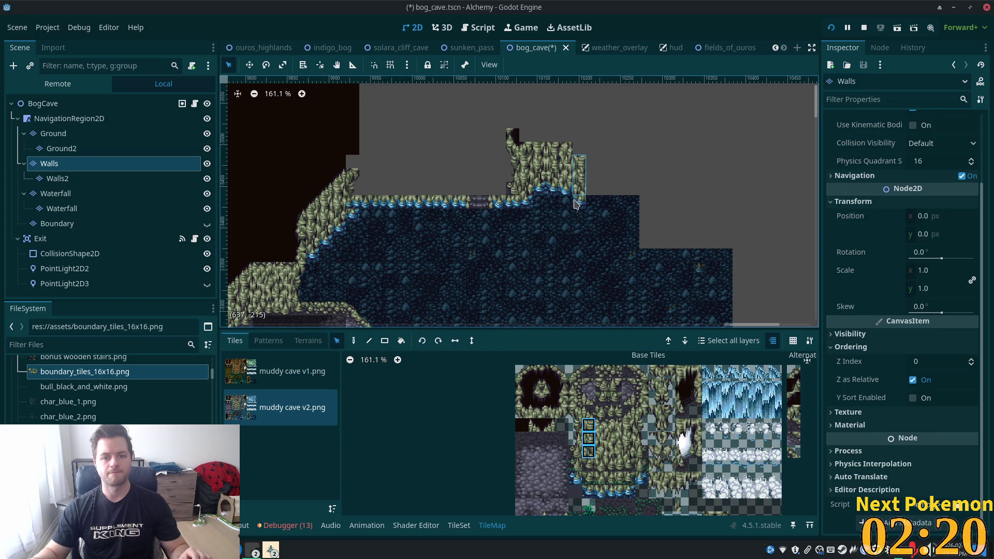
pyautogui.click(354, 340)
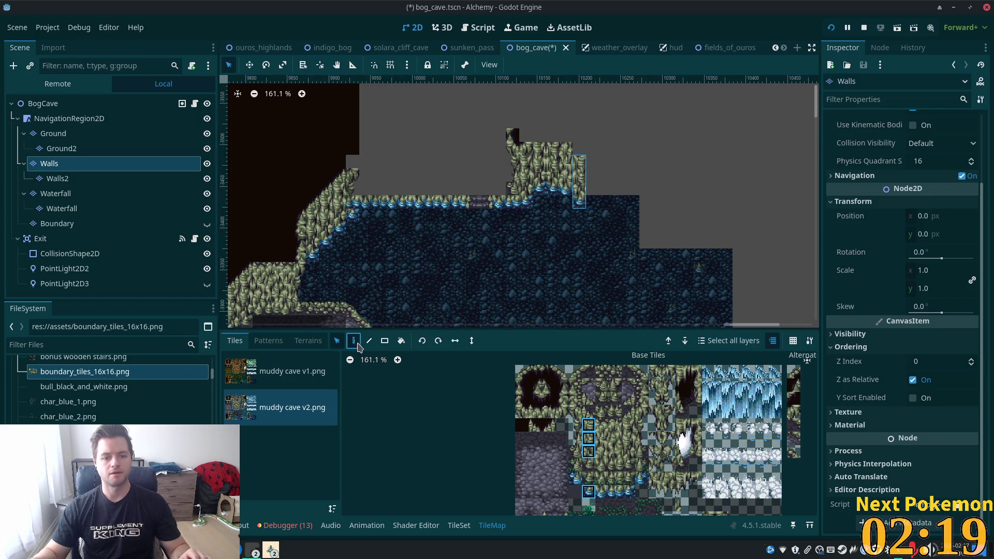
pyautogui.click(589, 202)
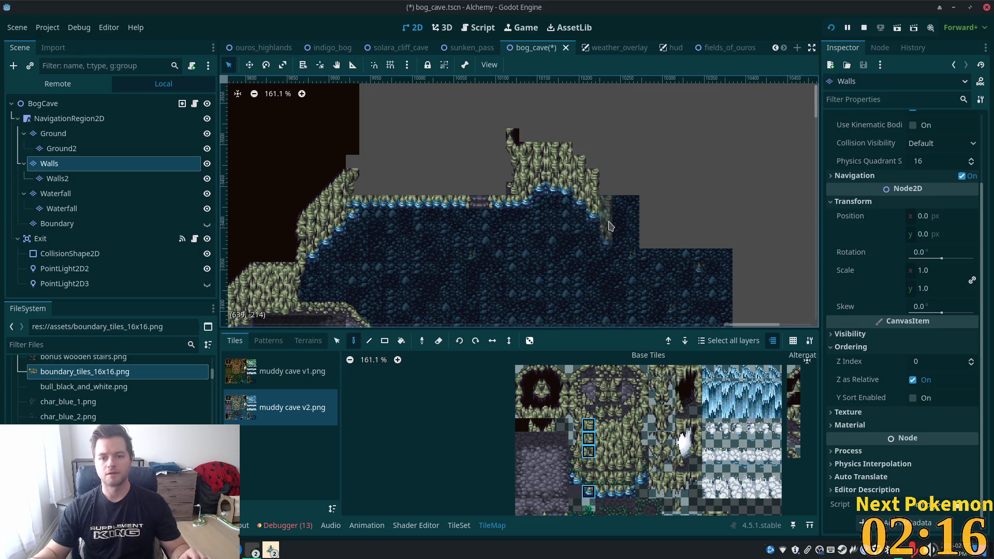
pyautogui.click(608, 215)
pyautogui.scroll(-3, 608, 215)
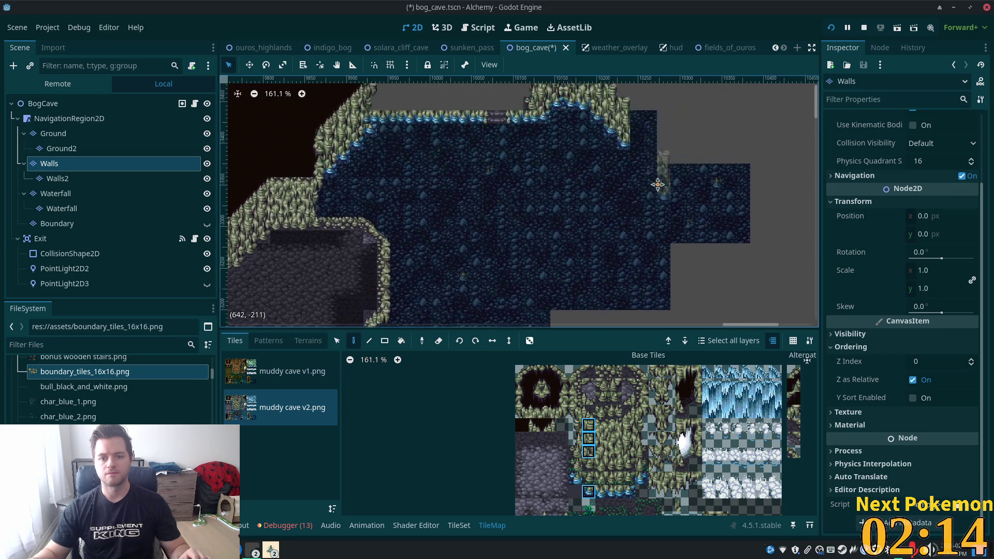
# Paint a darker three-tile wall column twice down the pool's right edge.
pyautogui.moveTo(522, 384); pyautogui.dragTo(523, 411)
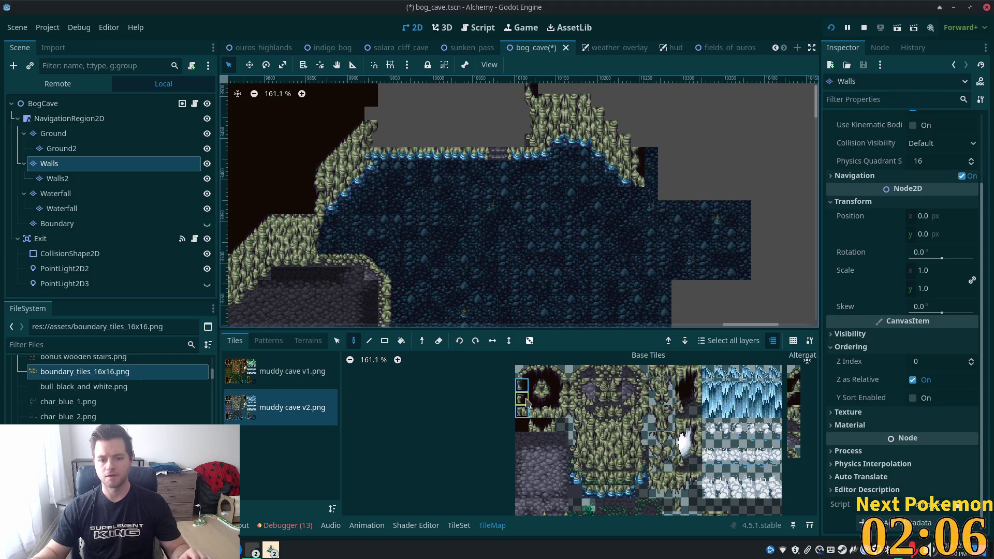
pyautogui.click(639, 201)
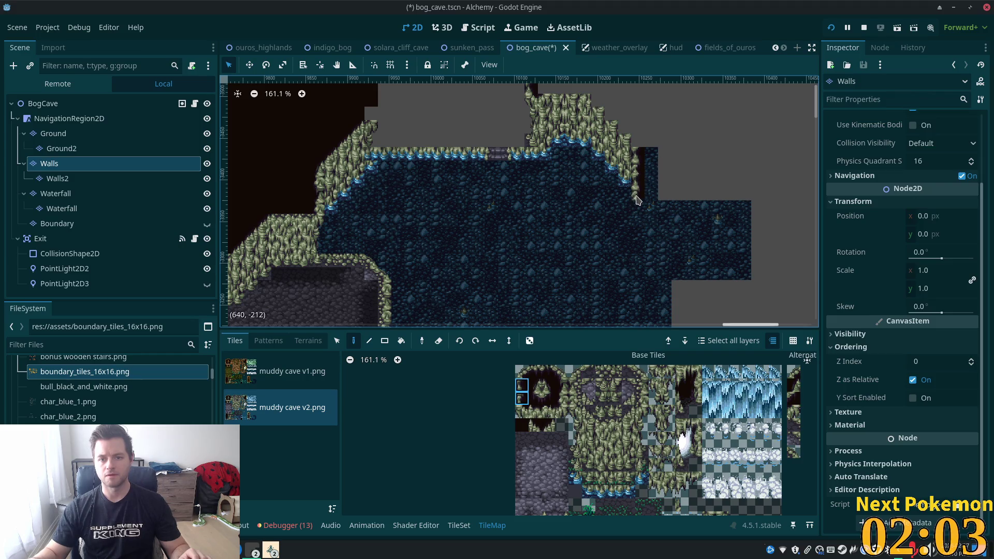
pyautogui.click(640, 223)
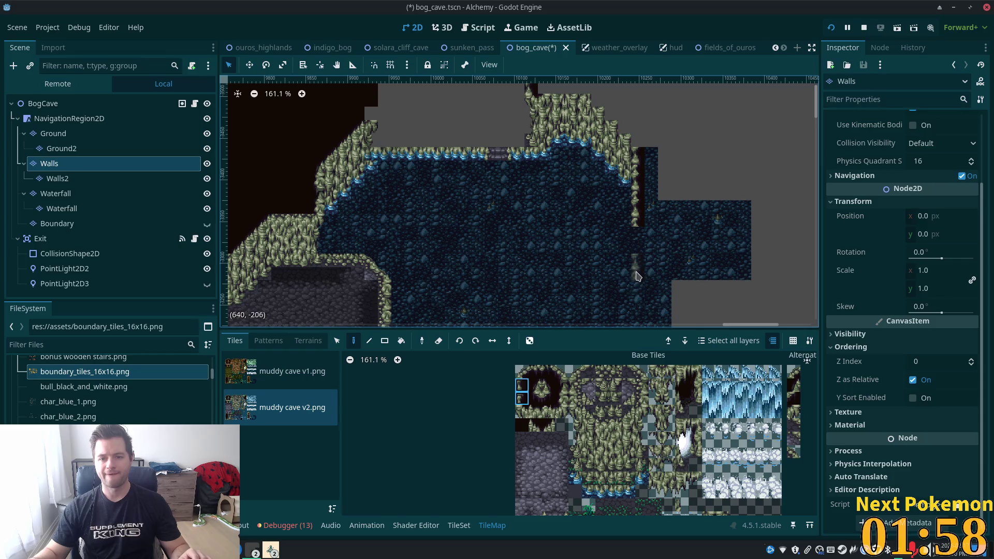
pyautogui.moveTo(651, 249)
pyautogui.mouseDown()
pyautogui.moveTo(673, 171)
pyautogui.moveTo(663, 192)
pyautogui.mouseUp()
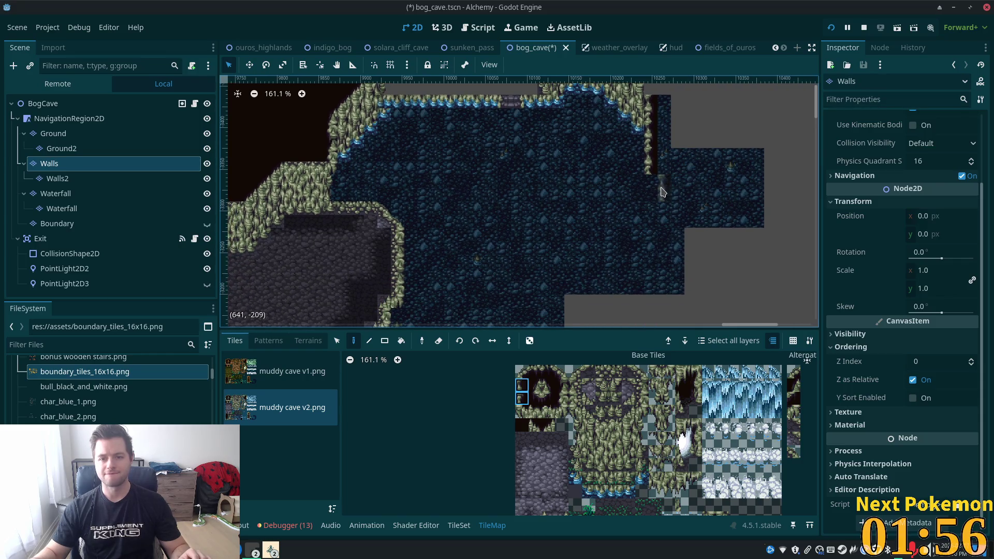
pyautogui.scroll(5, 673, 192)
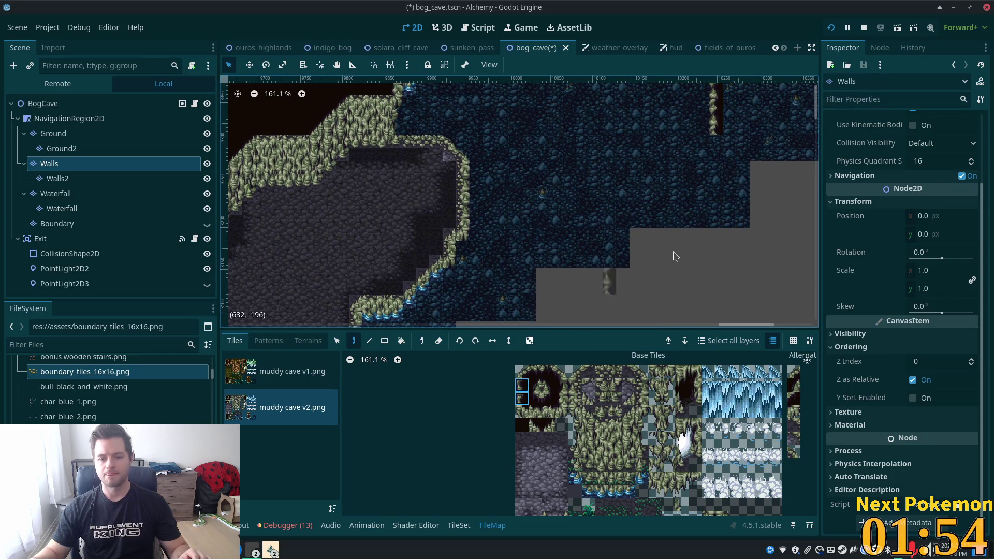
# Copy the staircase of wall tiles and paste it into the upper-right water area.
pyautogui.hscroll(-8, 596, 279)
pyautogui.hscroll(6, 518, 306)
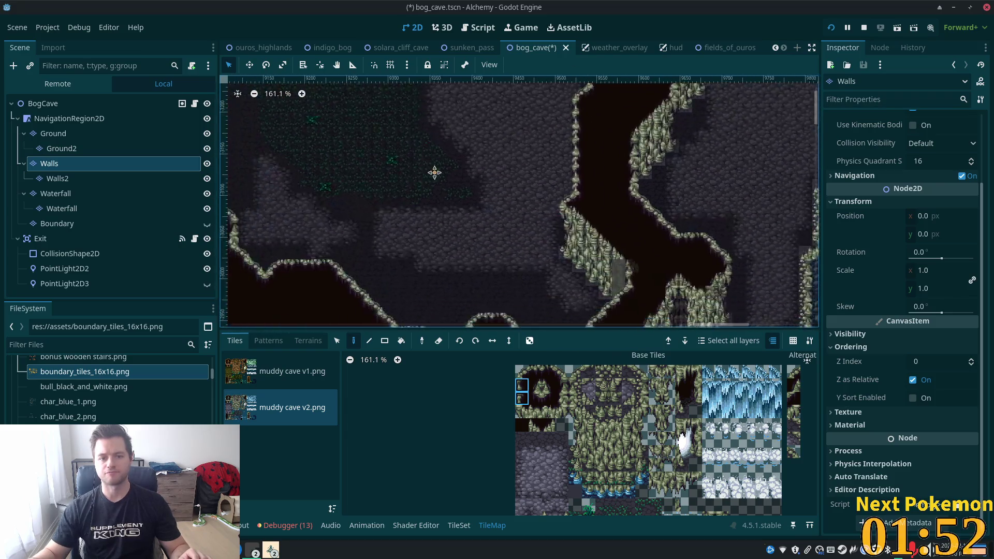
pyautogui.scroll(4, 521, 217)
pyautogui.hscroll(2, 520, 217)
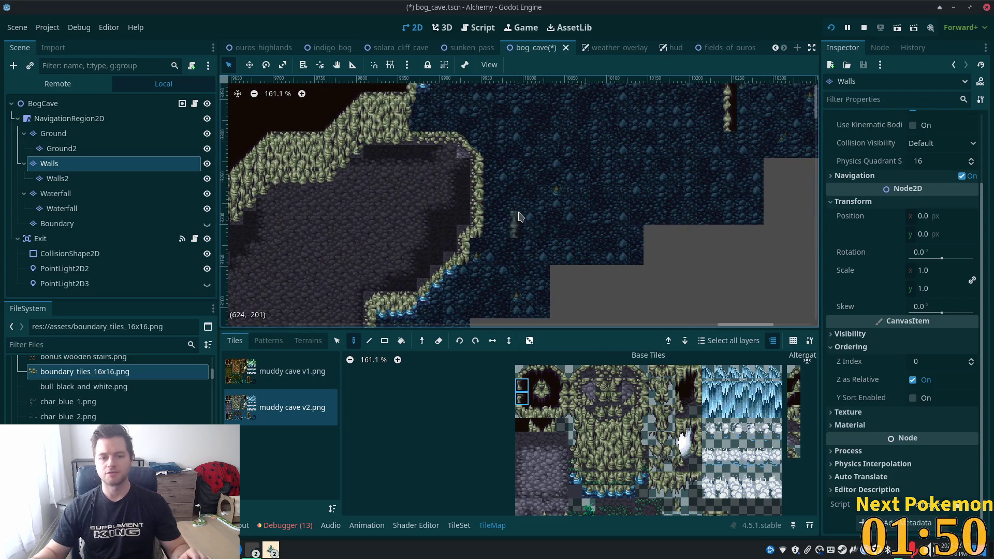
pyautogui.click(336, 340)
pyautogui.moveTo(466, 227); pyautogui.dragTo(424, 301)
pyautogui.click(354, 341)
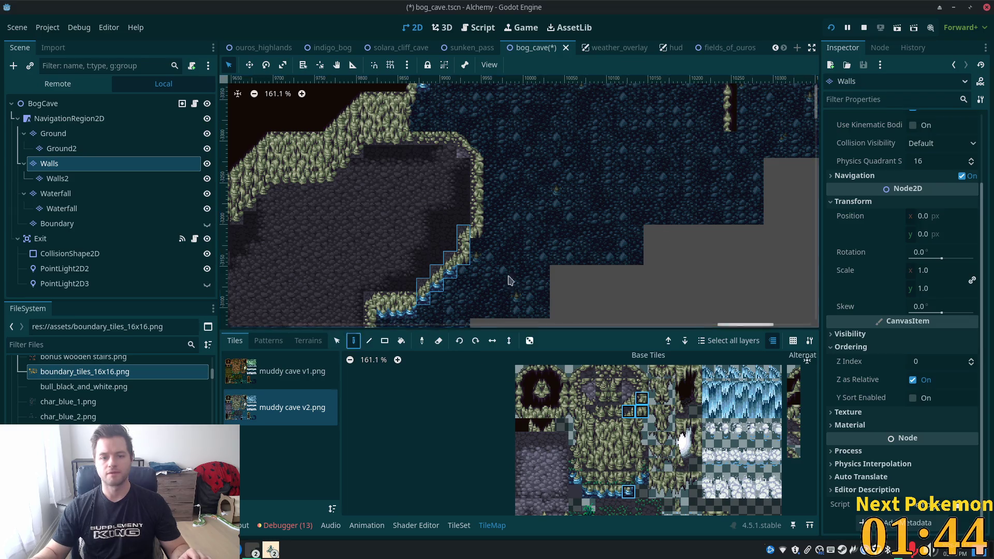
pyautogui.click(701, 174)
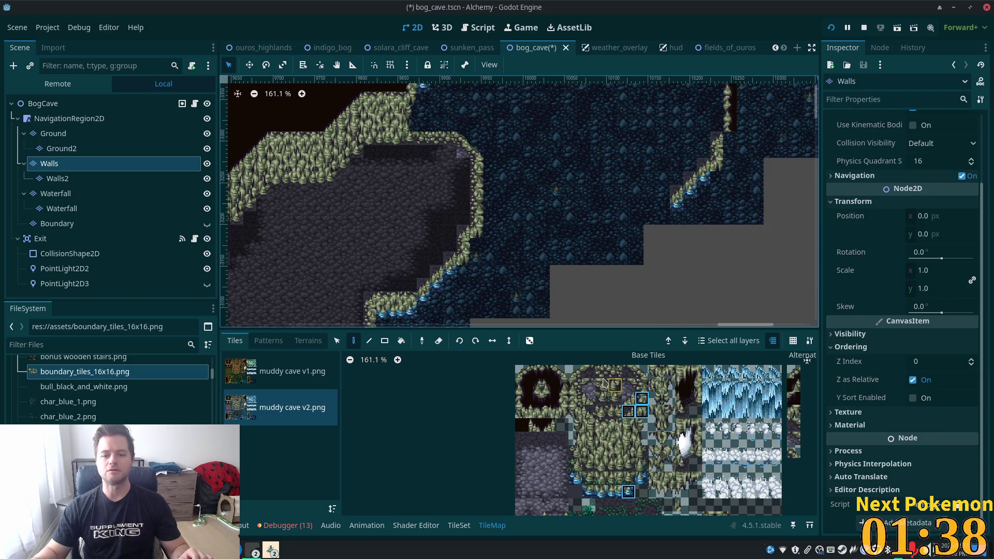
# Paint single dark tiles along the new strip's diagonal edge.
pyautogui.click(532, 384)
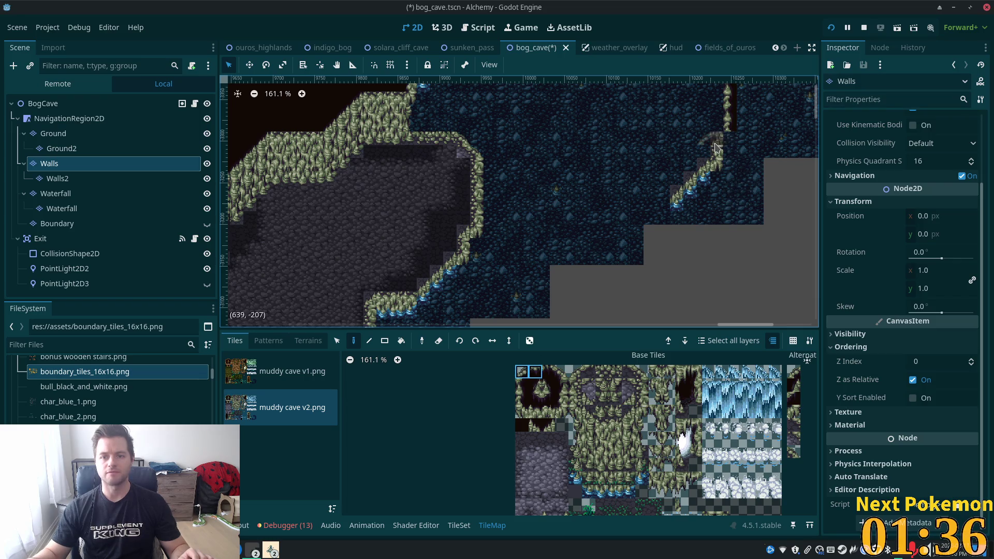
pyautogui.click(523, 372)
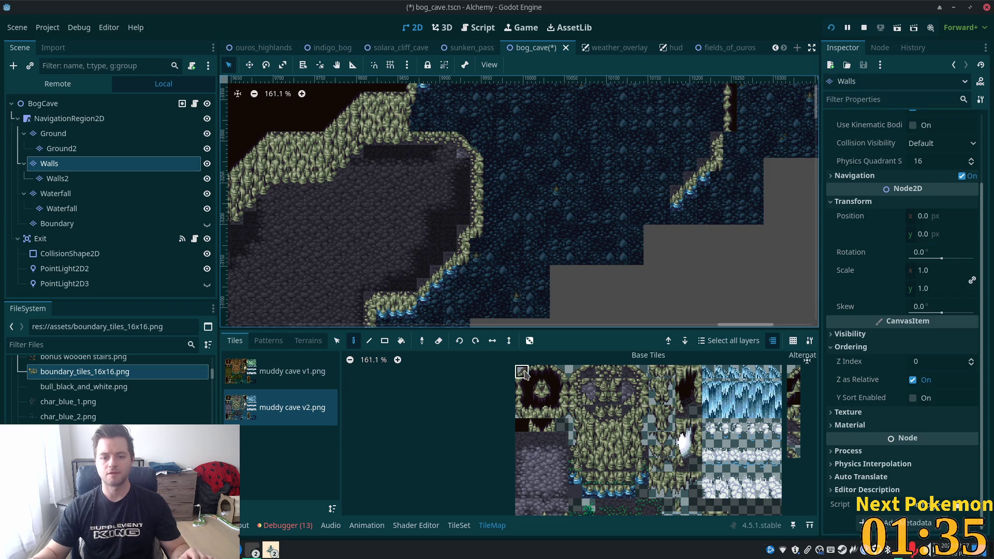
pyautogui.click(720, 145)
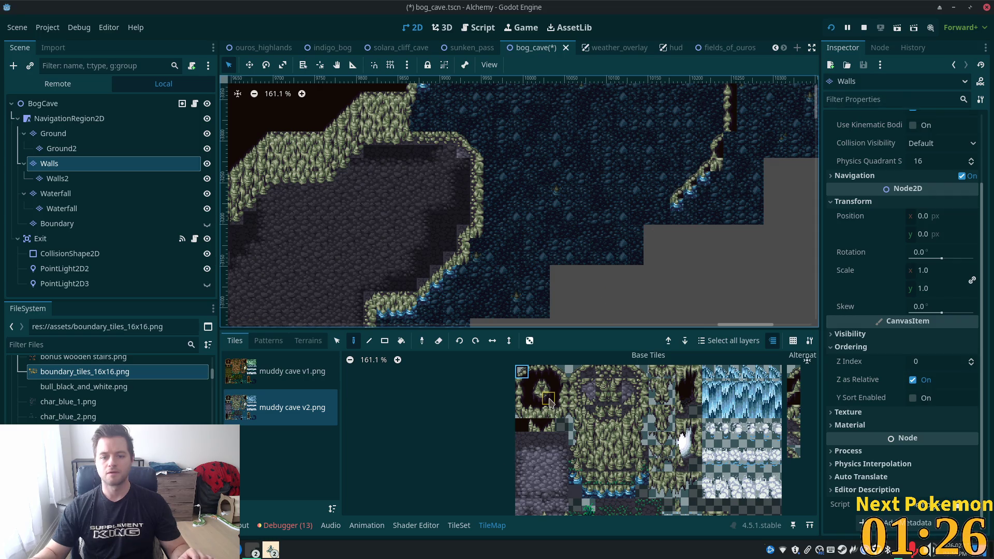
pyautogui.moveTo(696, 200); pyautogui.dragTo(703, 184)
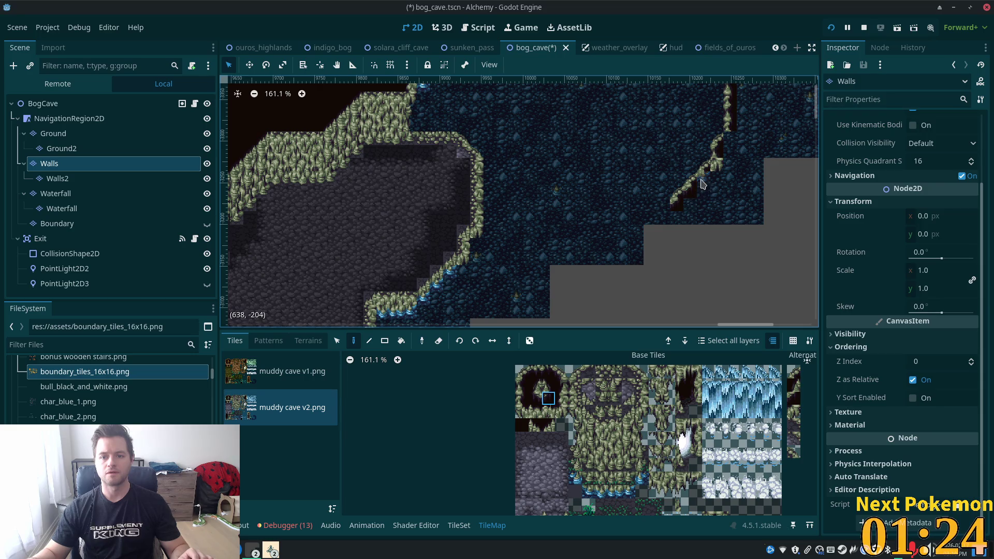
pyautogui.click(721, 168)
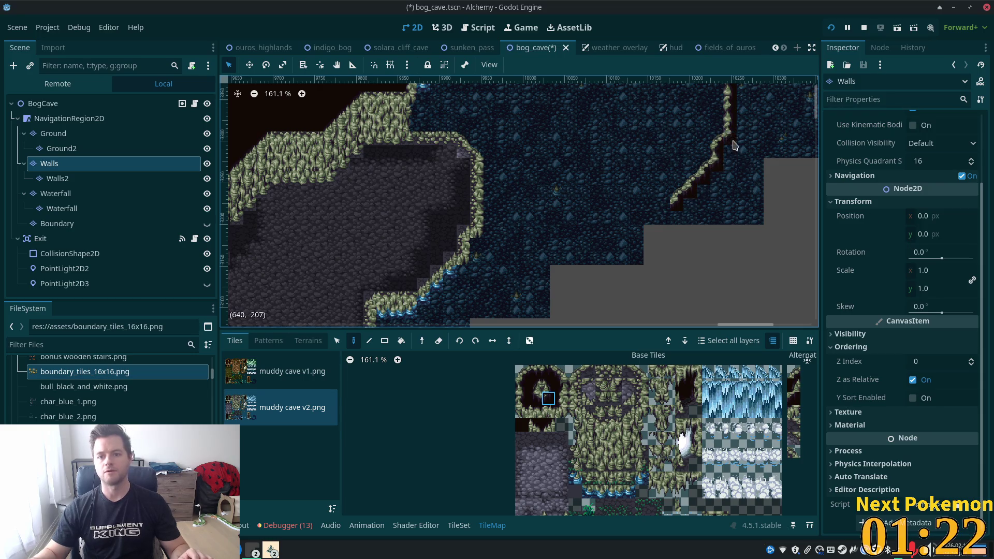
pyautogui.scroll(10, 673, 269)
pyautogui.hscroll(5, 673, 269)
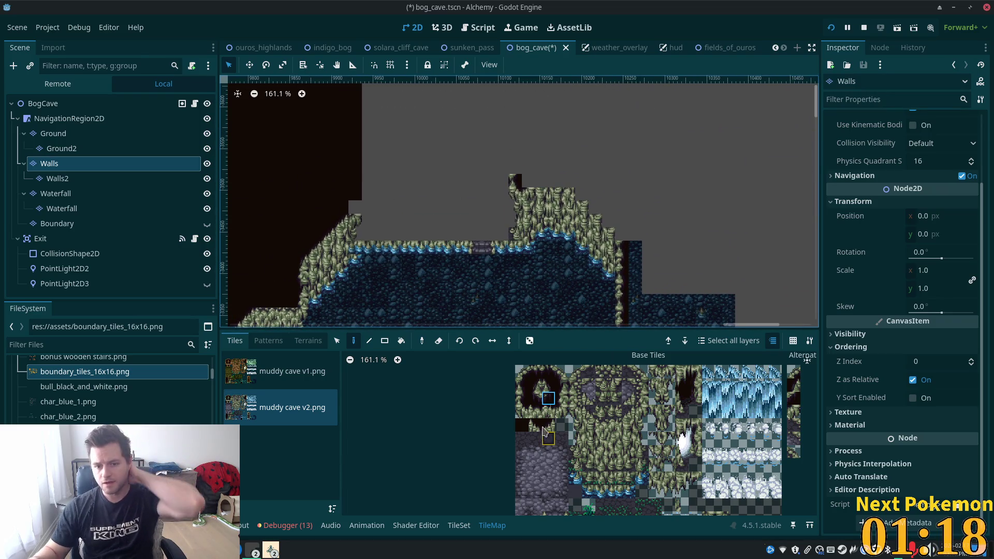
# Paint two dark cap tiles on the pillar top, undoing a misplaced two-tile cap patch.
pyautogui.click(522, 398)
pyautogui.click(562, 371)
pyautogui.click(612, 222)
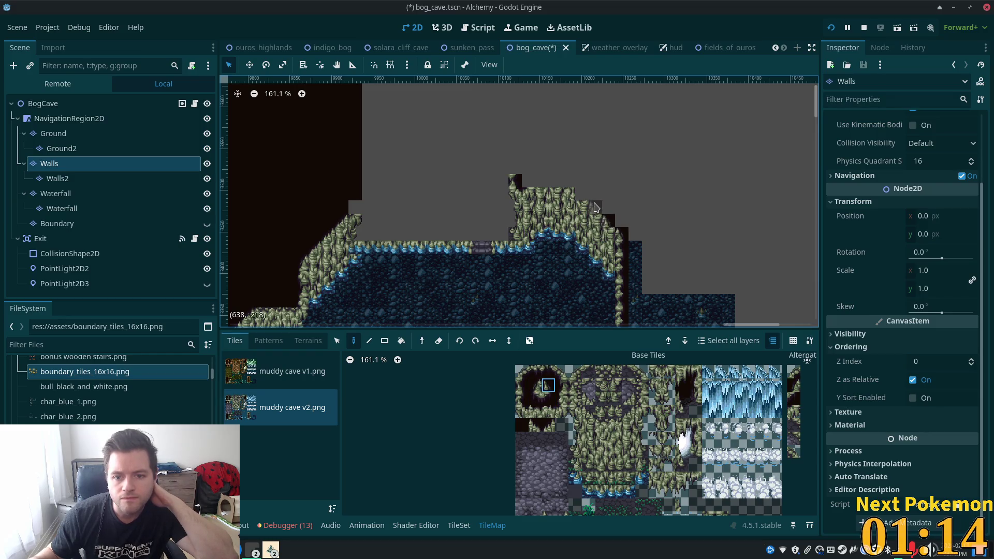
pyautogui.click(581, 195)
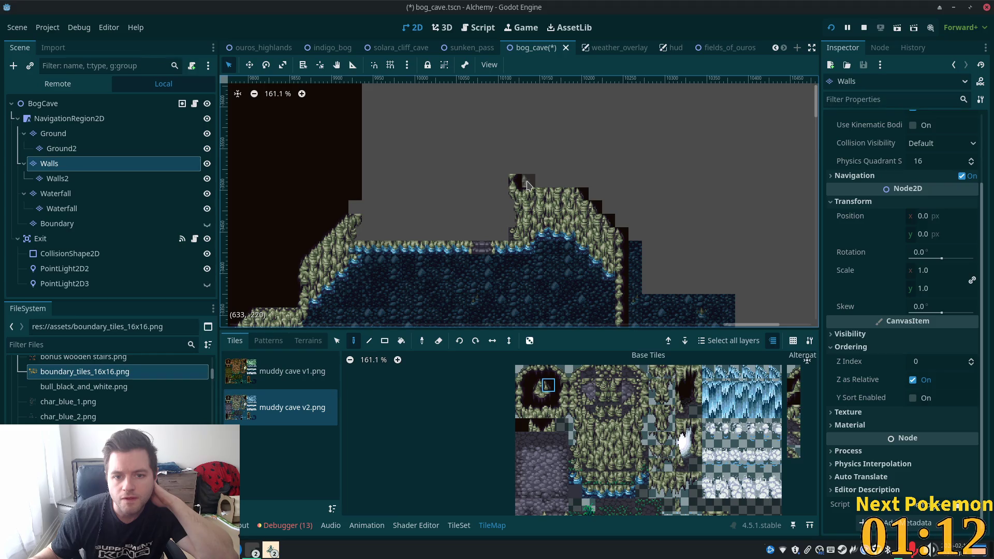
pyautogui.moveTo(535, 386); pyautogui.dragTo(550, 386)
pyautogui.click(534, 181)
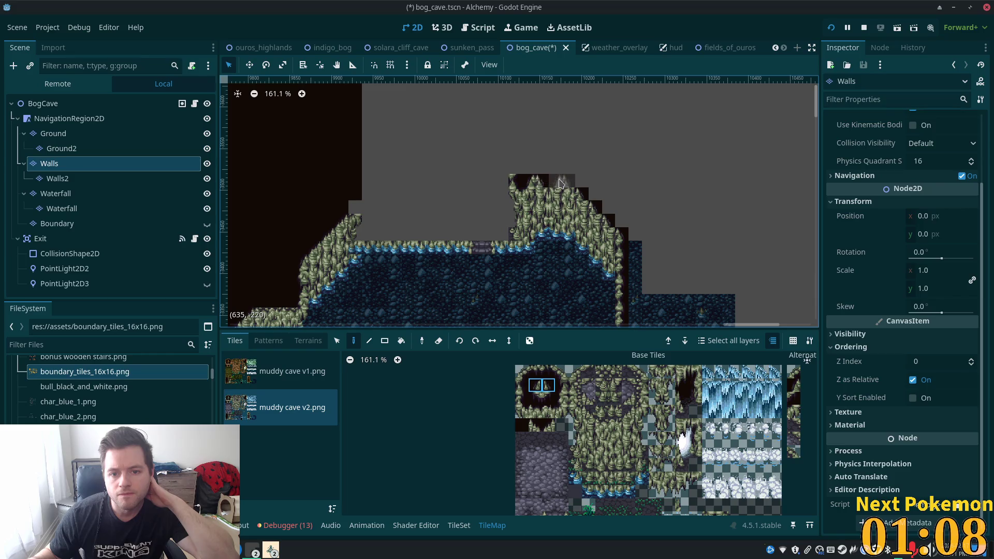
pyautogui.hotkey('ctrl', 'z')
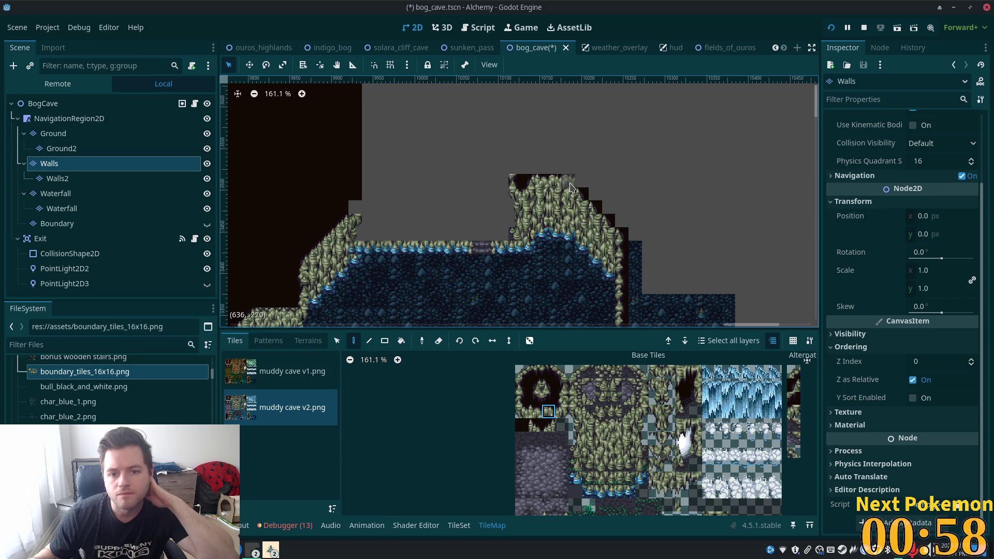
pyautogui.click(549, 386)
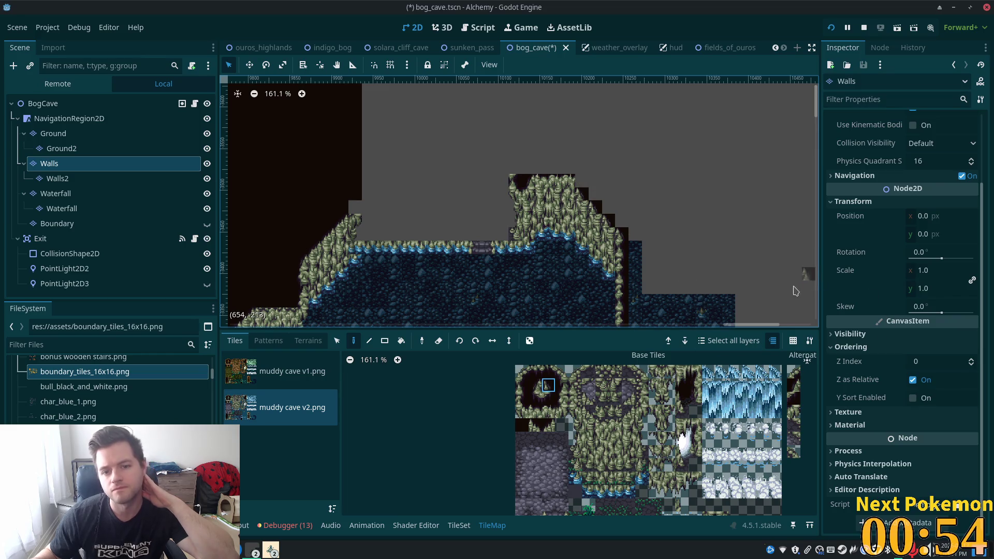
pyautogui.keyDown('shift'); pyautogui.click(535, 386); pyautogui.keyUp('shift')
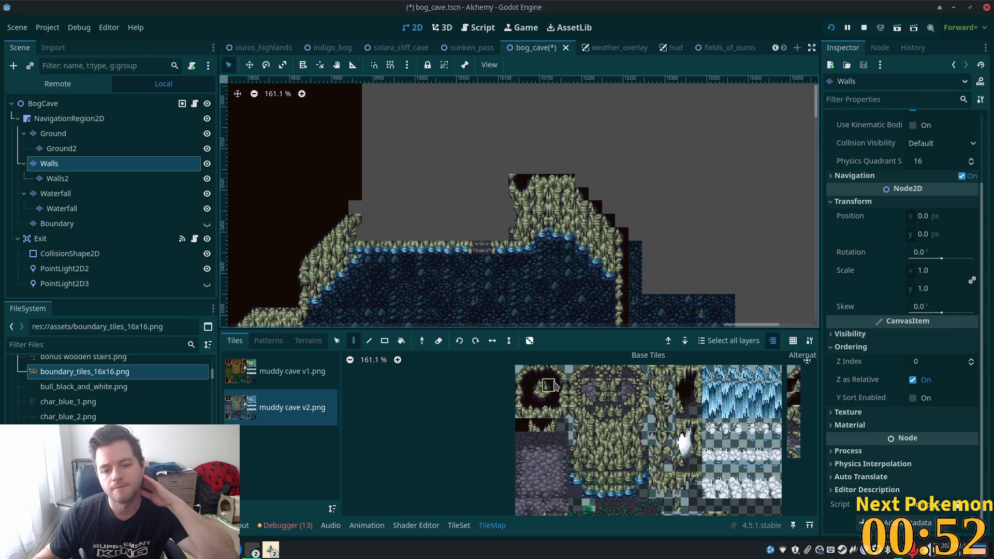
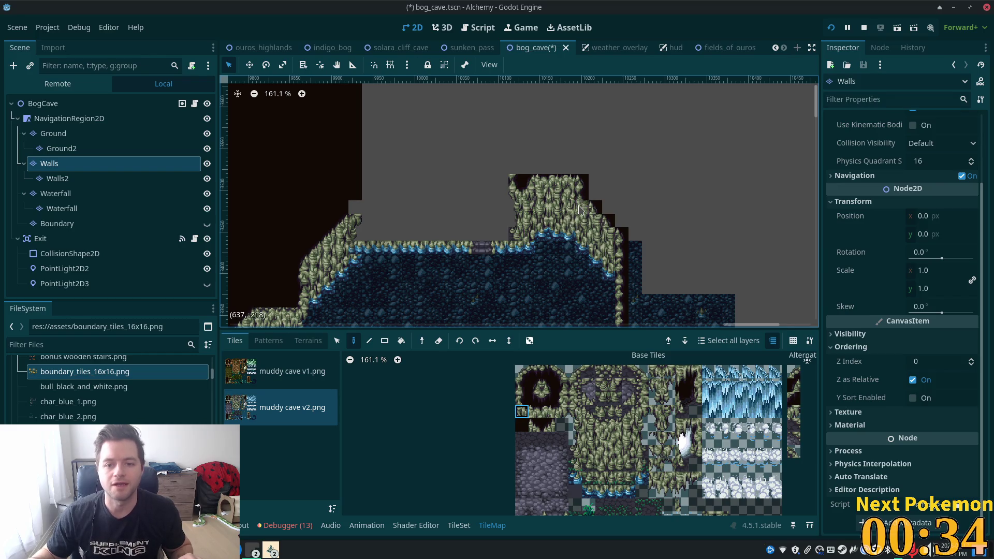
# Paint a two-tile wall stack onto the wall slope on the Walls2 layer.
pyautogui.scroll(5, 612, 252)
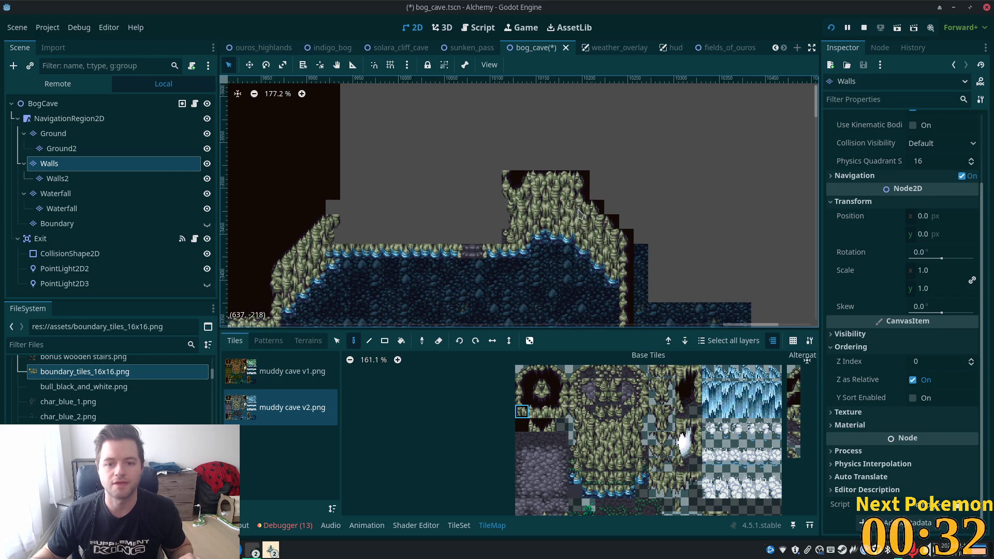
pyautogui.click(64, 180)
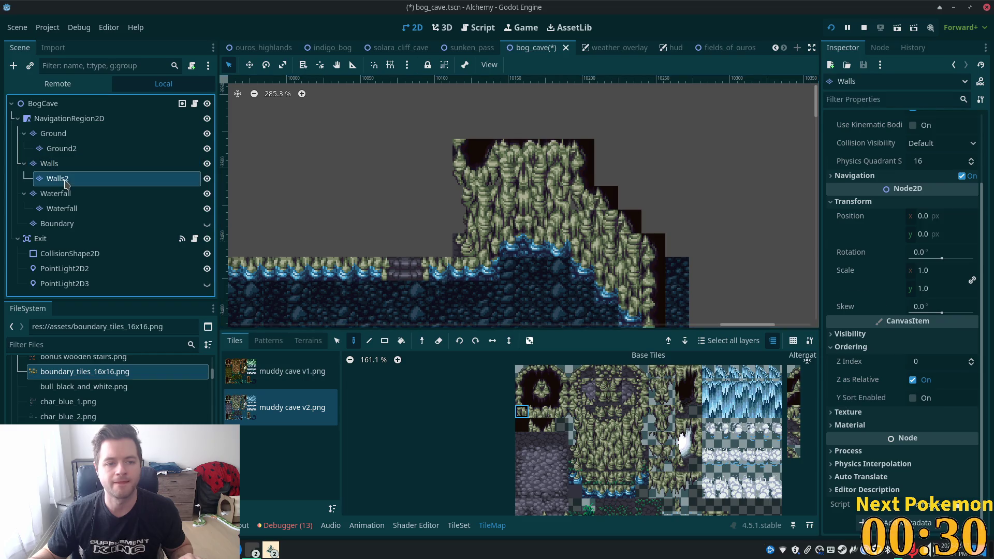
pyautogui.moveTo(522, 411); pyautogui.dragTo(522, 425)
pyautogui.click(583, 208)
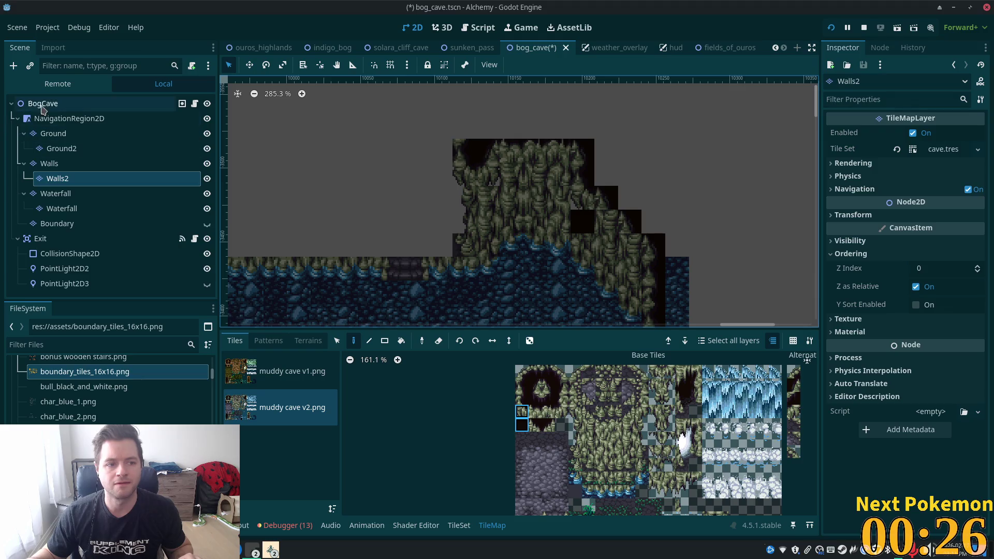
pyautogui.click(50, 105)
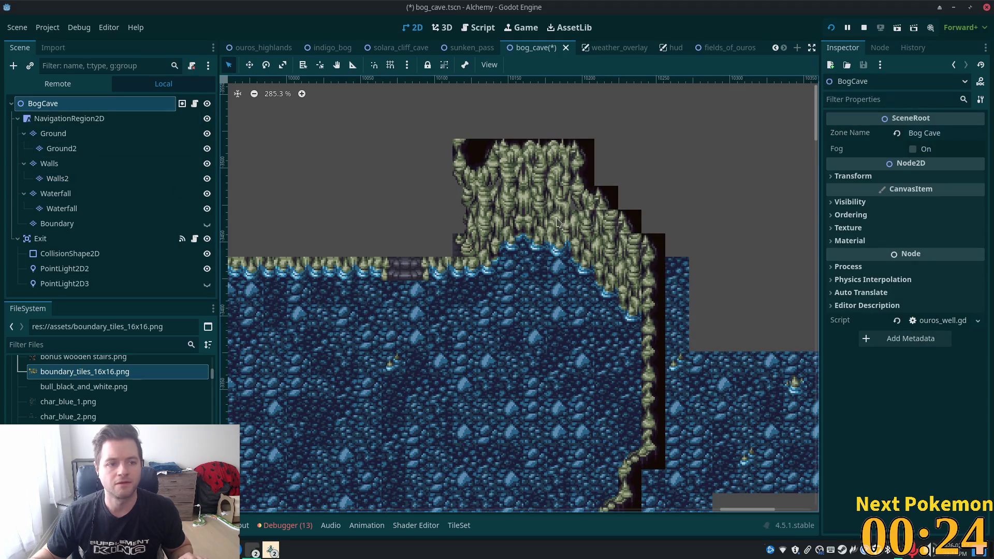
# Compare the Walls and Walls2 layers against the full-scene preview and pick the next atlas tile.
pyautogui.click(71, 181)
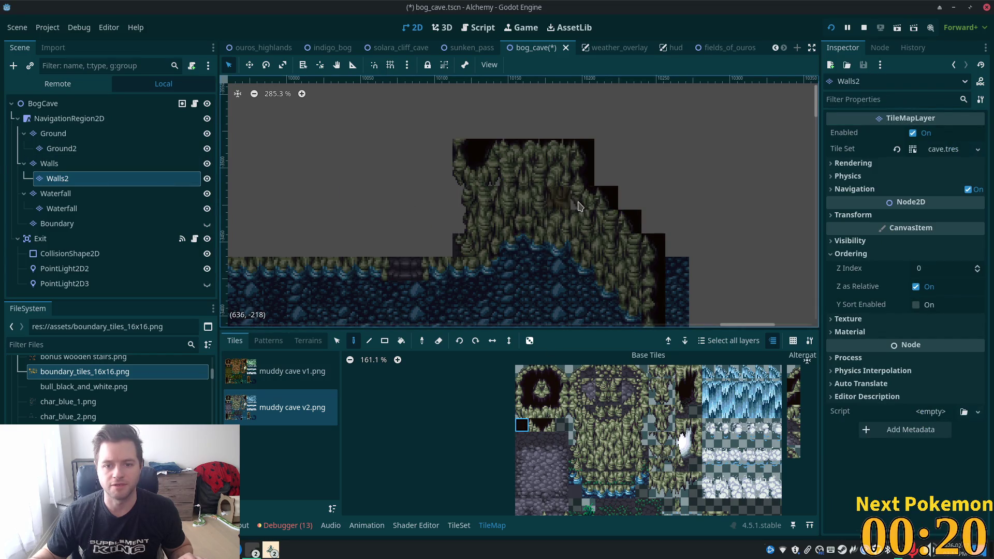
pyautogui.click(30, 105)
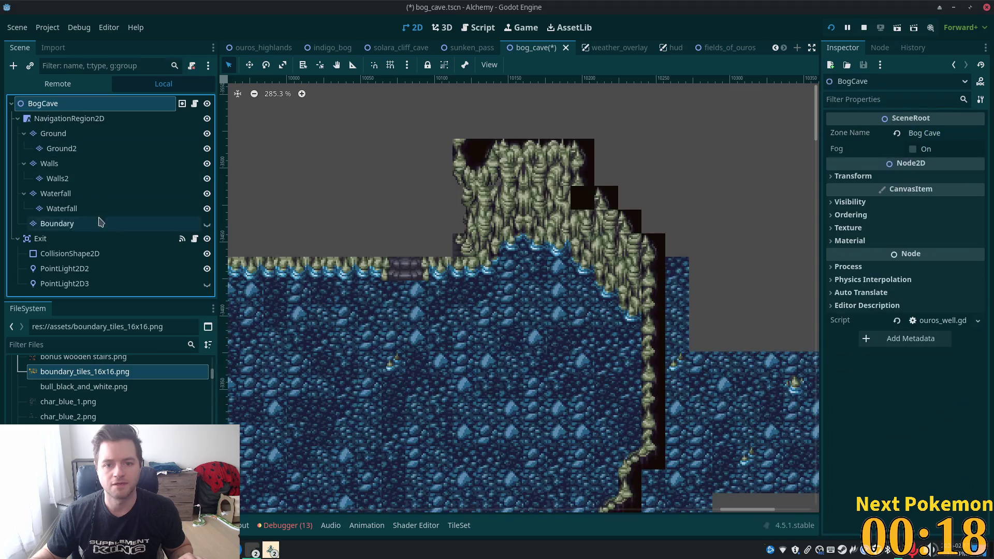
pyautogui.click(47, 164)
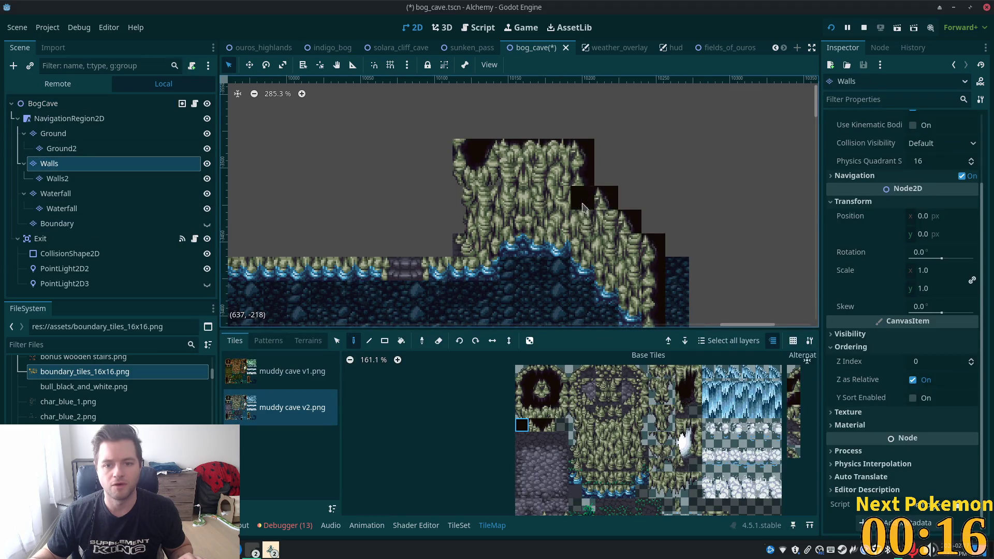
pyautogui.click(98, 179)
pyautogui.click(522, 411)
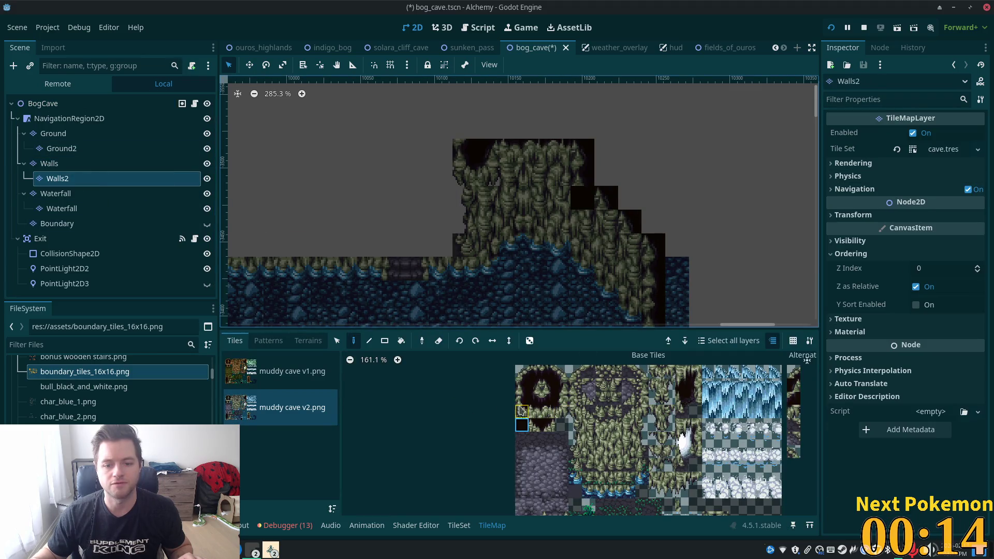
pyautogui.click(43, 103)
pyautogui.click(57, 179)
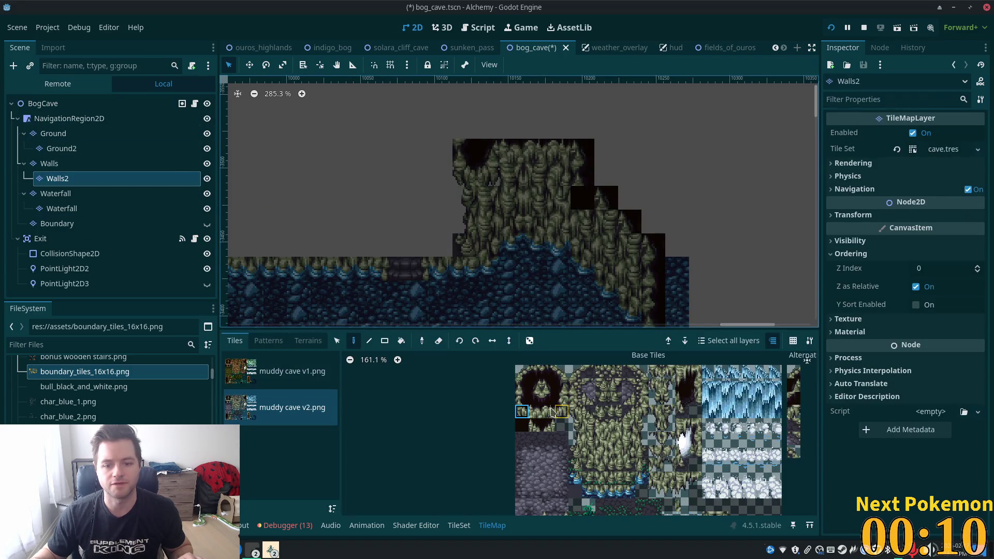
# Paint dark void tiles into the stepped wall edge on the Walls2 and Walls layers.
pyautogui.click(519, 412)
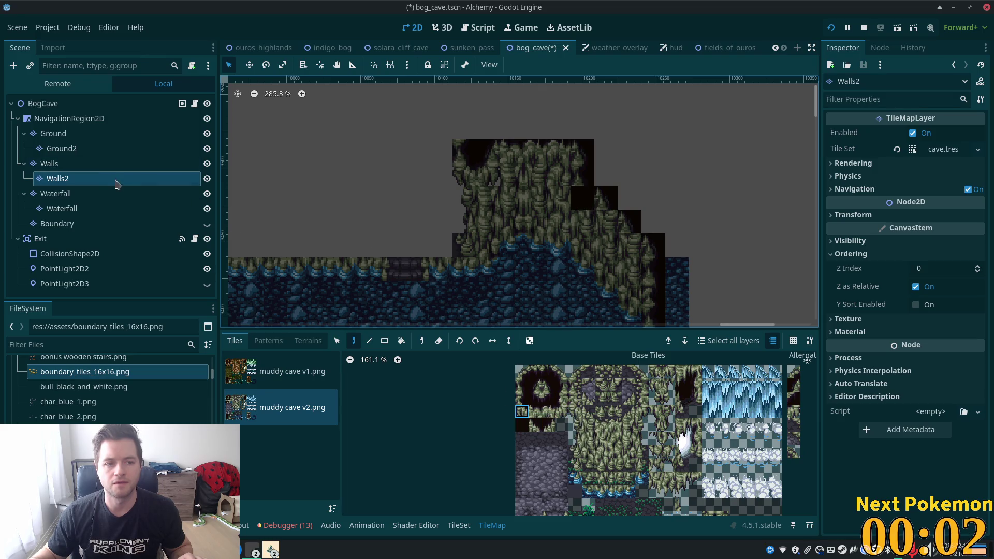
pyautogui.click(71, 165)
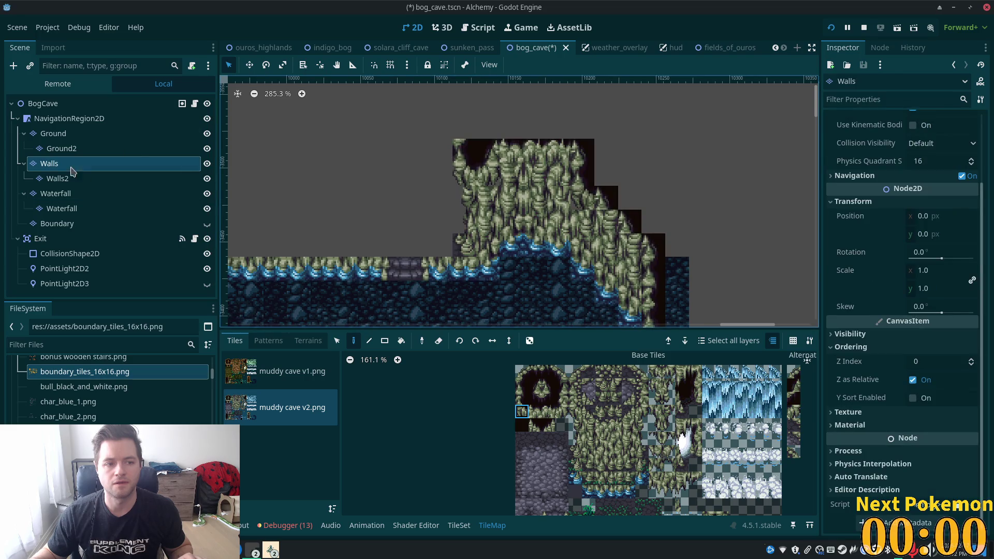
pyautogui.click(71, 178)
pyautogui.click(582, 198)
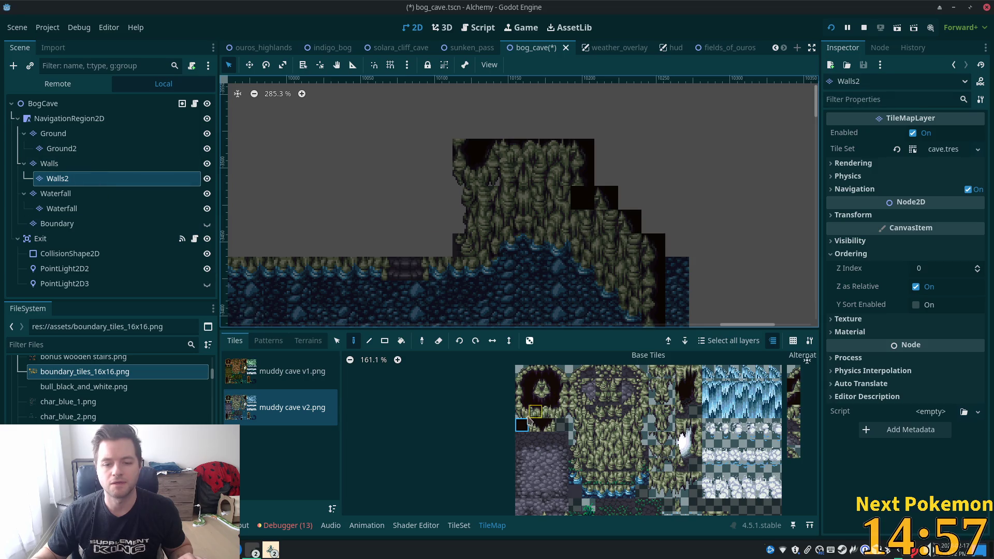
pyautogui.click(522, 411)
pyautogui.click(52, 164)
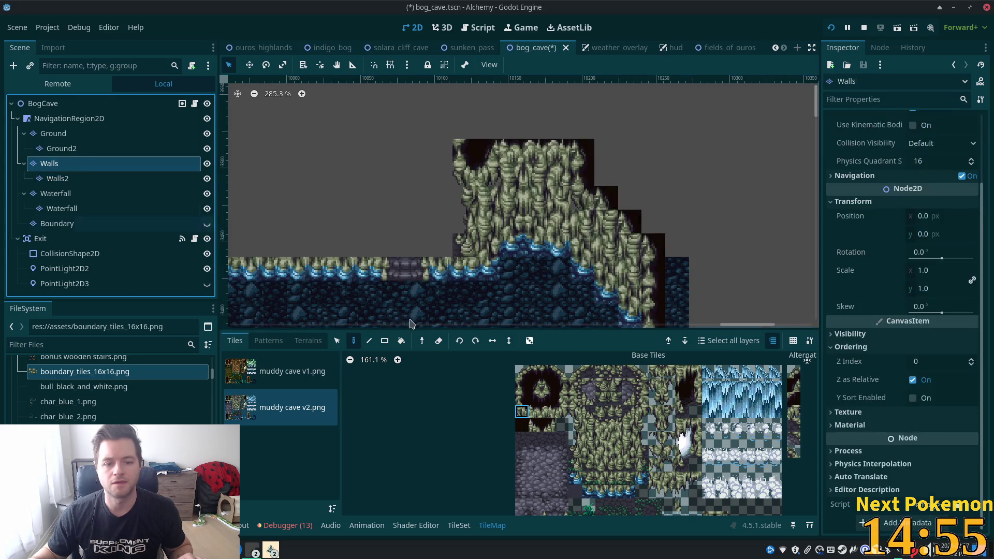
pyautogui.click(582, 198)
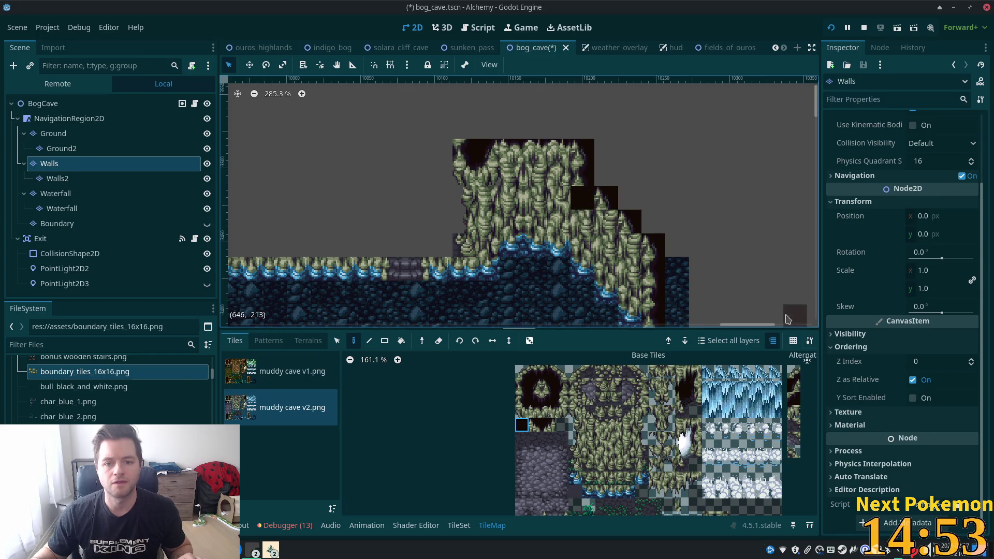
pyautogui.click(73, 106)
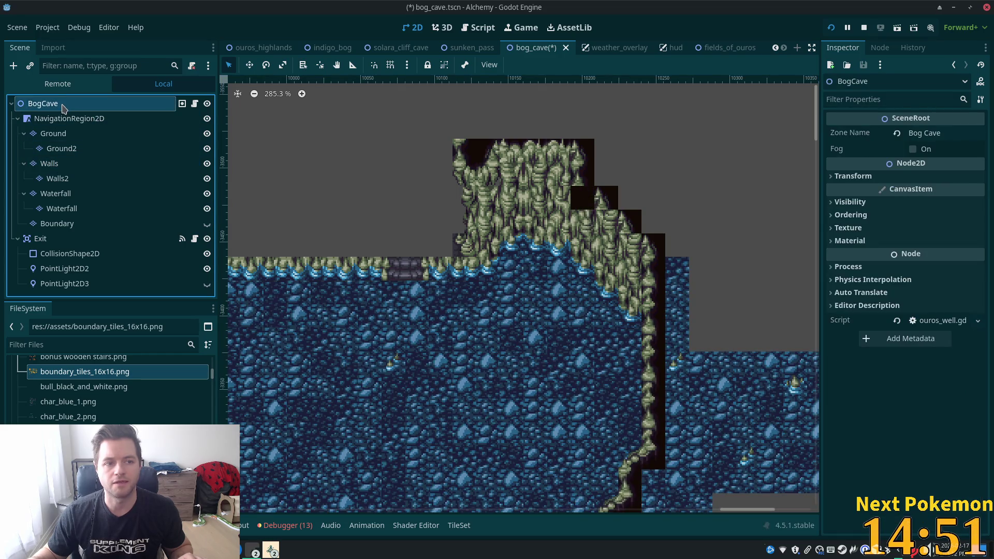
# Cycle through the Waterfall, Walls and Walls2 layers, pick a mossy wall tile, and preview the cave.
pyautogui.click(49, 164)
pyautogui.click(55, 193)
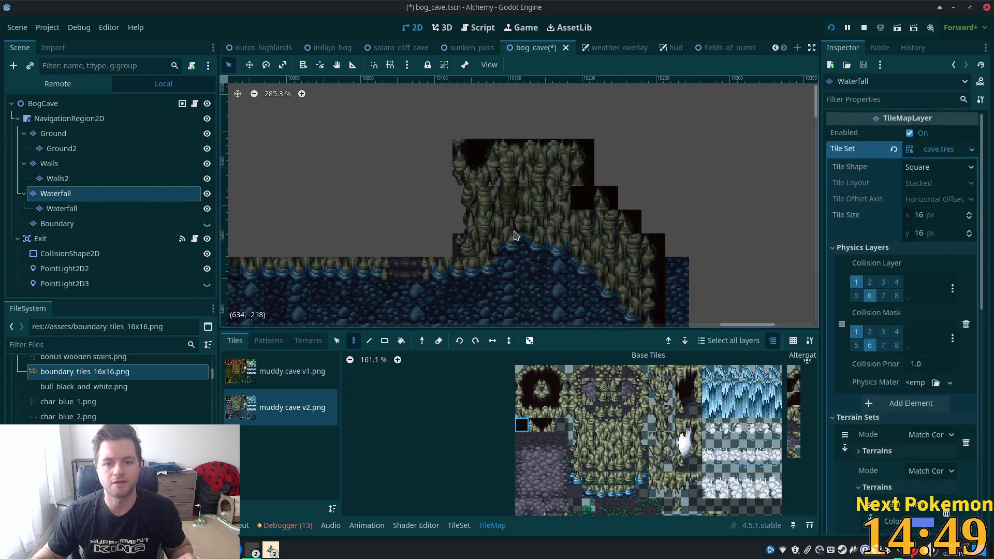
pyautogui.click(50, 163)
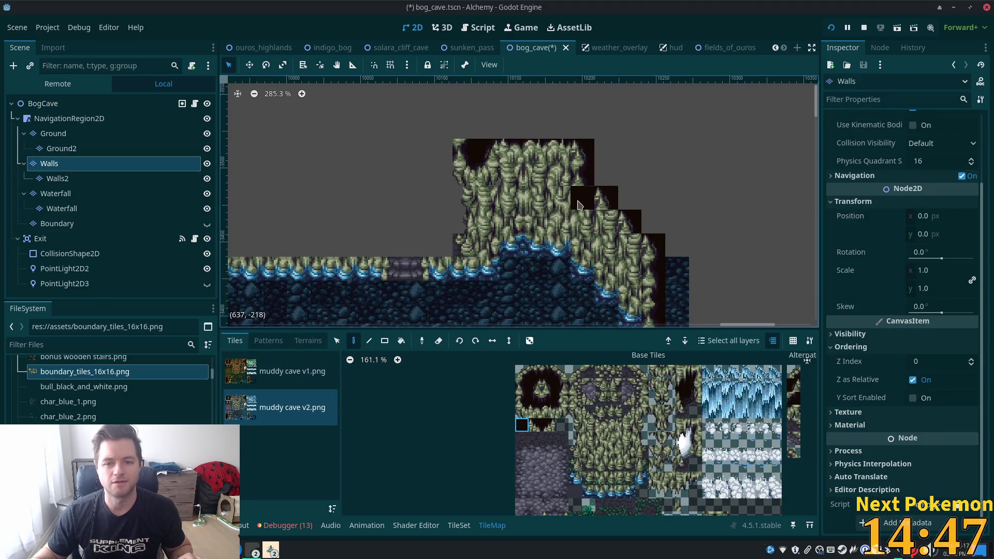
pyautogui.click(57, 178)
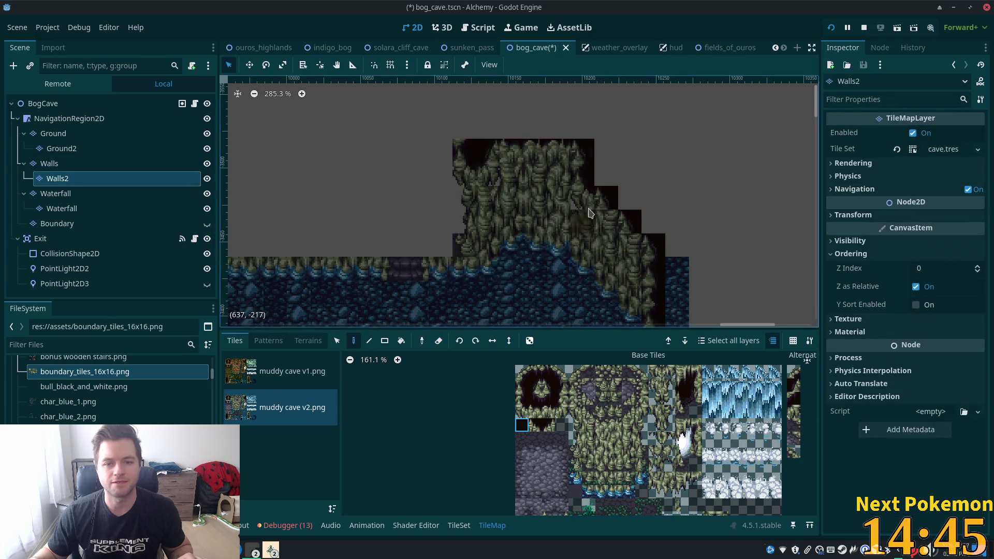
pyautogui.click(49, 163)
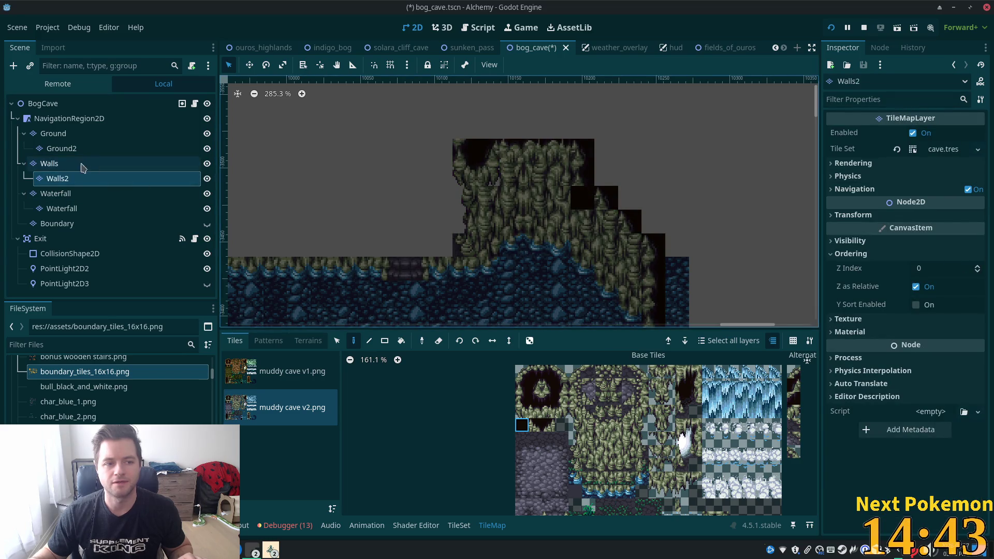
pyautogui.click(522, 412)
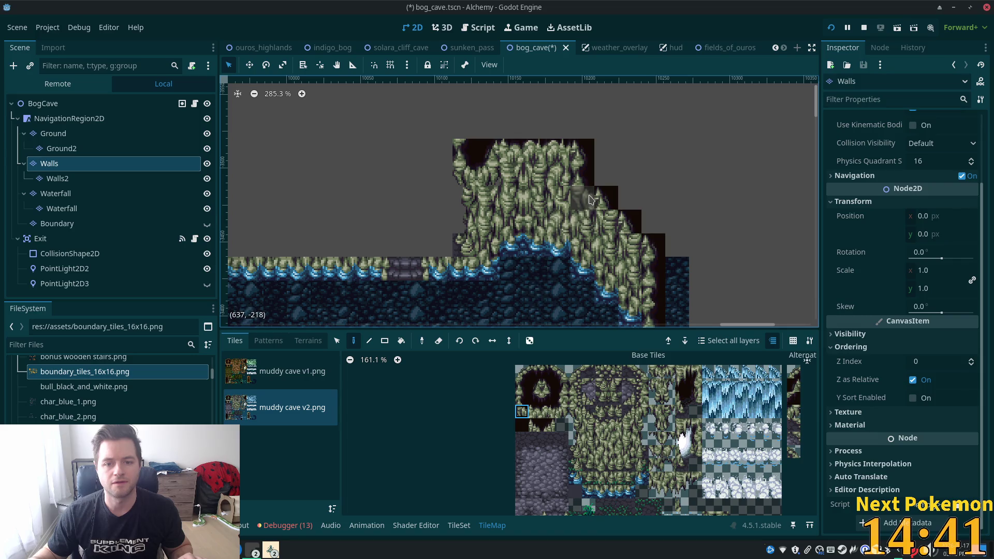
pyautogui.click(52, 104)
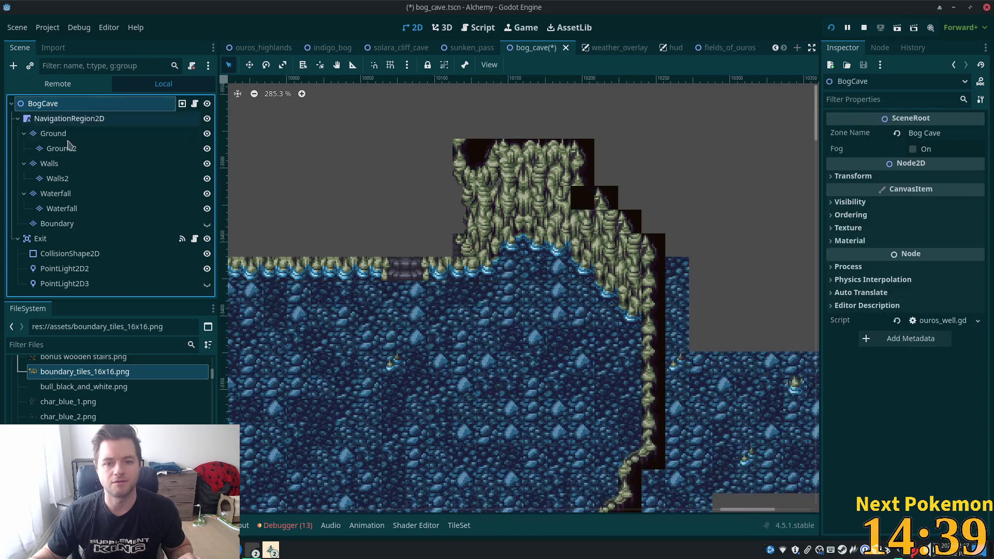
pyautogui.click(68, 179)
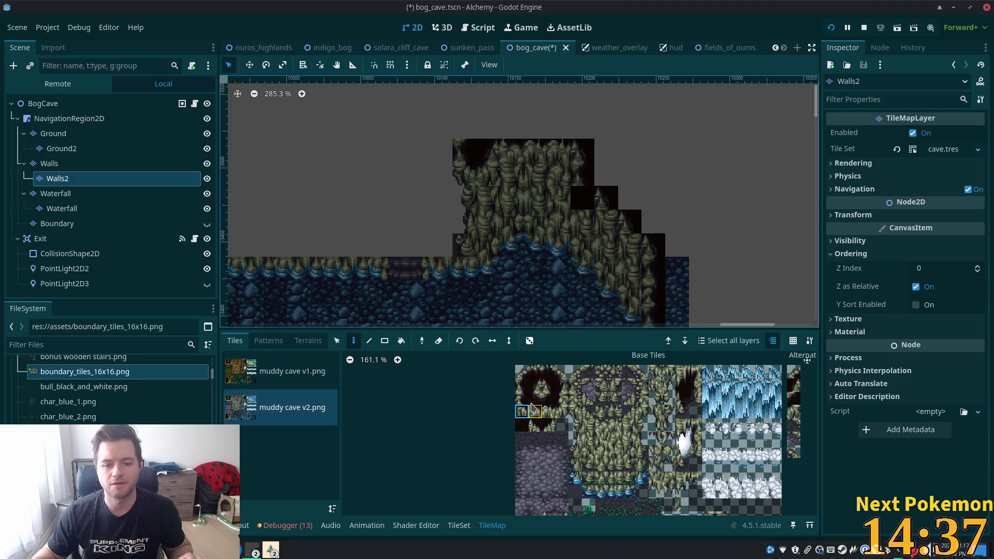
pyautogui.click(589, 440)
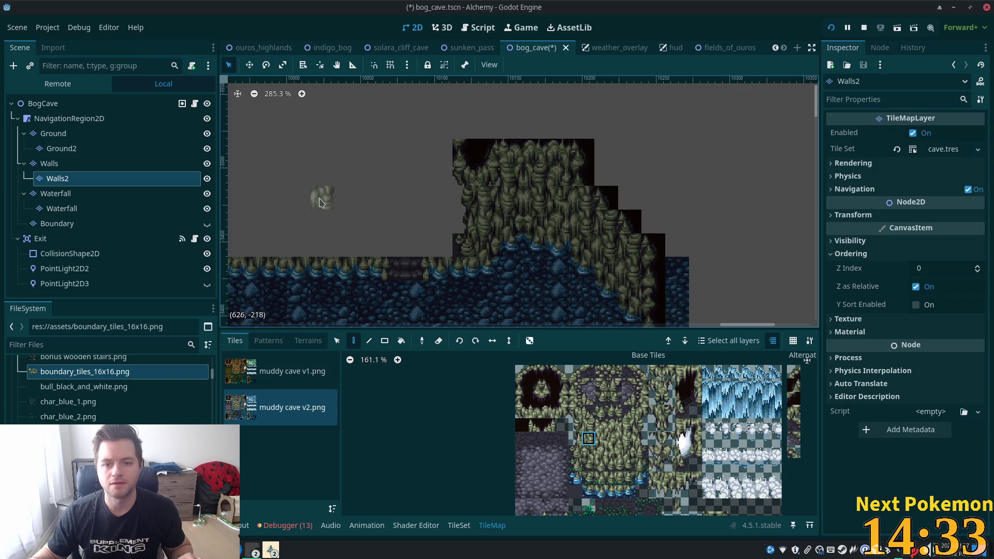
pyautogui.click(49, 163)
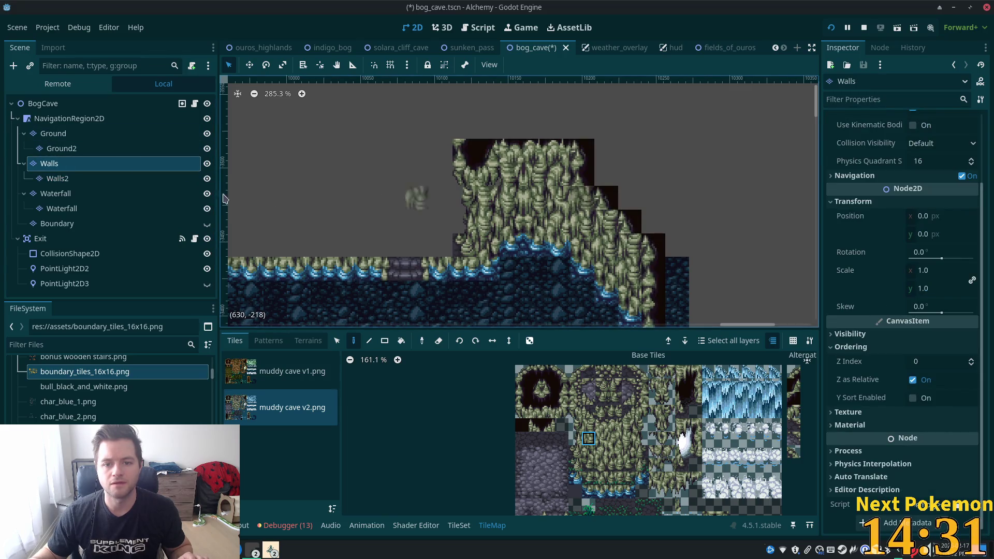
pyautogui.click(43, 104)
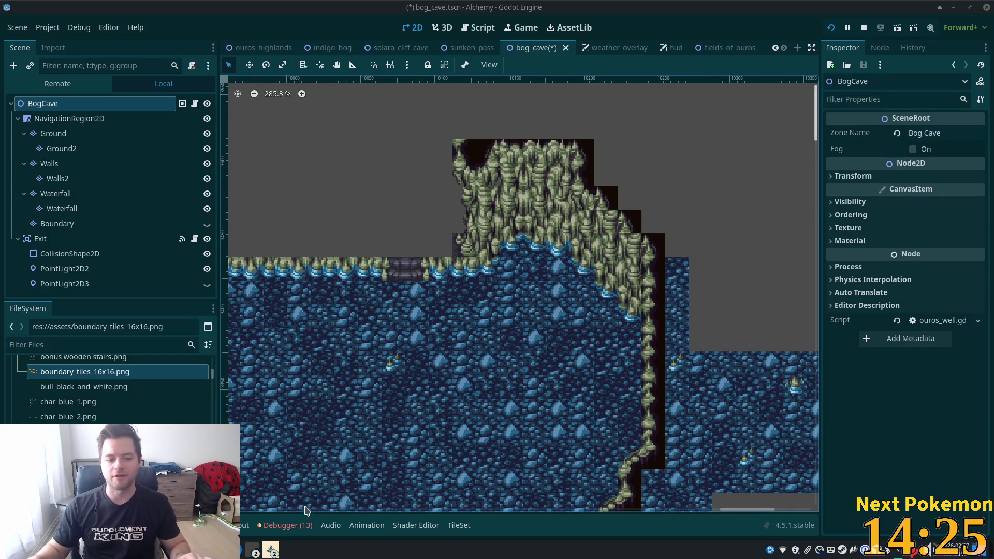
# Search owned Pokémon for 'sandsl' in the extension popout, close it, then save bog_cave.
pyautogui.moveTo(271, 550)
pyautogui.click(261, 487)
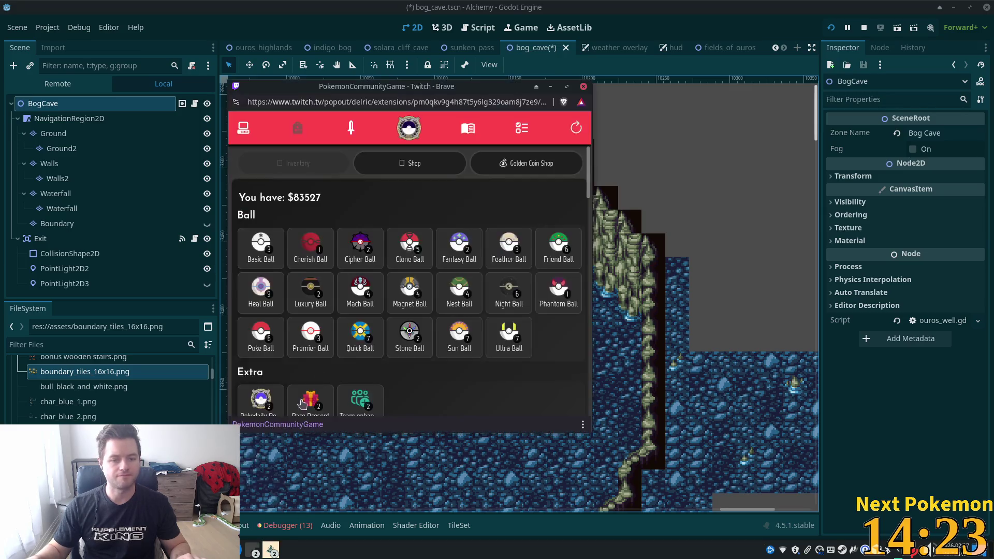
pyautogui.click(249, 135)
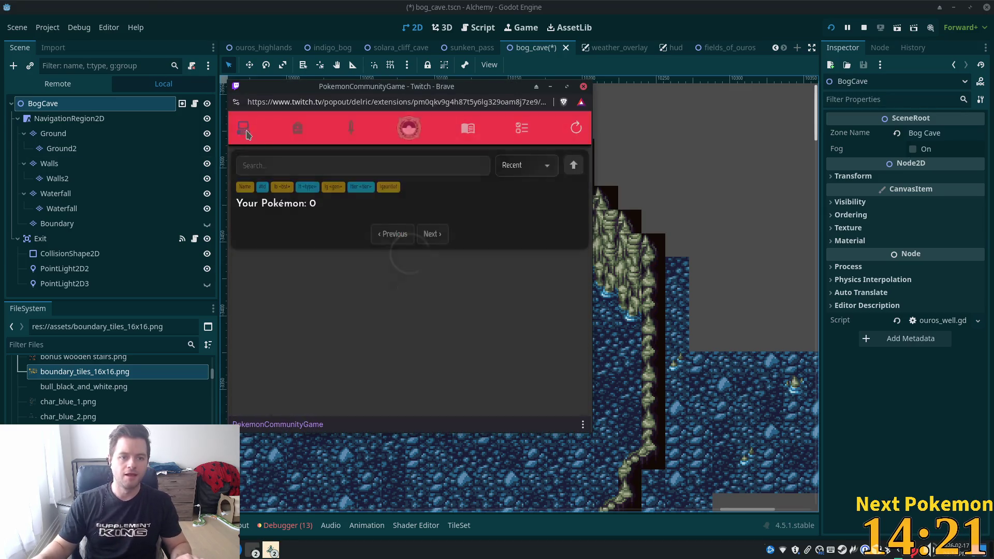
pyautogui.click(274, 165)
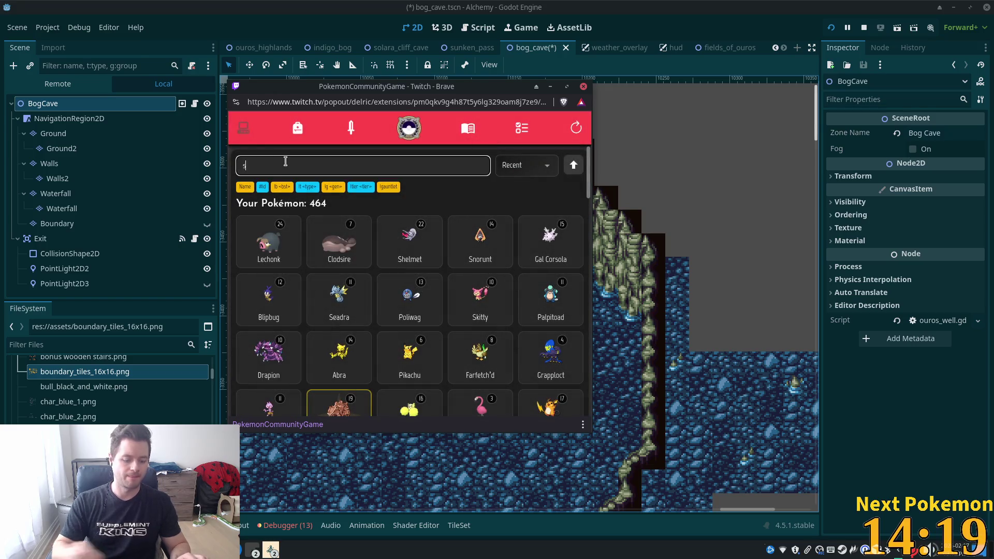
pyautogui.write('andsl')
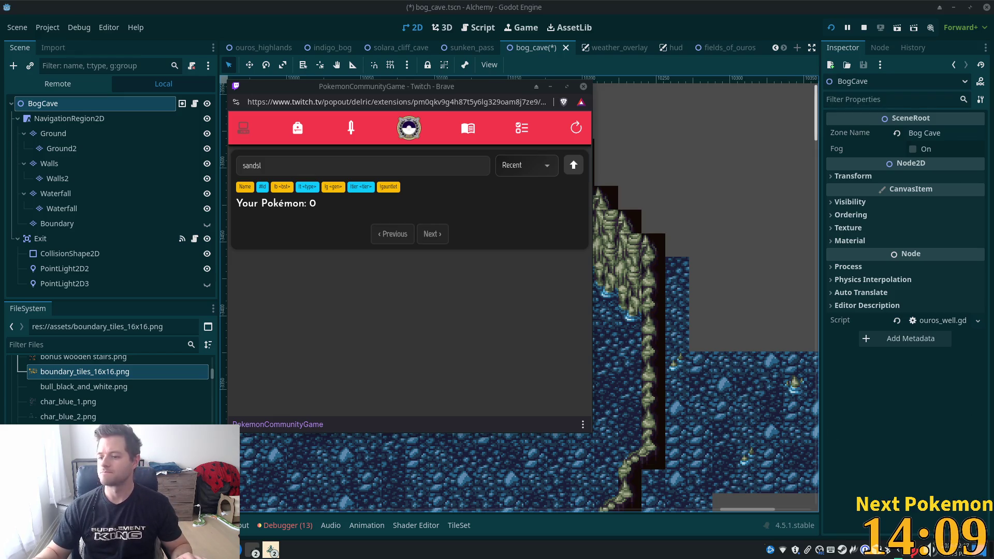
pyautogui.click(567, 87)
pyautogui.hotkey('ctrl', 's')
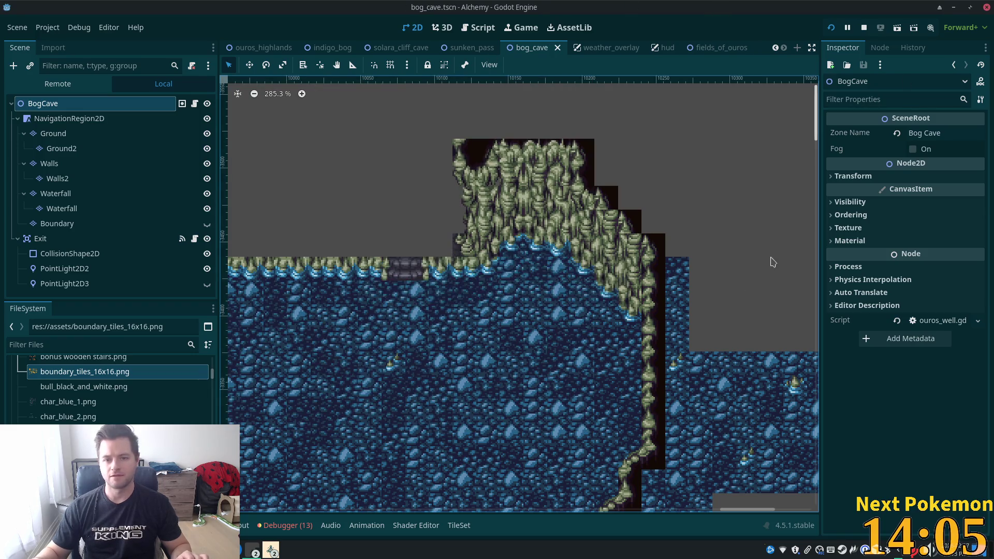
# Rectangle-erase the stray water tiles past the right edge on the Ground layer and review.
pyautogui.scroll(-4, 773, 262)
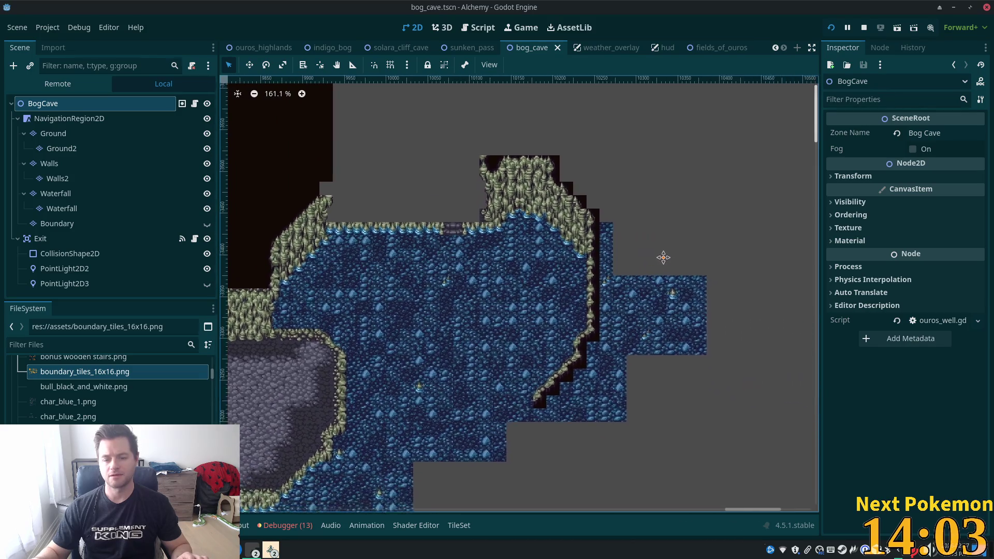
pyautogui.moveTo(663, 257); pyautogui.dragTo(696, 211)
pyautogui.scroll(-5, 672, 309)
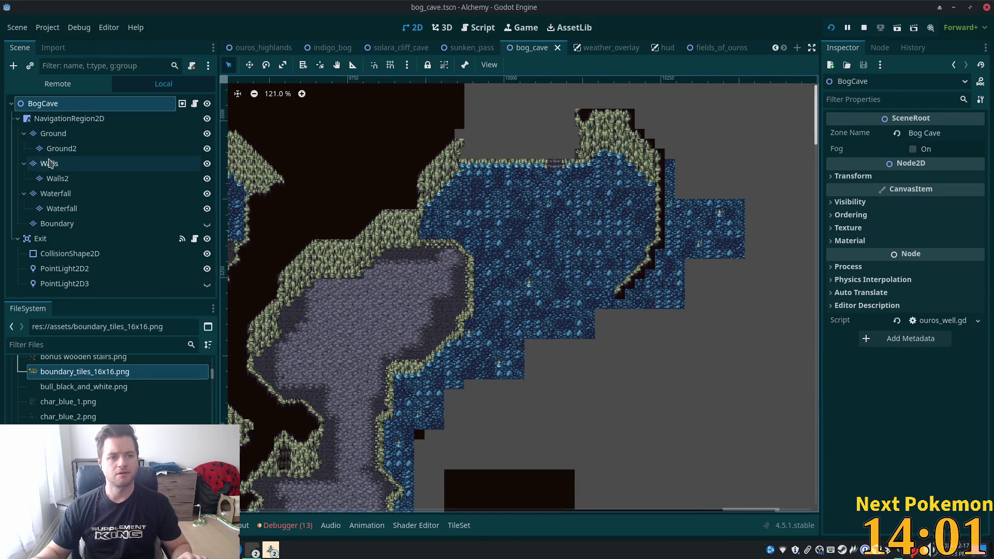
pyautogui.click(49, 164)
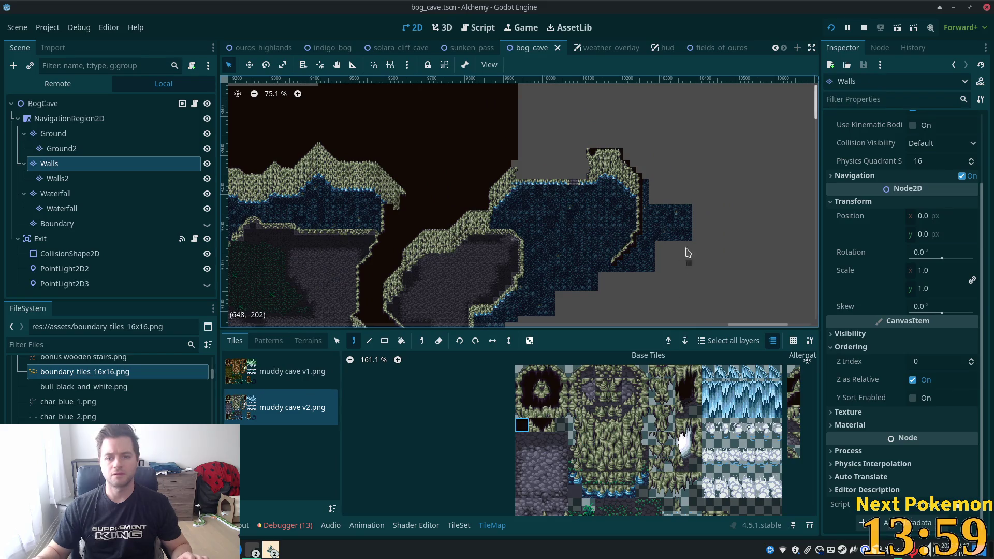
pyautogui.click(52, 133)
pyautogui.press('r')
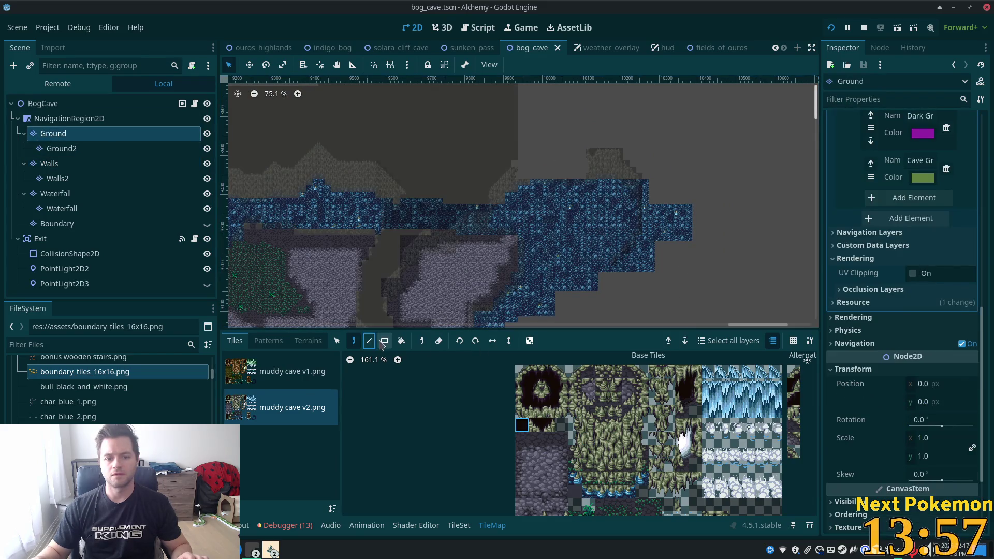
pyautogui.moveTo(648, 187); pyautogui.dragTo(736, 289)
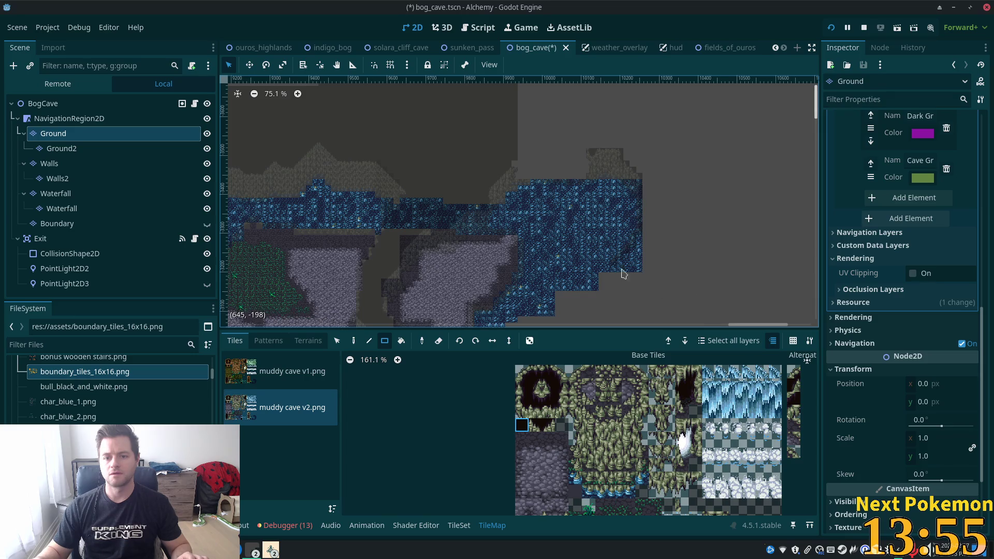
pyautogui.scroll(6, 610, 254)
pyautogui.moveTo(610, 254); pyautogui.dragTo(699, 275)
pyautogui.moveTo(632, 225)
pyautogui.mouseDown()
pyautogui.moveTo(624, 271)
pyautogui.moveTo(601, 261)
pyautogui.moveTo(600, 287)
pyautogui.moveTo(564, 312)
pyautogui.moveTo(554, 301)
pyautogui.mouseUp()
pyautogui.click(43, 104)
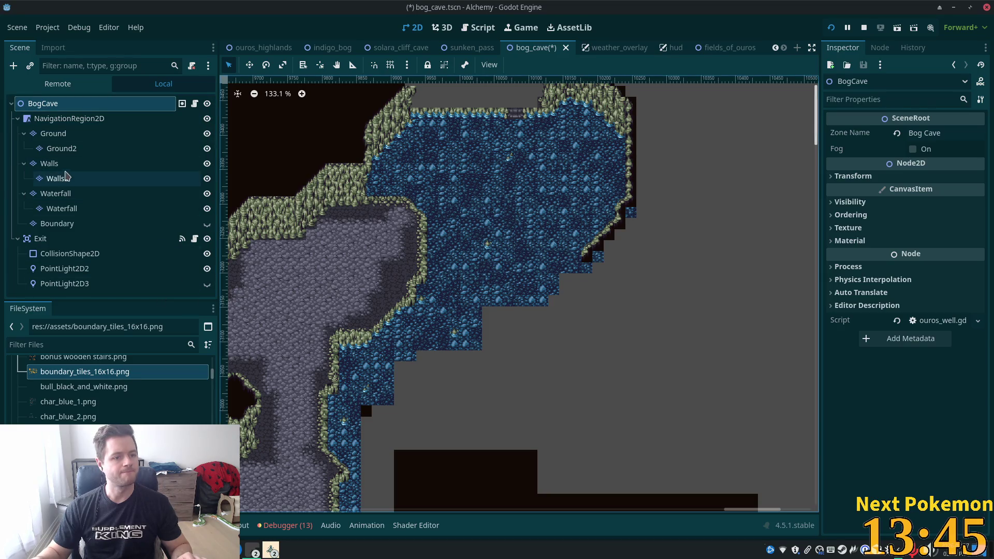
# Rect-paint void tiles on the Walls layer across the grey area right of and above the water.
pyautogui.click(50, 164)
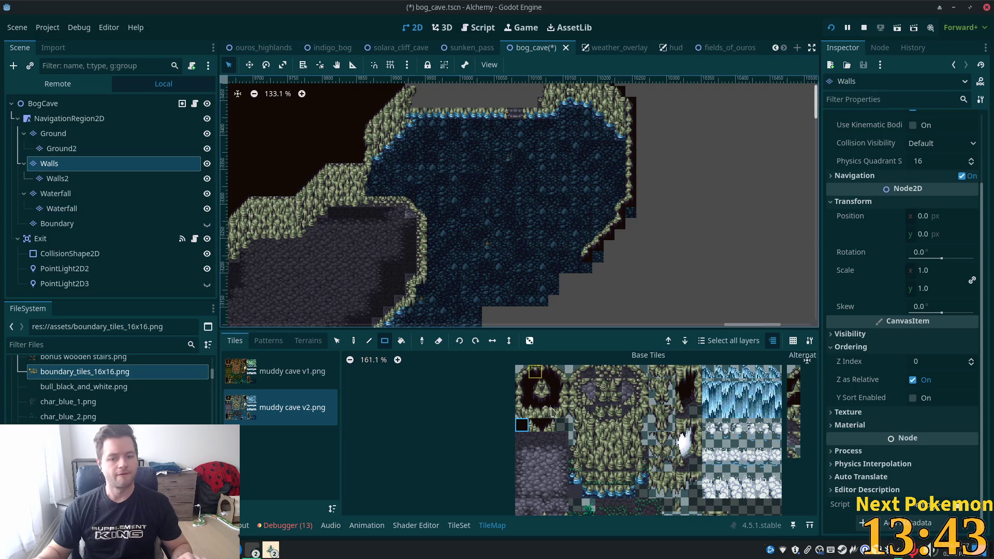
pyautogui.moveTo(623, 228); pyautogui.dragTo(671, 311)
pyautogui.moveTo(628, 210)
pyautogui.mouseDown()
pyautogui.moveTo(668, 290)
pyautogui.moveTo(709, 311)
pyautogui.mouseUp()
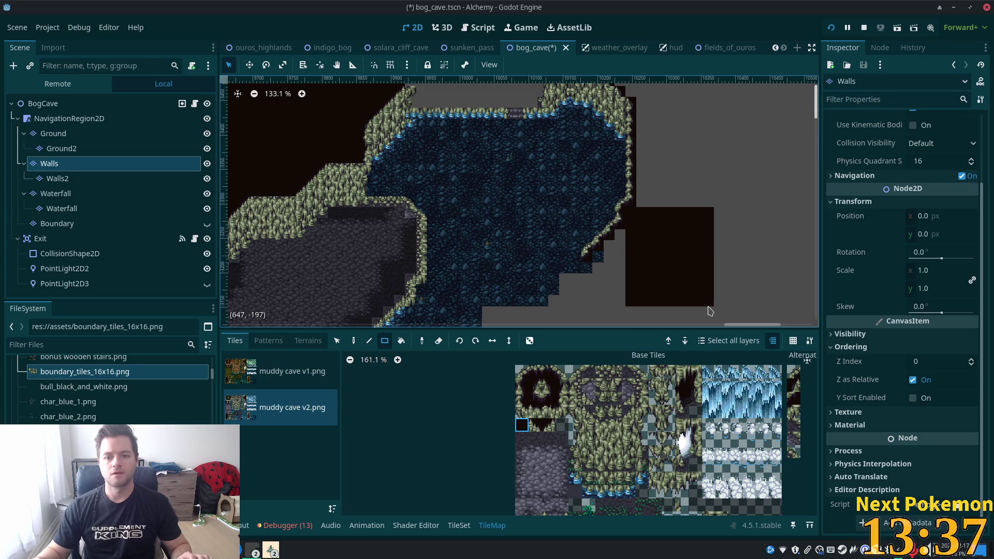
pyautogui.moveTo(622, 233)
pyautogui.mouseDown()
pyautogui.moveTo(682, 351)
pyautogui.moveTo(616, 289)
pyautogui.moveTo(606, 319)
pyautogui.mouseUp()
pyautogui.moveTo(600, 259); pyautogui.dragTo(596, 326)
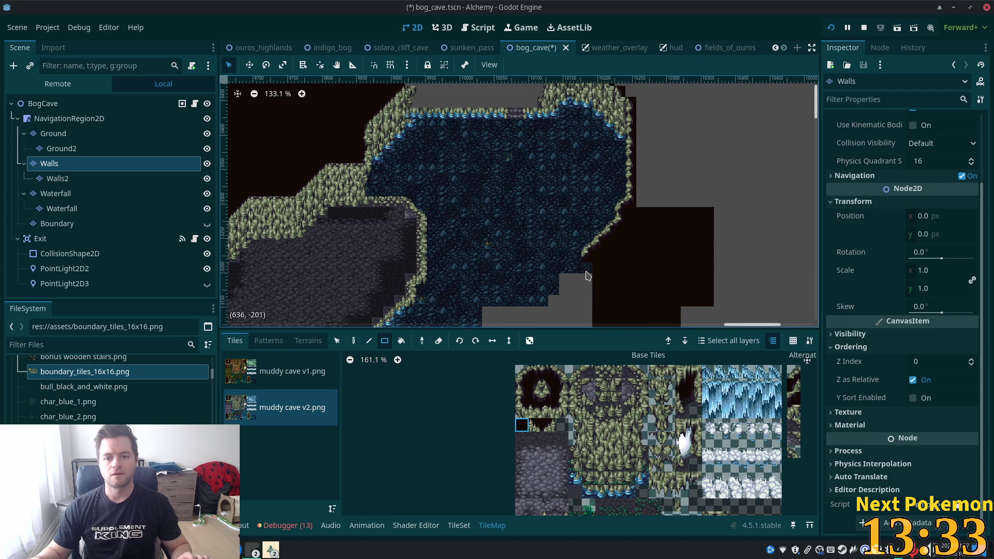
pyautogui.moveTo(588, 276); pyautogui.dragTo(588, 324)
pyautogui.moveTo(635, 97)
pyautogui.mouseDown()
pyautogui.moveTo(732, 215)
pyautogui.moveTo(713, 238)
pyautogui.mouseUp()
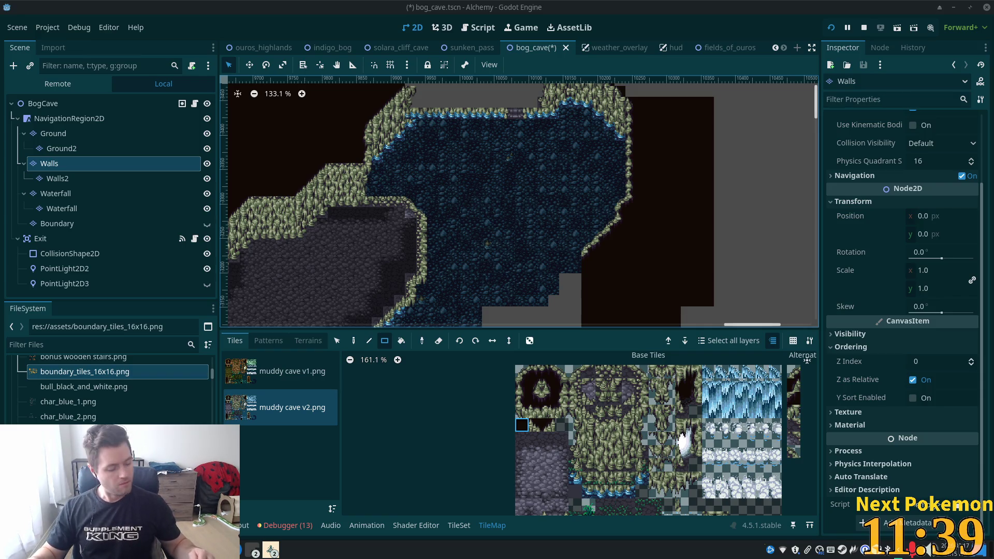
pyautogui.scroll(-3, 614, 262)
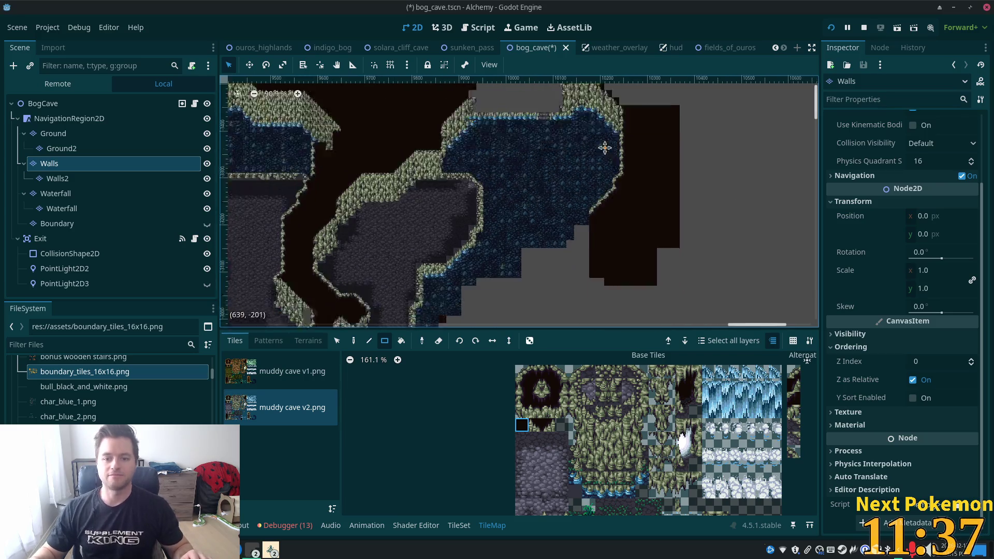
# With the Pencil tool, paint a mossy wall edge tile at the water's edge.
pyautogui.scroll(3, 616, 204)
pyautogui.moveTo(616, 195)
pyautogui.mouseDown()
pyautogui.moveTo(695, 224)
pyautogui.moveTo(800, 204)
pyautogui.moveTo(750, 315)
pyautogui.moveTo(719, 202)
pyautogui.moveTo(688, 238)
pyautogui.mouseUp()
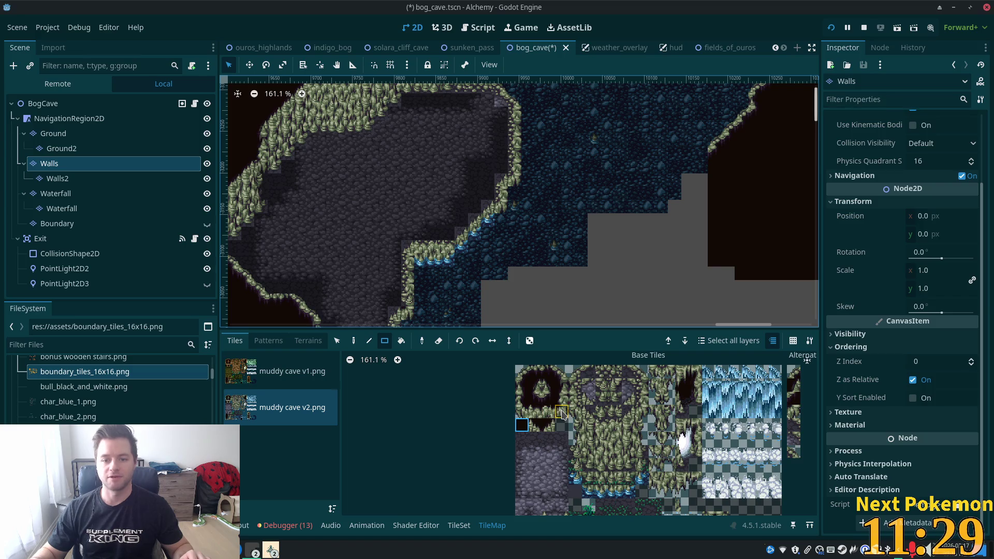
pyautogui.click(522, 372)
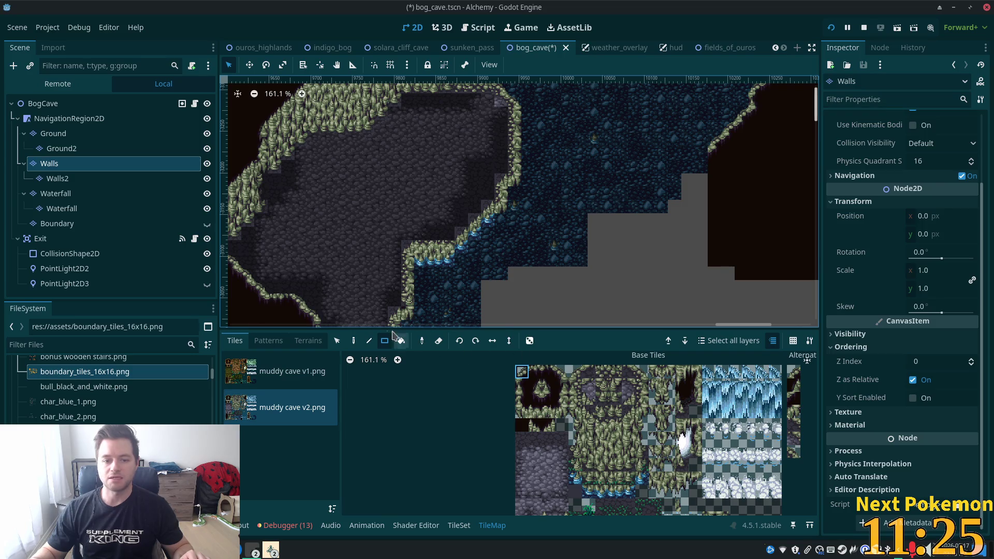
pyautogui.press('d')
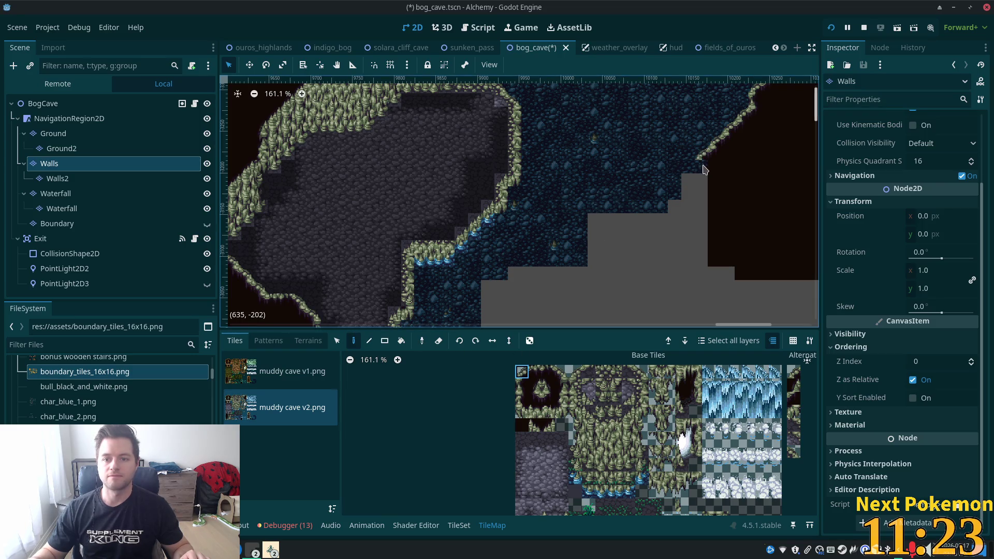
pyautogui.scroll(-4, 739, 197)
pyautogui.moveTo(739, 202)
pyautogui.mouseDown()
pyautogui.moveTo(651, 316)
pyautogui.moveTo(694, 237)
pyautogui.mouseUp()
pyautogui.scroll(4, 528, 393)
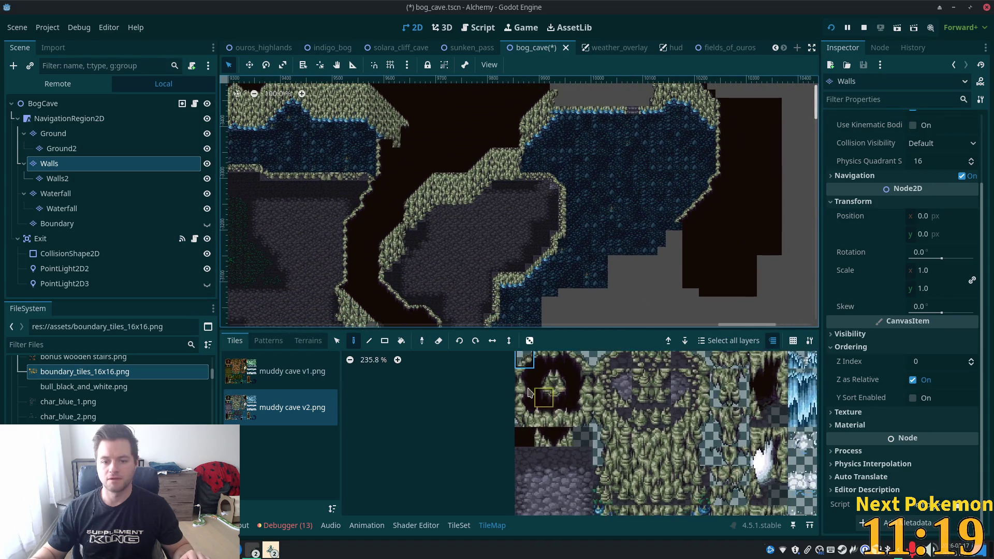
pyautogui.click(525, 378)
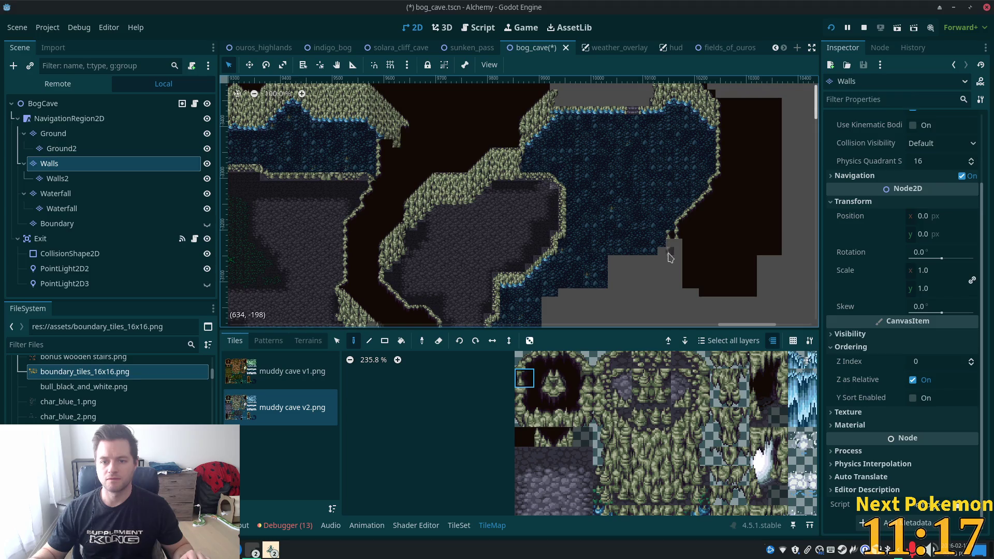
pyautogui.scroll(4, 678, 237)
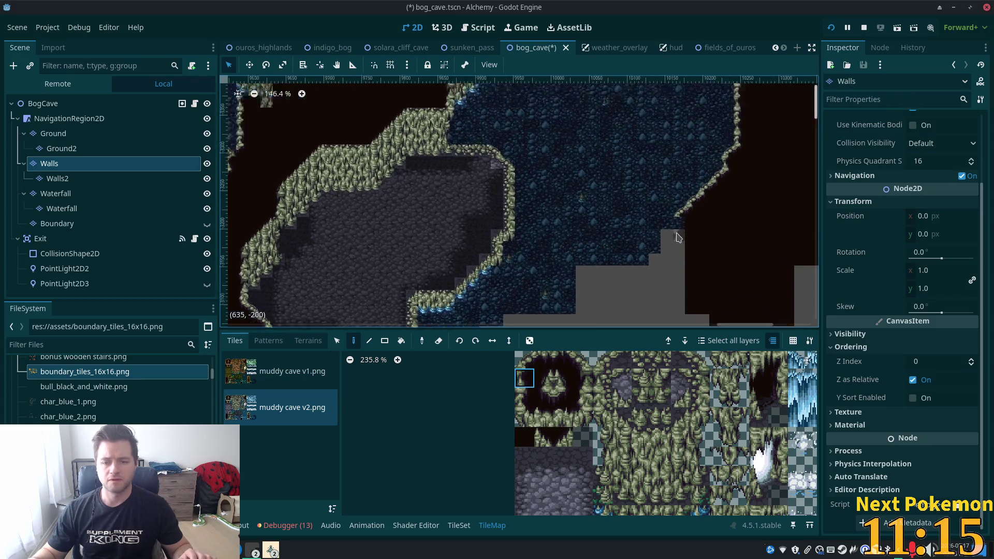
pyautogui.scroll(3, 678, 238)
pyautogui.scroll(4, 678, 233)
pyautogui.click(563, 404)
pyautogui.click(681, 234)
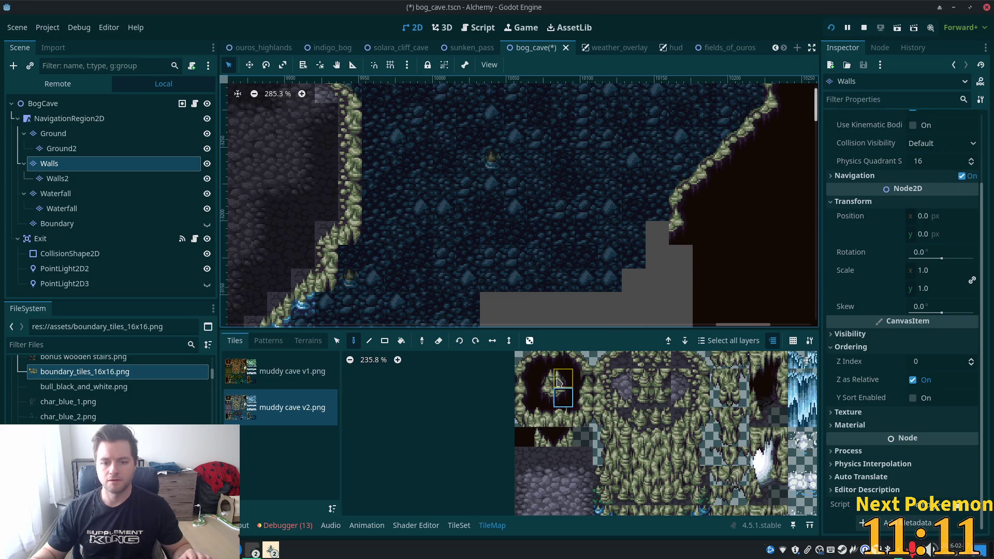
# Paint wall tiles beside the grey step and into the gap, filling the leftover square dark.
pyautogui.click(524, 359)
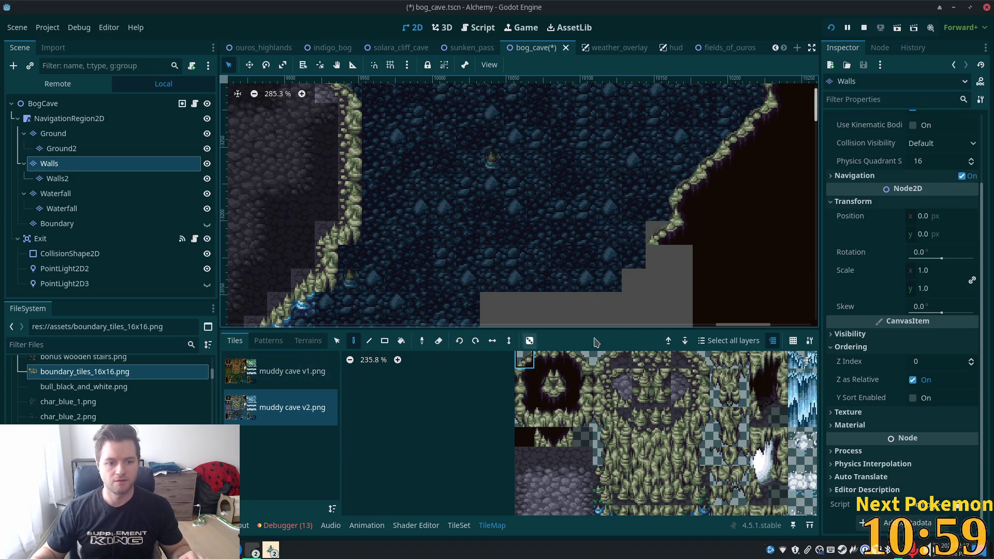
pyautogui.scroll(-2, 677, 277)
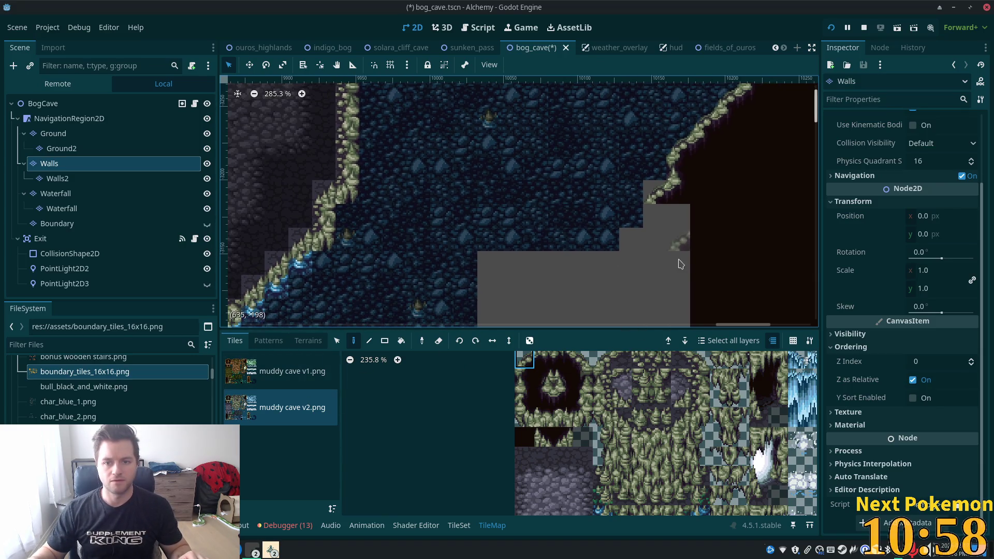
pyautogui.click(524, 378)
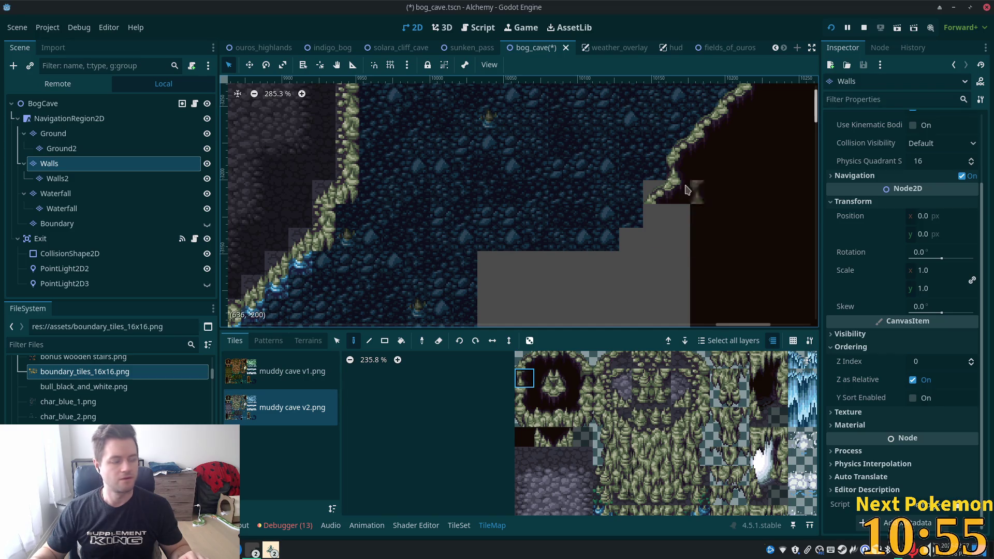
pyautogui.click(655, 215)
pyautogui.moveTo(666, 268); pyautogui.dragTo(680, 212)
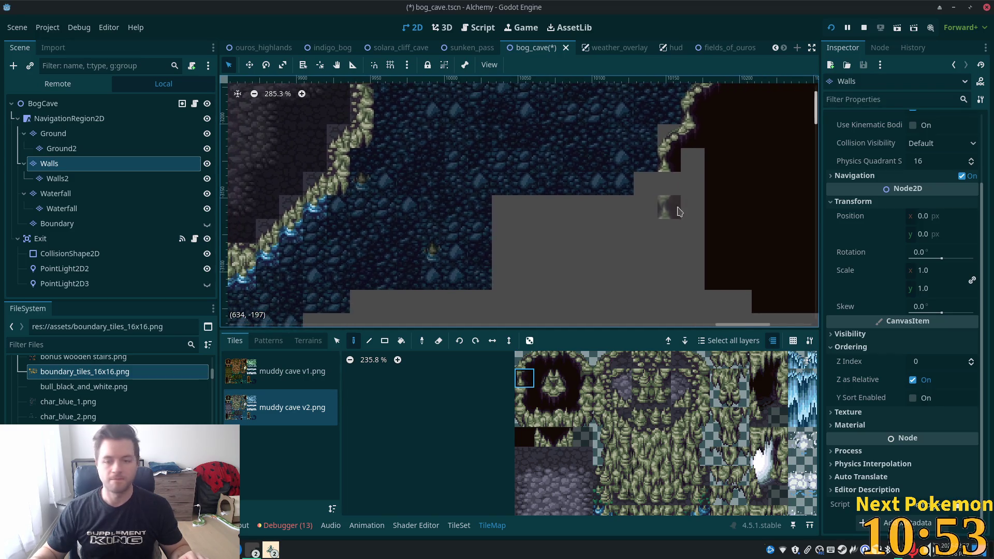
pyautogui.click(564, 398)
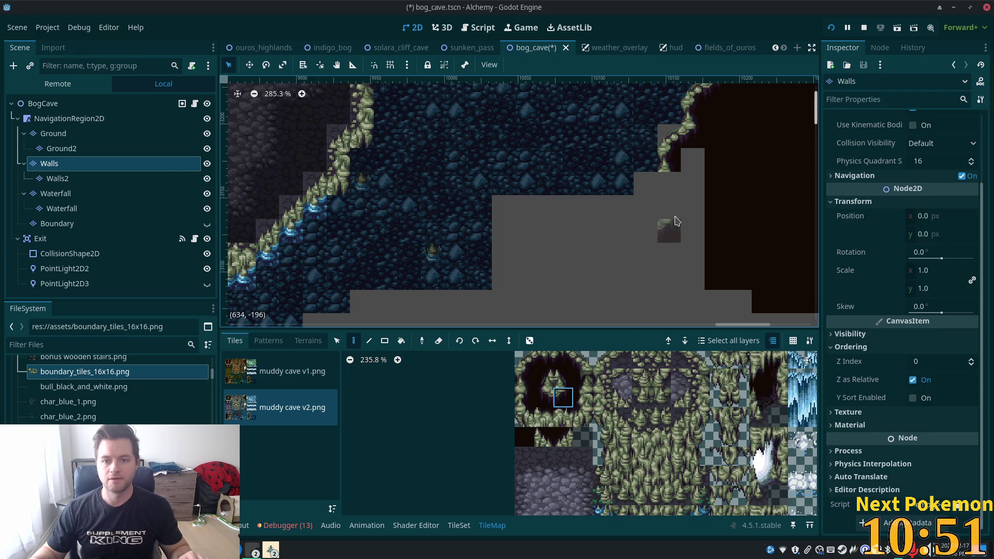
pyautogui.click(670, 183)
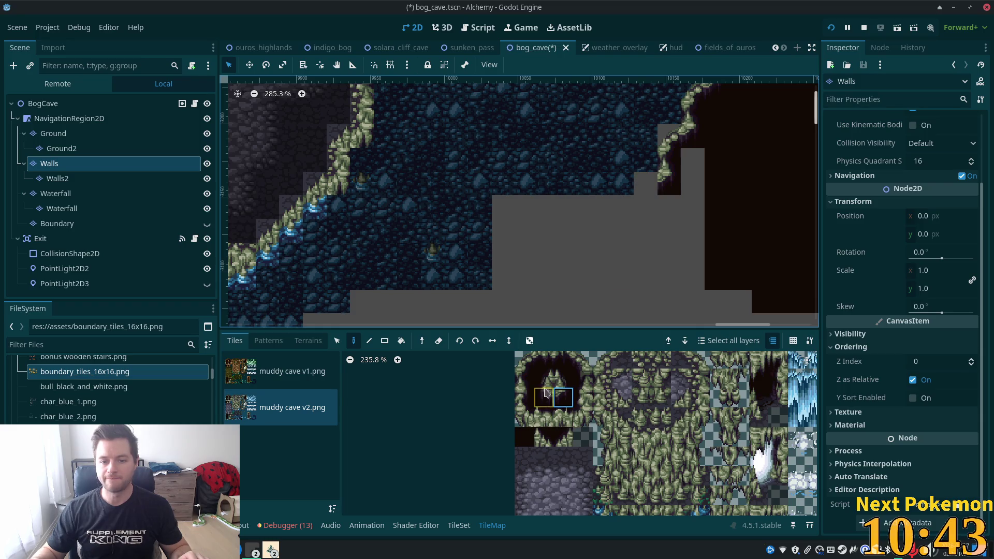
pyautogui.click(544, 359)
pyautogui.click(647, 183)
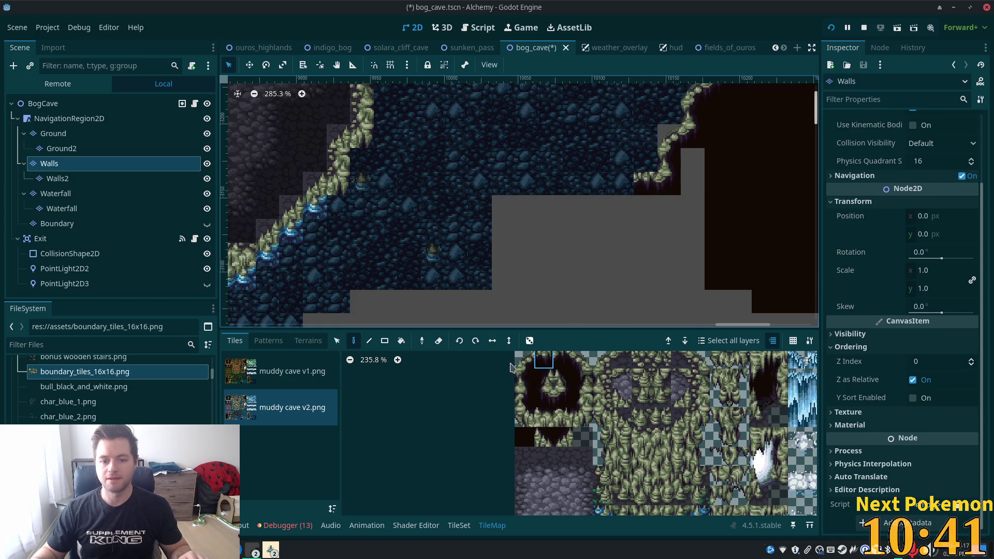
pyautogui.scroll(-7, 629, 207)
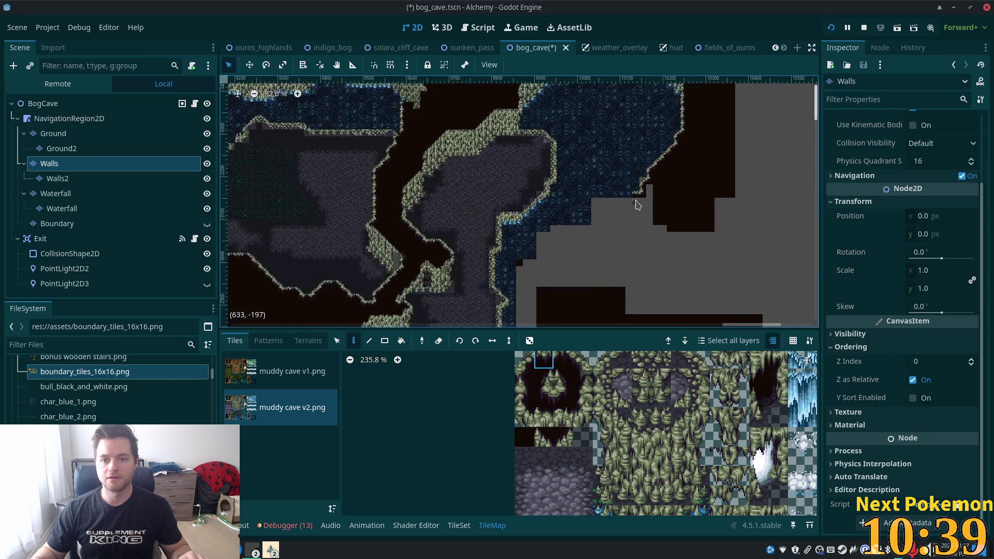
# Paint a mossy wall edge tile at the top of the stepped boundary.
pyautogui.scroll(5, 635, 203)
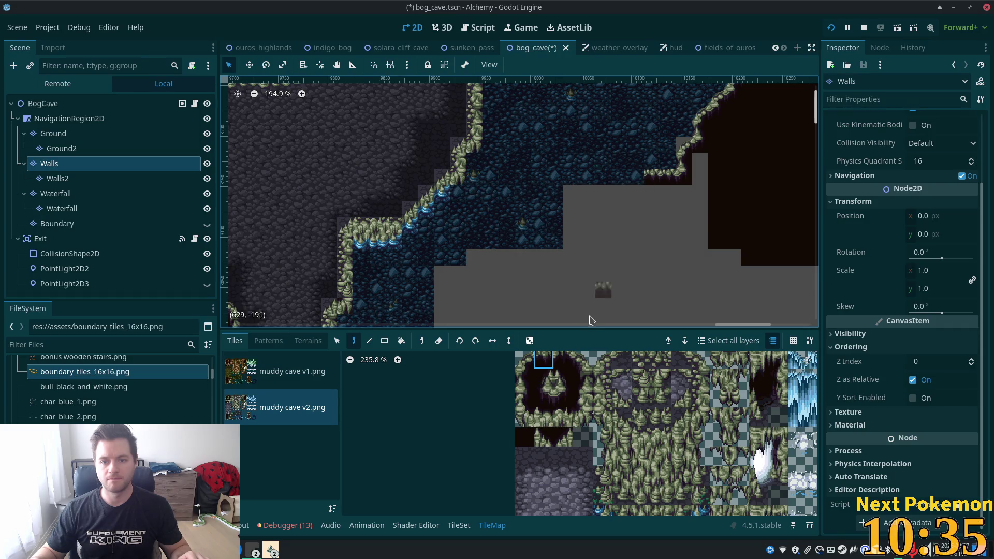
pyautogui.click(564, 398)
pyautogui.click(636, 194)
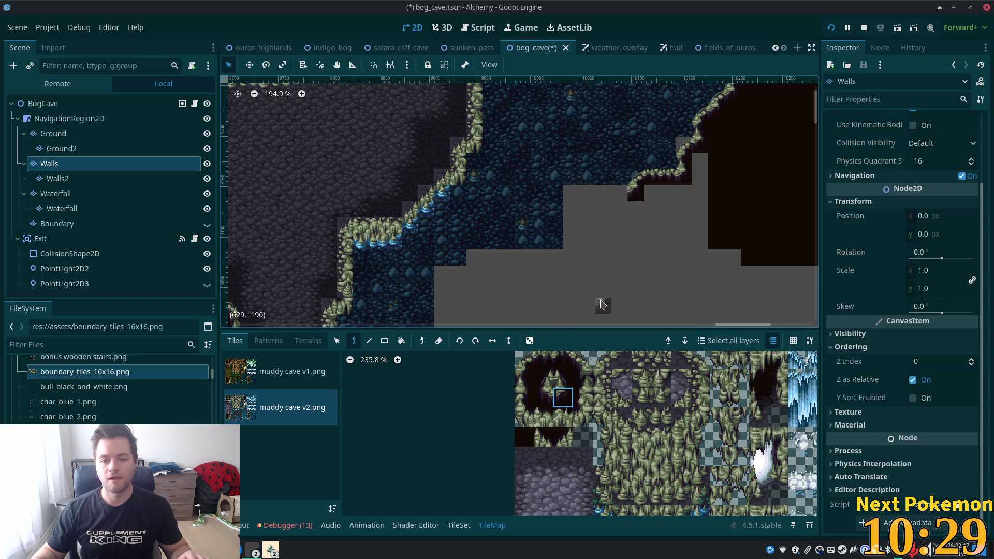
pyautogui.click(528, 363)
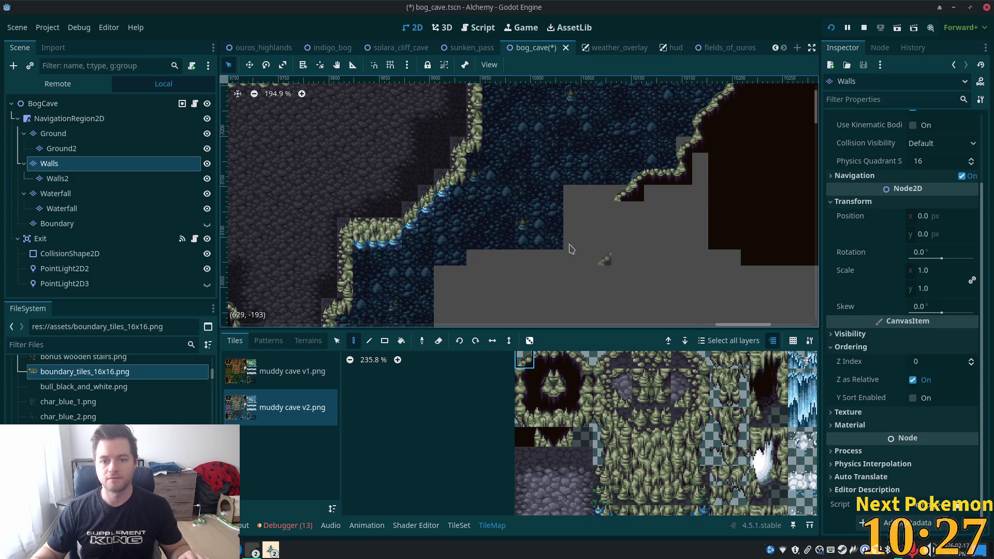
pyautogui.click(564, 398)
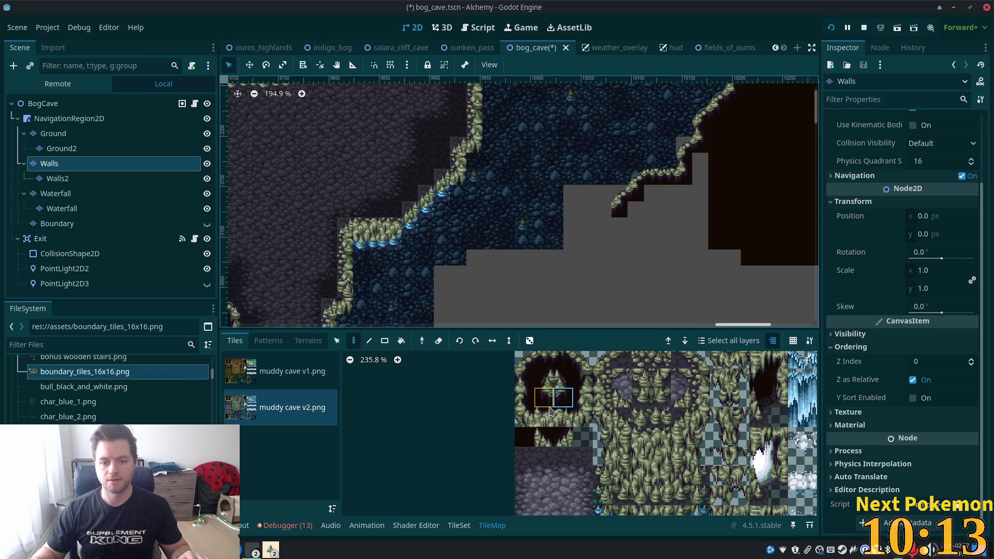
# Paint a pair of dark edge tiles and single dark cave-edge tiles down the stepped wall.
pyautogui.click(550, 422)
pyautogui.moveTo(544, 360); pyautogui.dragTo(564, 360)
pyautogui.click(595, 217)
pyautogui.click(576, 225)
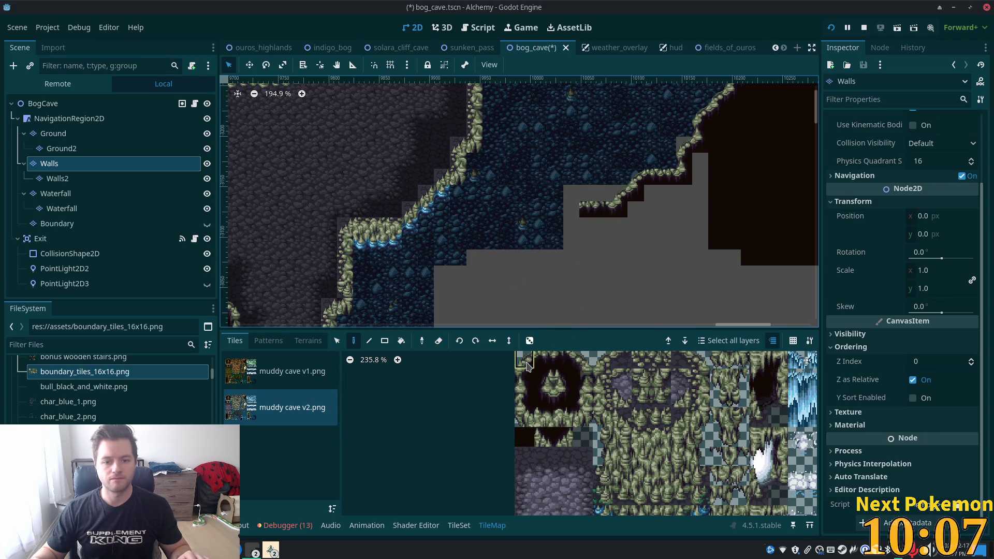
pyautogui.click(527, 366)
pyautogui.click(572, 218)
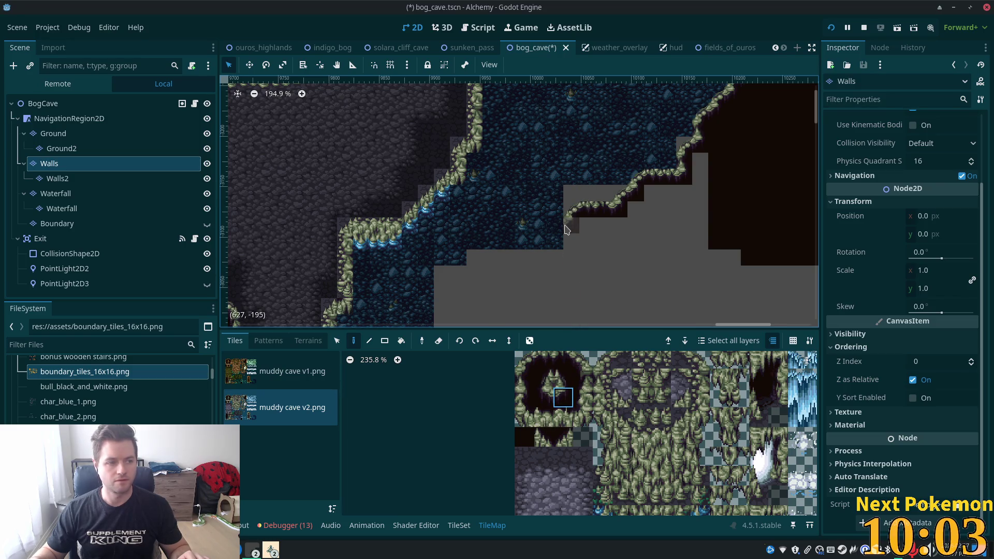
pyautogui.click(669, 243)
pyautogui.moveTo(694, 217)
pyautogui.mouseDown()
pyautogui.moveTo(741, 169)
pyautogui.moveTo(732, 195)
pyautogui.mouseUp()
pyautogui.moveTo(619, 217); pyautogui.dragTo(695, 317)
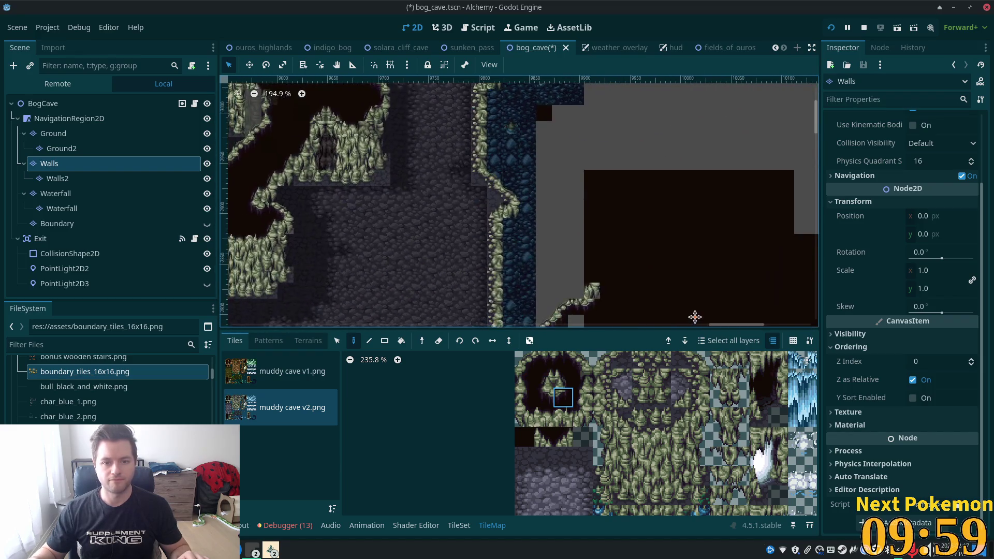
# Paint a two-tile rock-ledge piece onto the wall edge.
pyautogui.scroll(5, 666, 189)
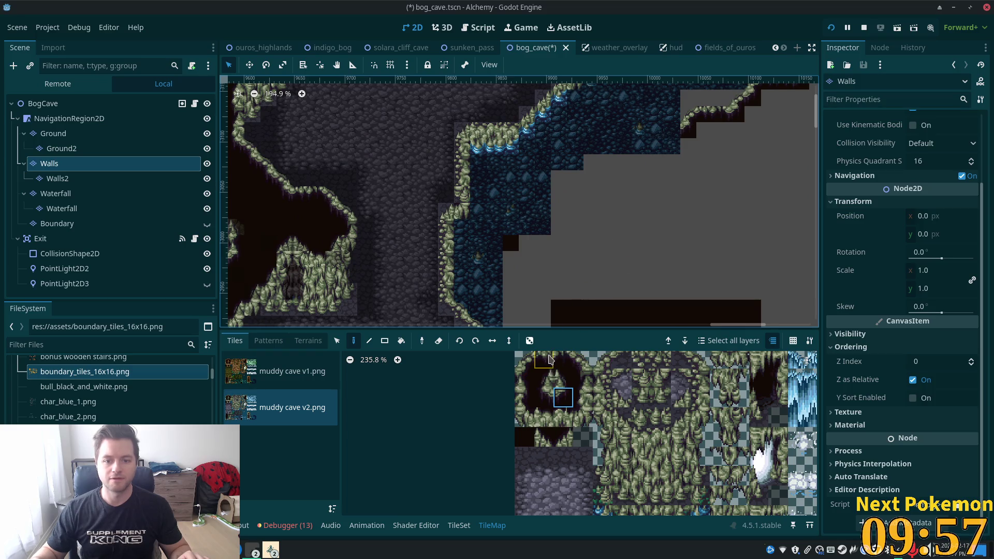
pyautogui.moveTo(550, 358); pyautogui.dragTo(565, 359)
pyautogui.click(664, 148)
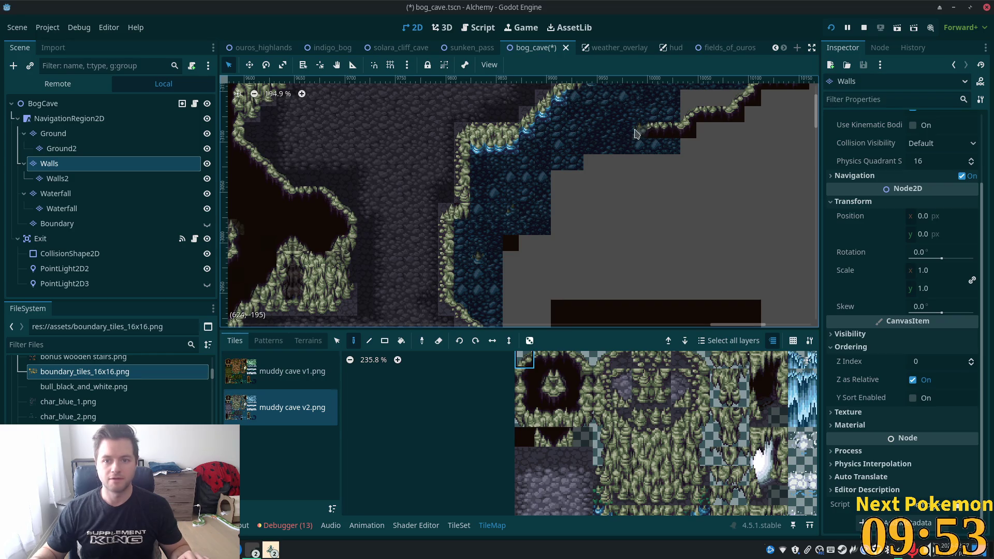
pyautogui.click(564, 397)
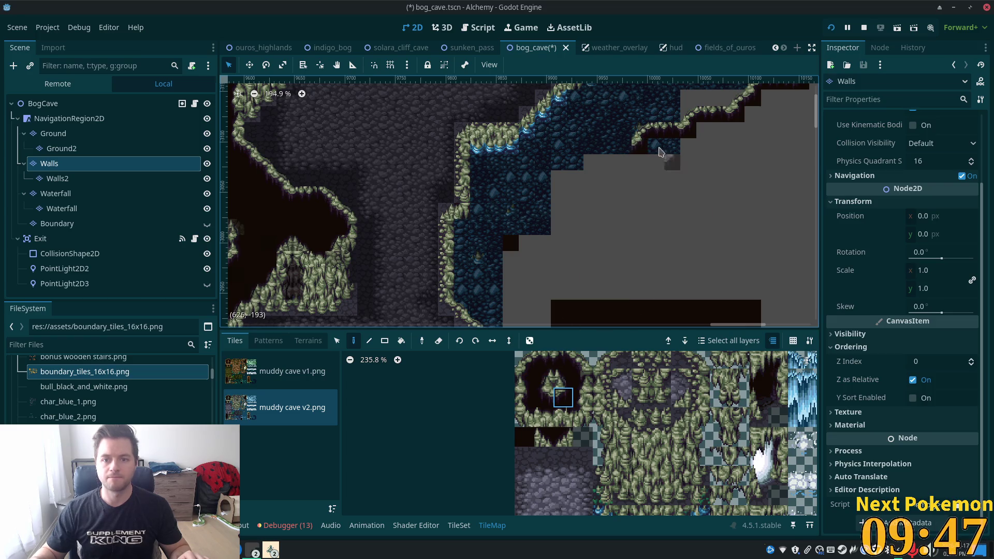
pyautogui.scroll(-3, 631, 183)
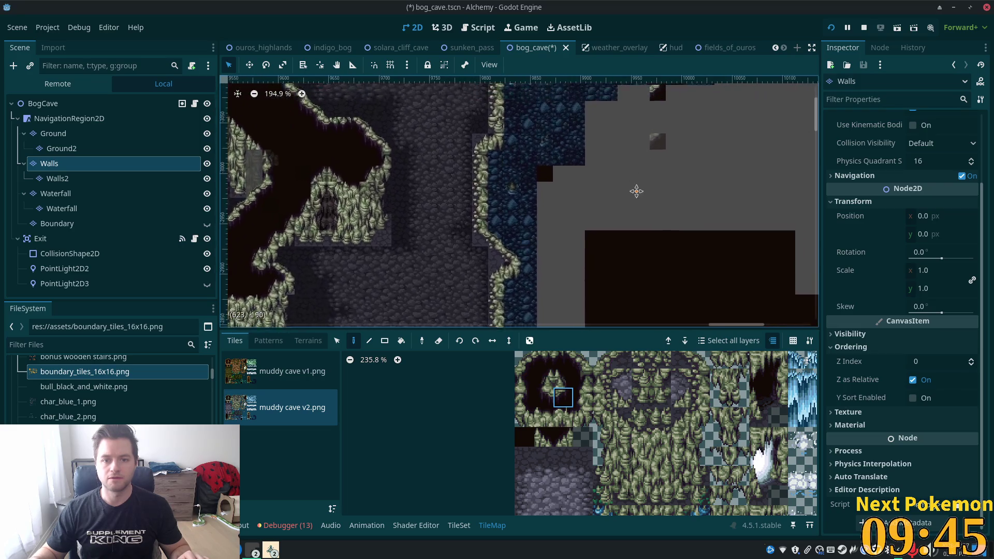
pyautogui.scroll(4, 632, 190)
# Paint mossy corner tiles step by step down the diagonal toward the water.
pyautogui.click(524, 360)
pyautogui.click(614, 179)
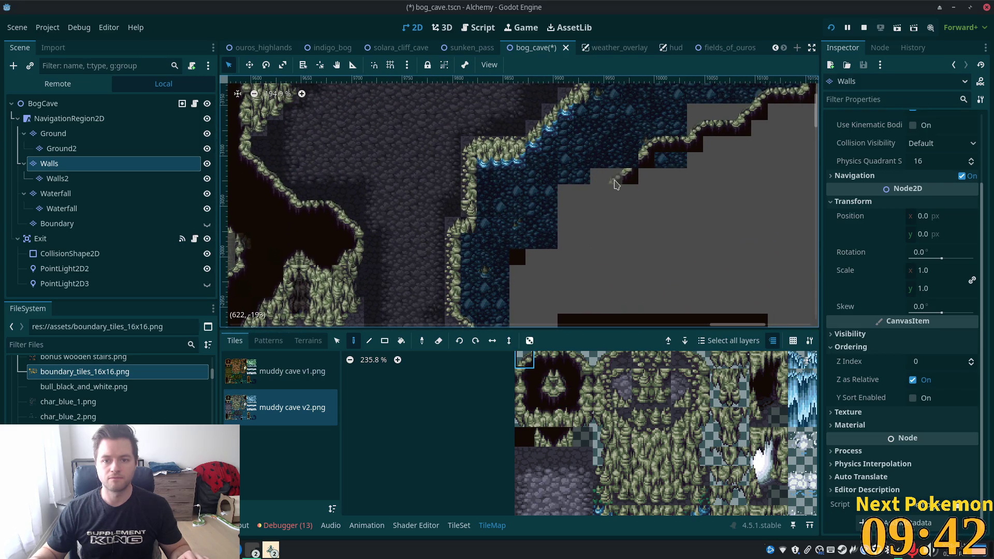
pyautogui.click(594, 201)
pyautogui.click(579, 215)
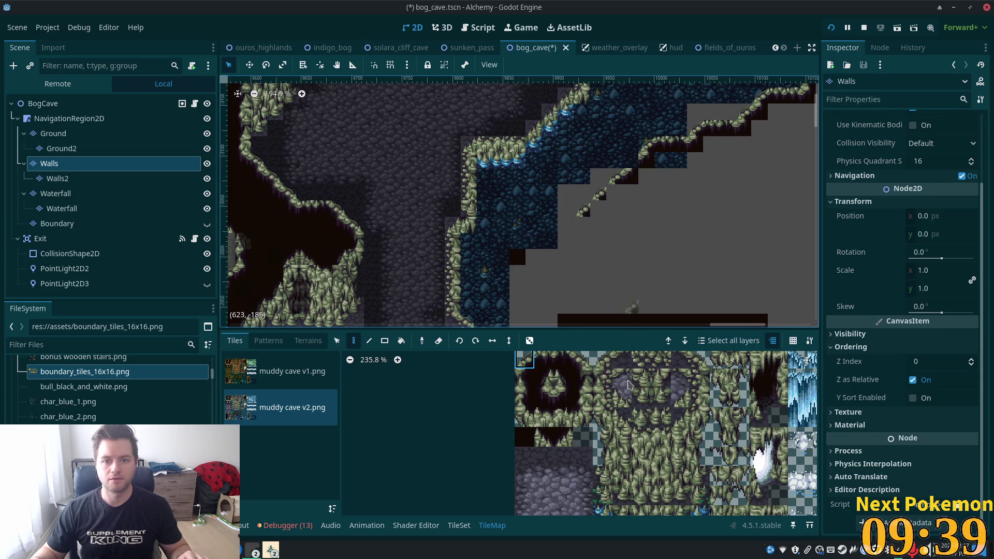
pyautogui.click(559, 405)
pyautogui.click(599, 210)
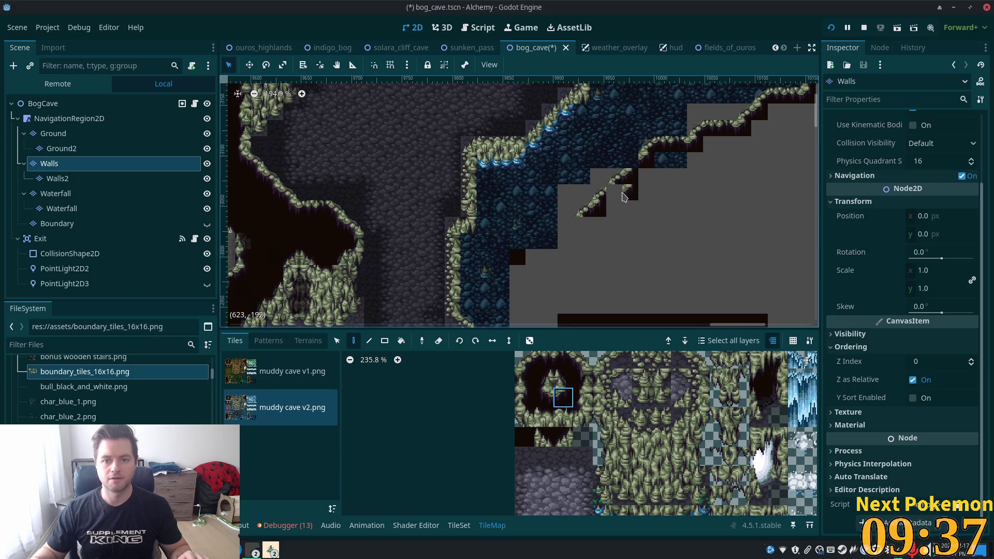
pyautogui.keyDown('ctrl'); pyautogui.click(614, 176); pyautogui.keyUp('ctrl')
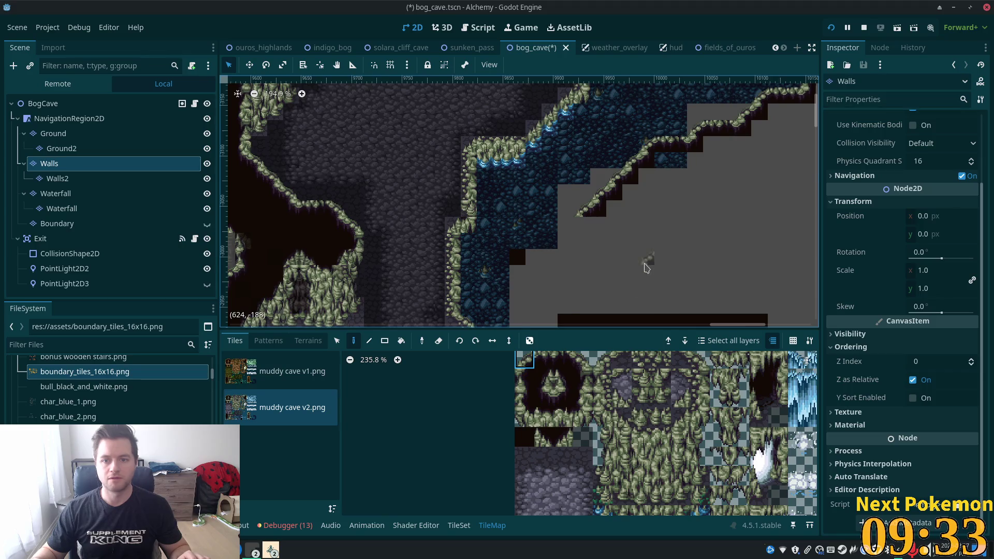
pyautogui.scroll(-1, 647, 267)
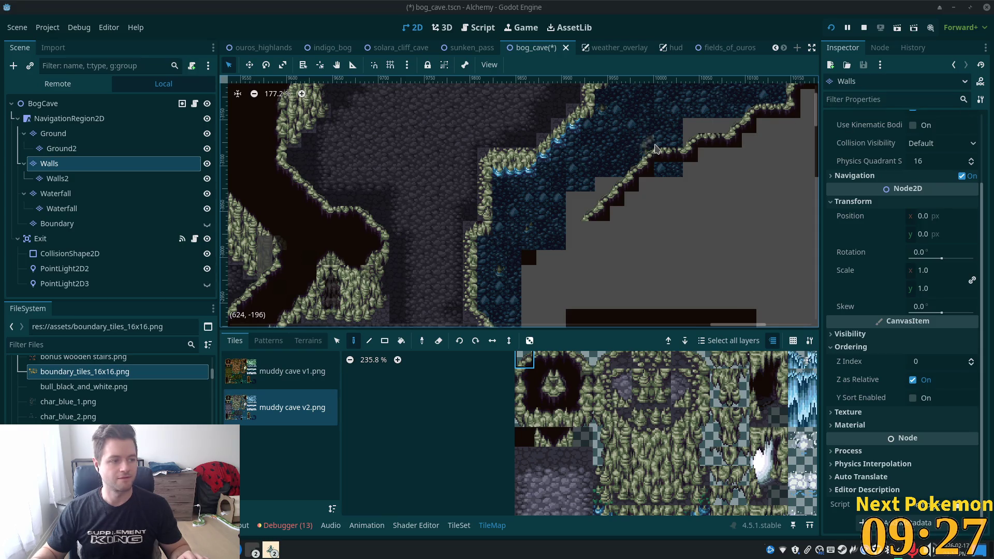
pyautogui.scroll(4, 646, 147)
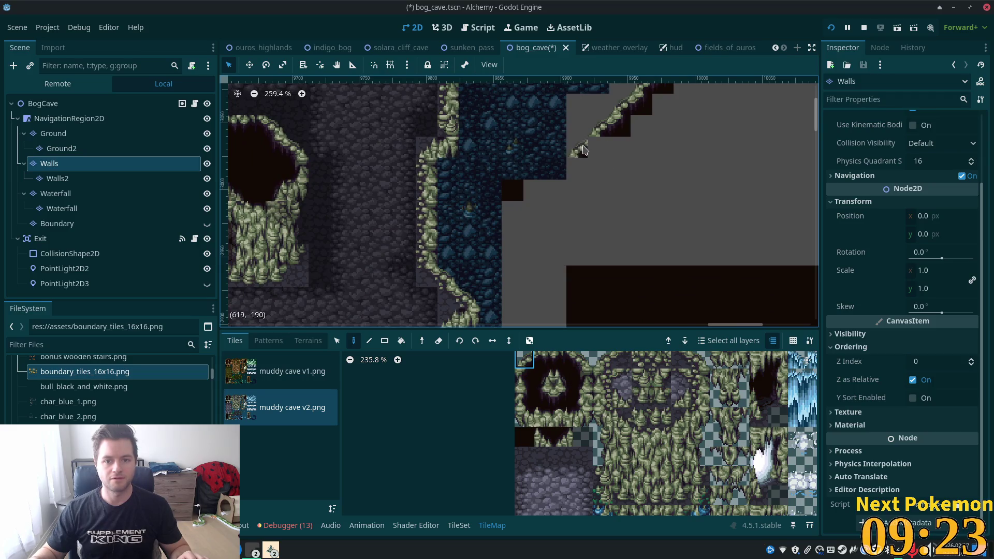
# Paint two-tile wall steps and a diagonal wall tile down the staircase, then pick a vertical wall tile.
pyautogui.scroll(-3, 580, 215)
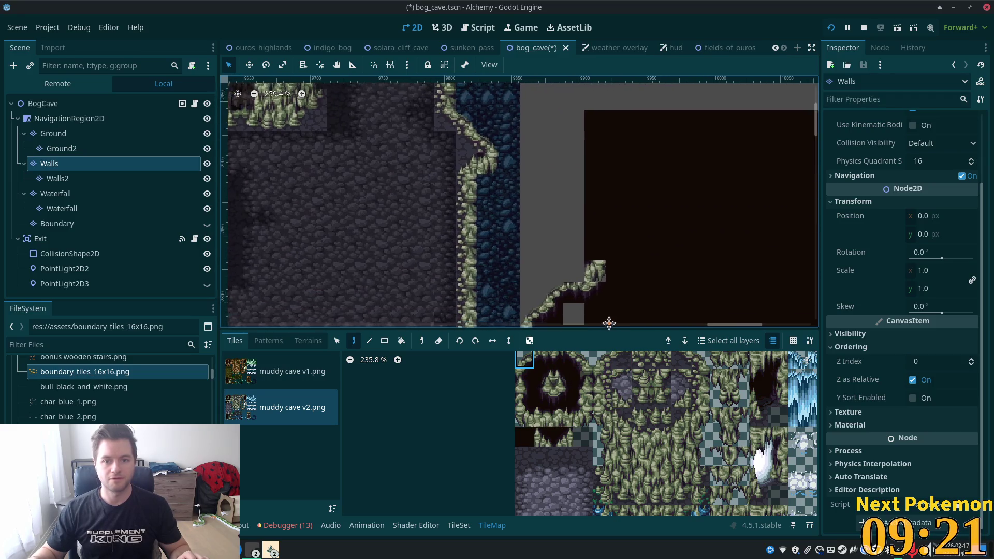
pyautogui.scroll(3, 593, 160)
pyautogui.moveTo(564, 379); pyautogui.dragTo(563, 397)
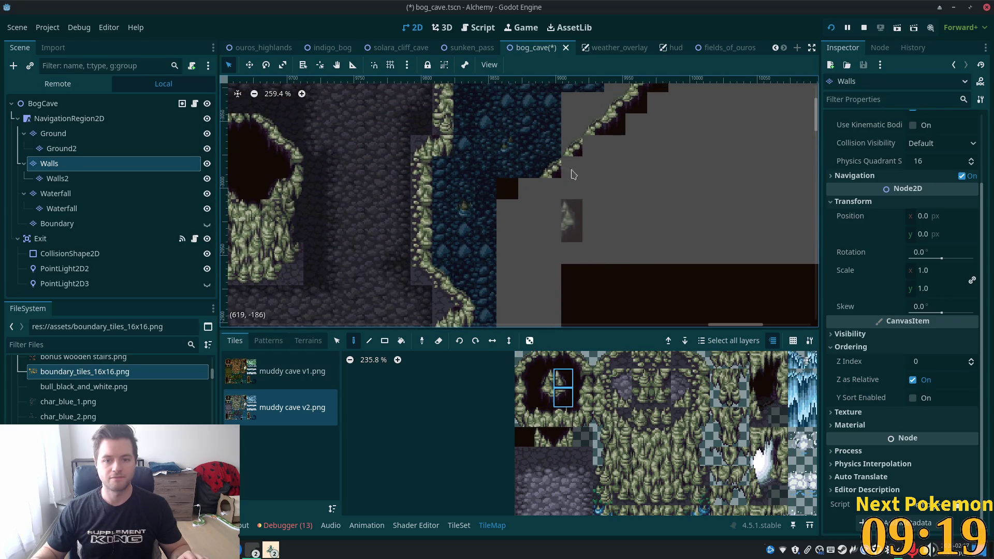
pyautogui.click(564, 397)
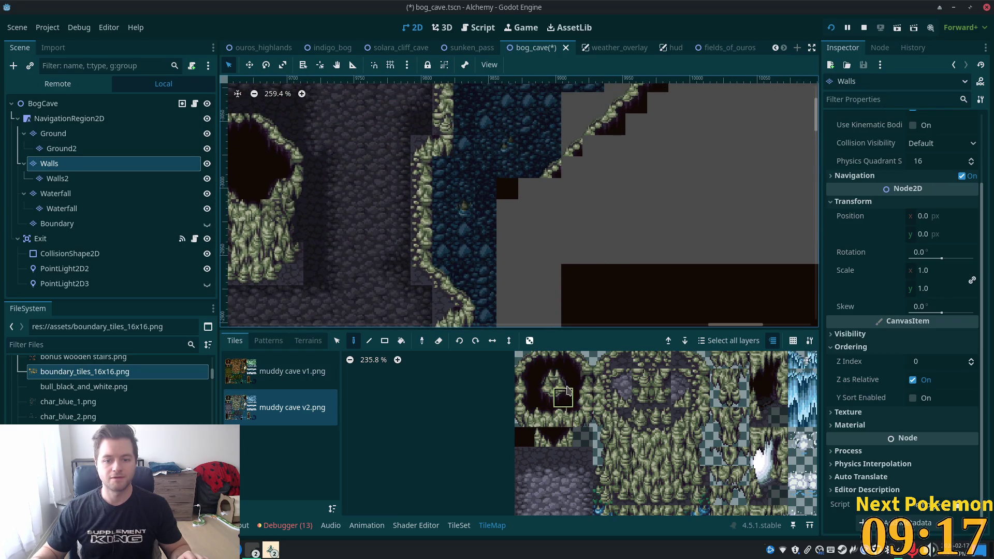
pyautogui.click(572, 167)
pyautogui.click(593, 145)
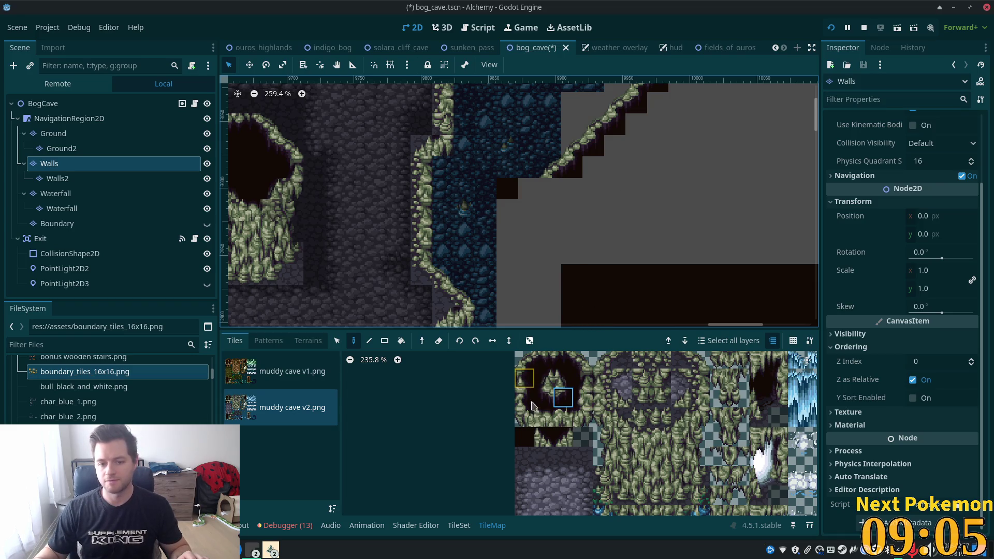
pyautogui.click(524, 383)
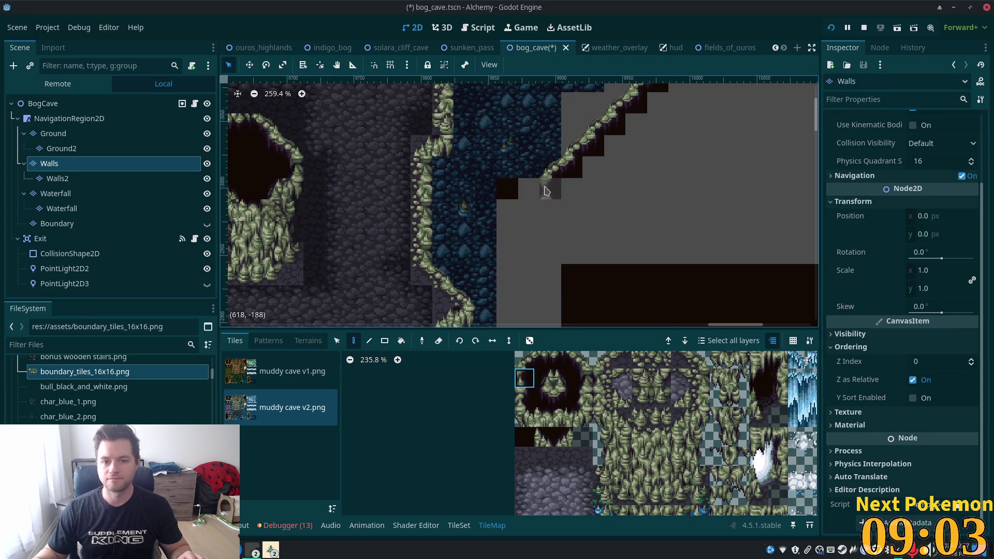
pyautogui.click(549, 196)
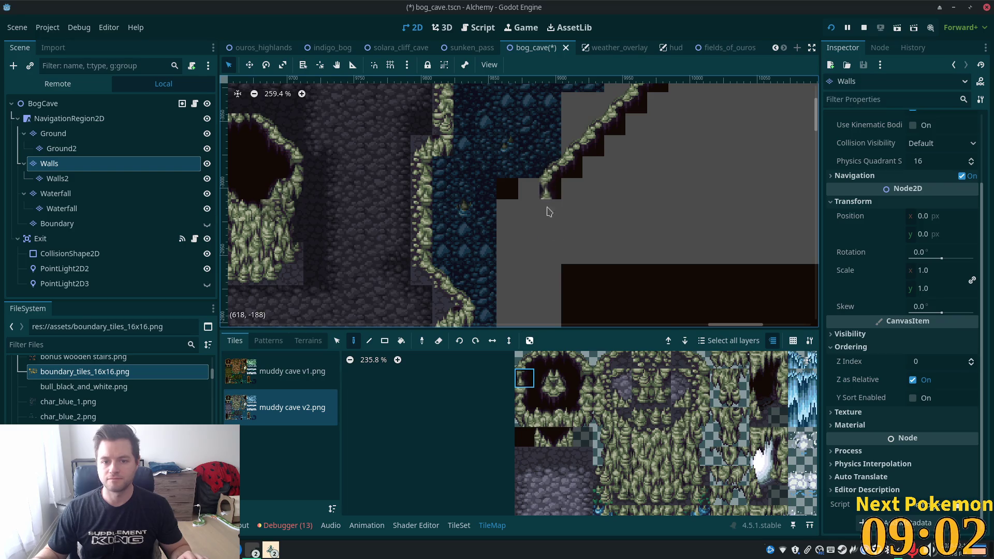
pyautogui.click(525, 417)
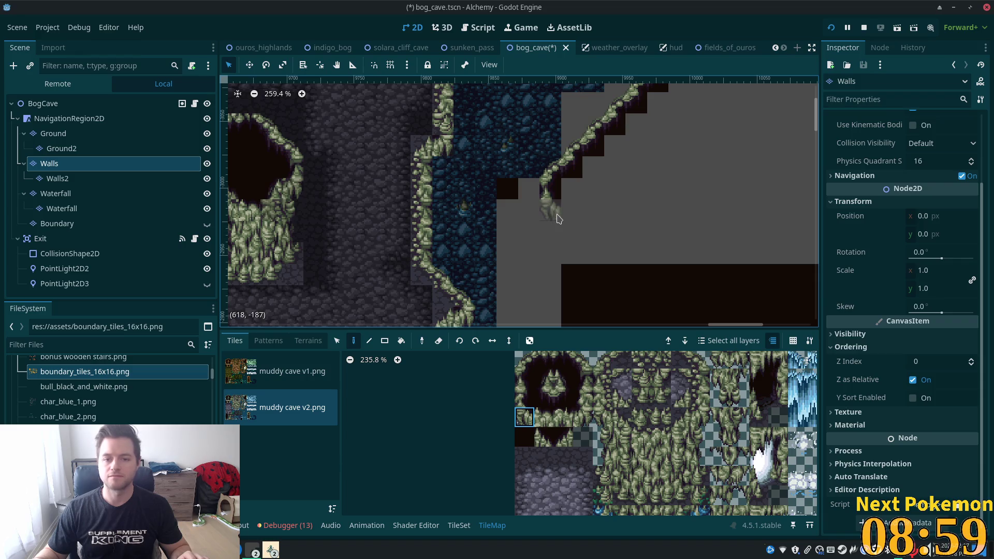
pyautogui.scroll(-3, 701, 255)
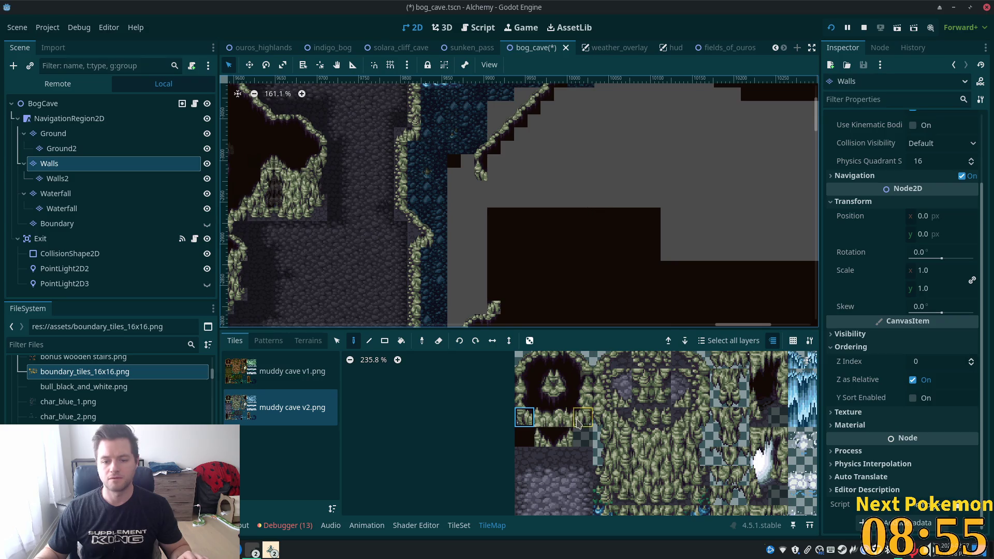
# Place a blue water tile at the foot of the cliff wall beside the void.
pyautogui.moveTo(602, 436); pyautogui.dragTo(602, 456)
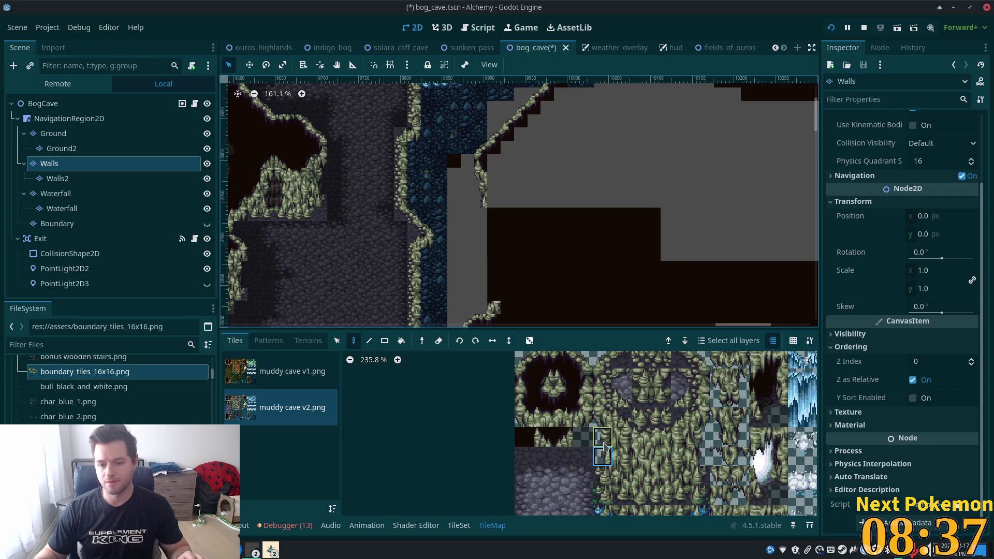
pyautogui.scroll(-4, 564, 182)
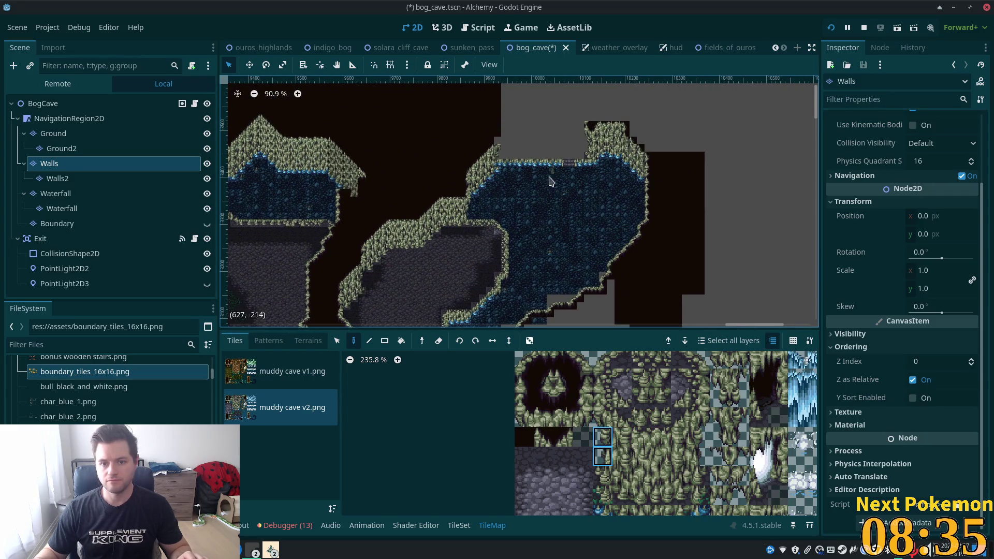
pyautogui.scroll(9, 550, 180)
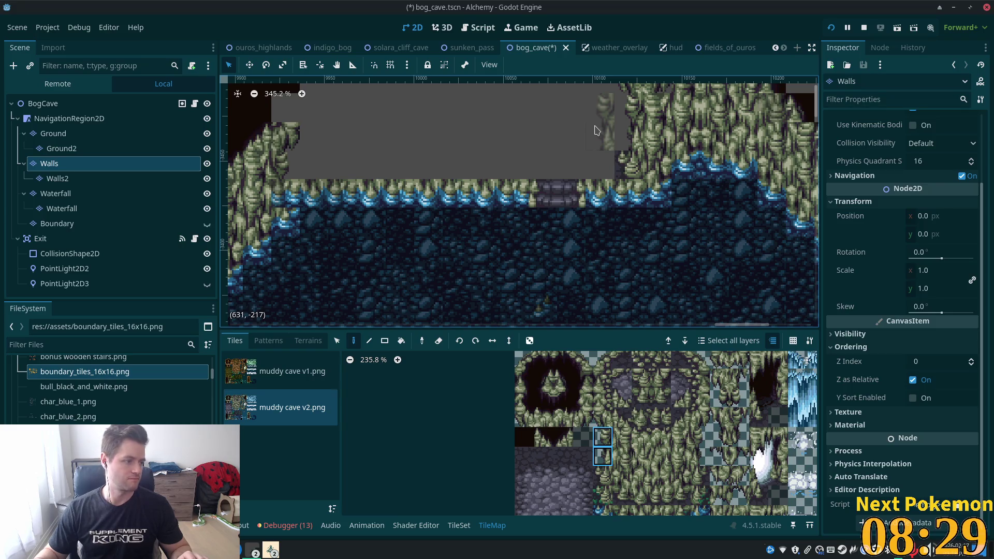
pyautogui.scroll(-5, 559, 152)
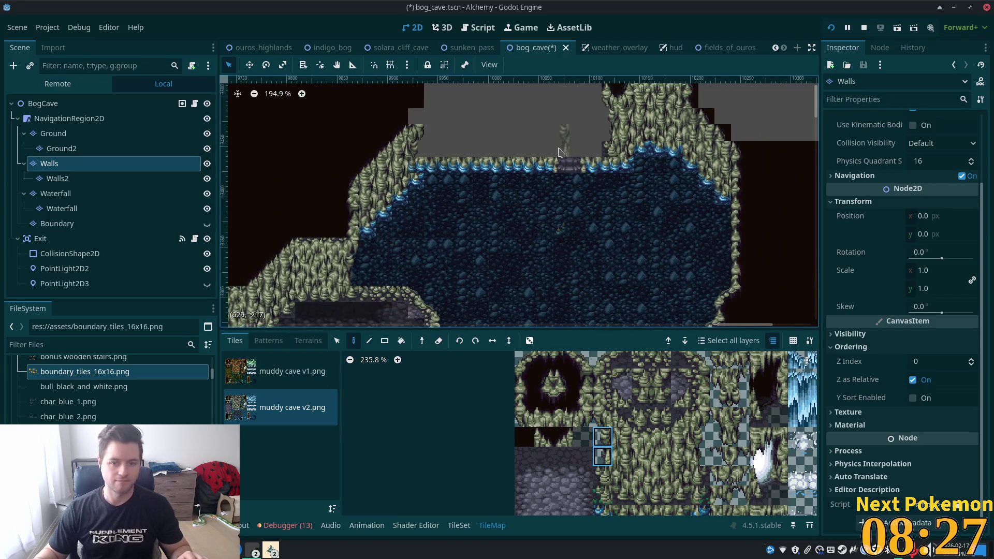
pyautogui.scroll(-2, 533, 193)
pyautogui.hscroll(-5, 570, 202)
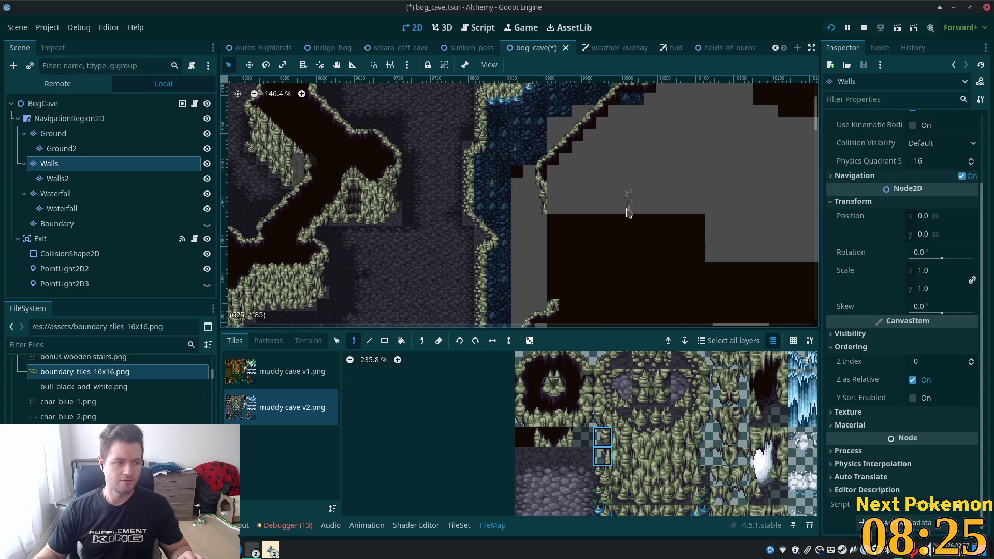
pyautogui.scroll(3, 628, 210)
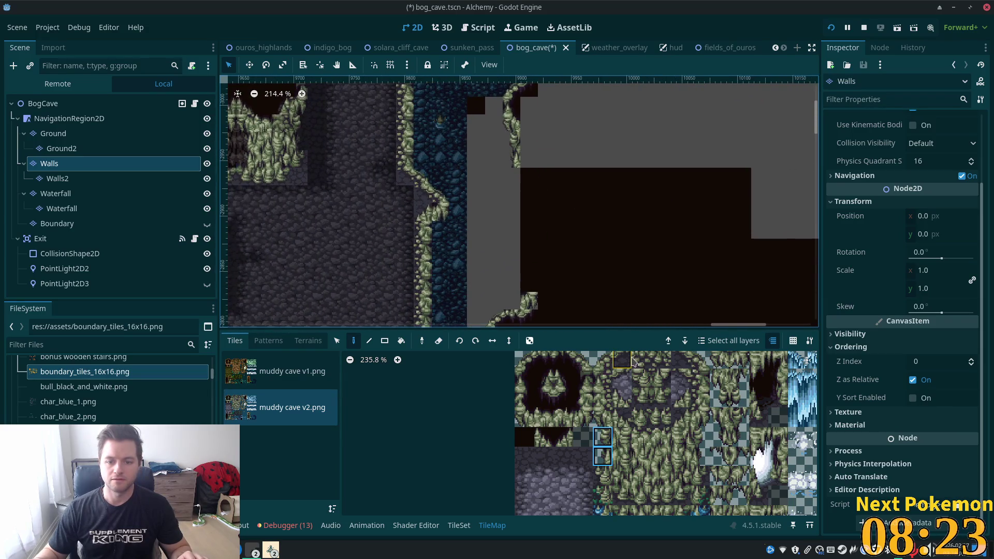
pyautogui.scroll(-3, 596, 409)
pyautogui.hscroll(2, 569, 425)
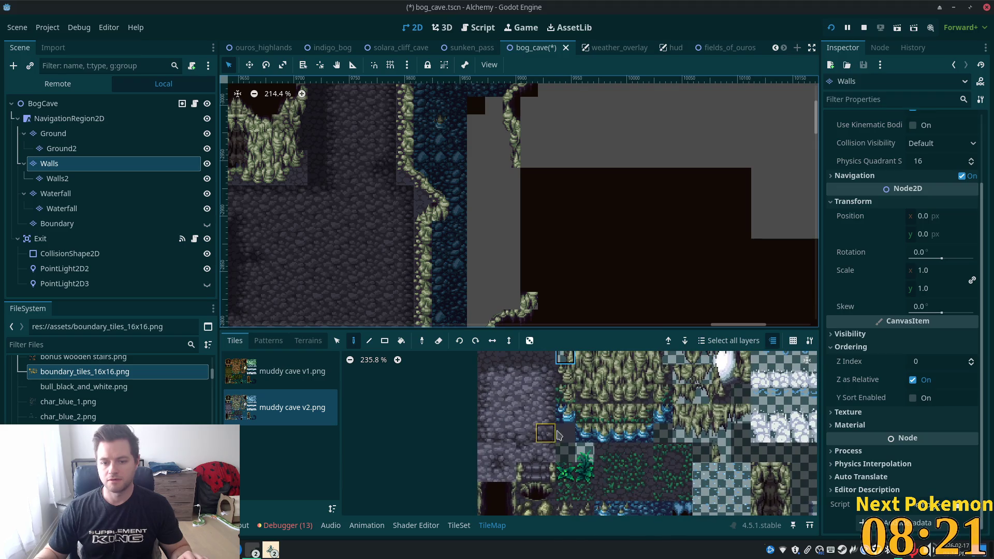
pyautogui.click(565, 414)
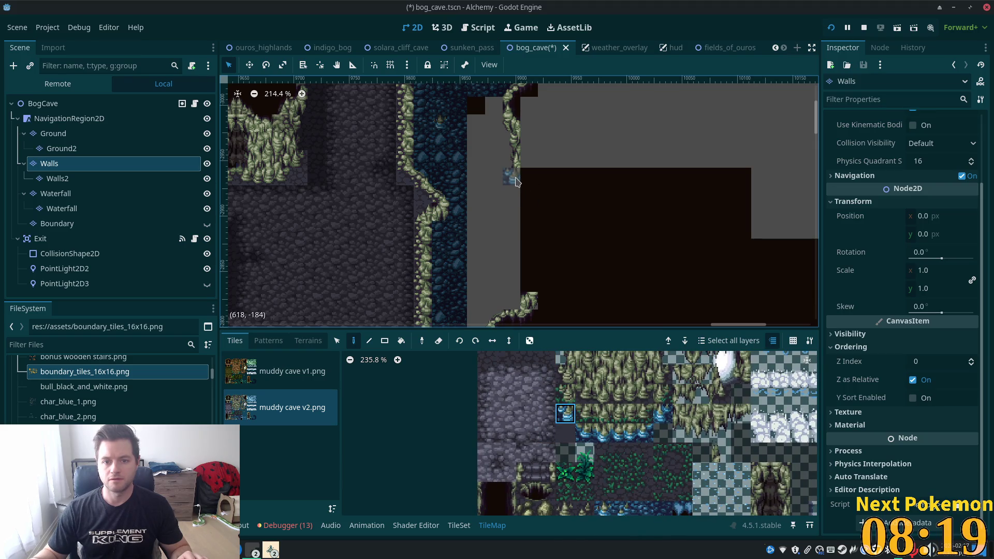
pyautogui.click(515, 181)
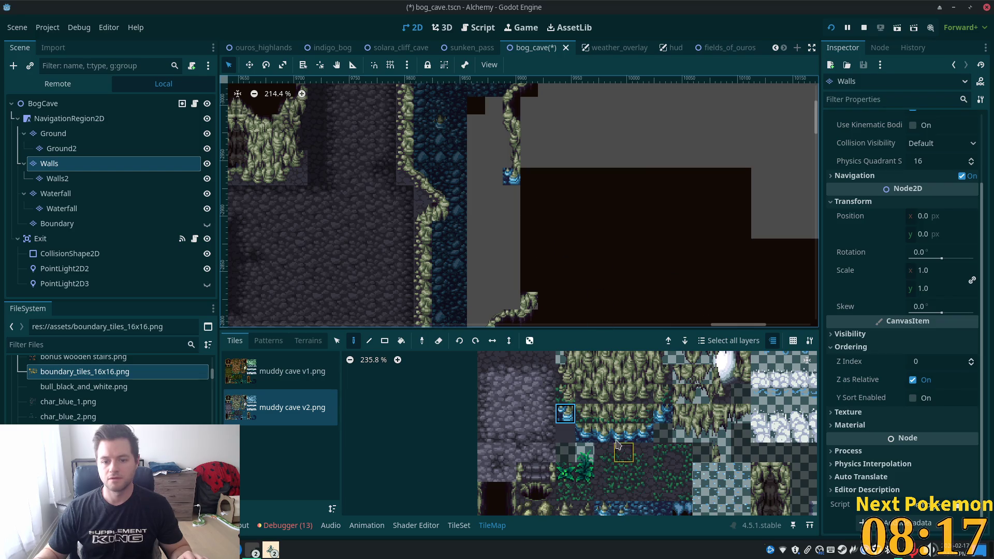
# Paint a vertical pair of wall tiles around the water tile at the wall corner.
pyautogui.scroll(-4, 637, 195)
pyautogui.scroll(-4, 592, 400)
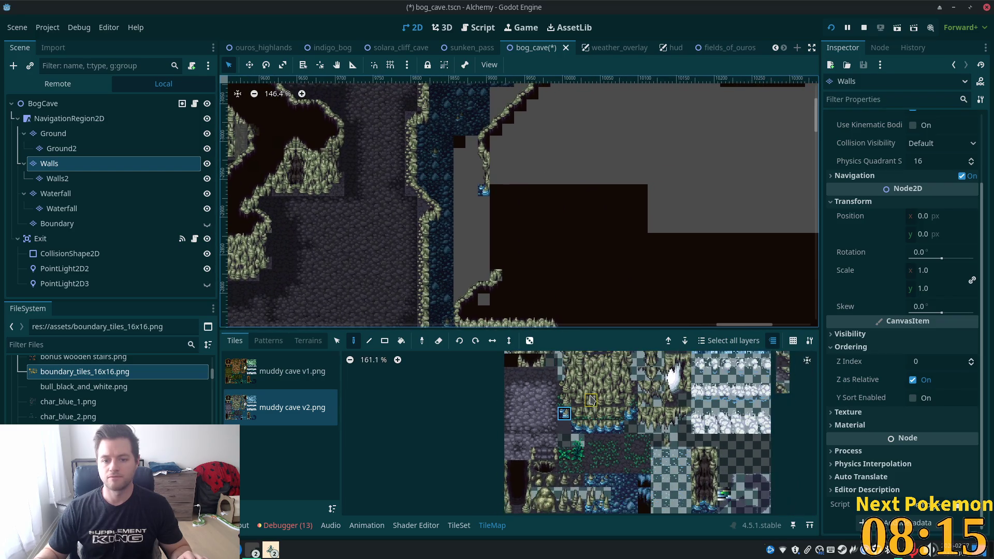
pyautogui.scroll(2, 590, 401)
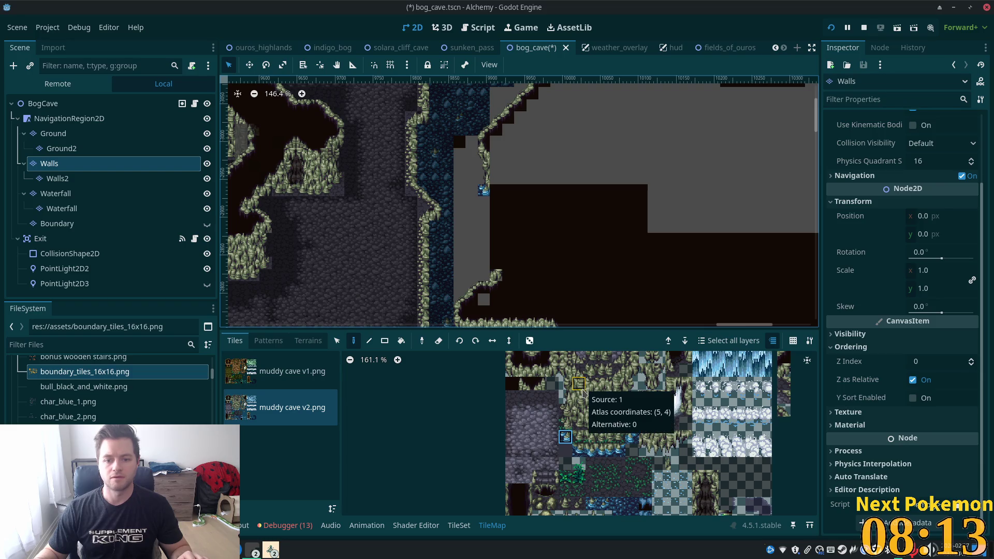
pyautogui.moveTo(580, 386); pyautogui.dragTo(581, 400)
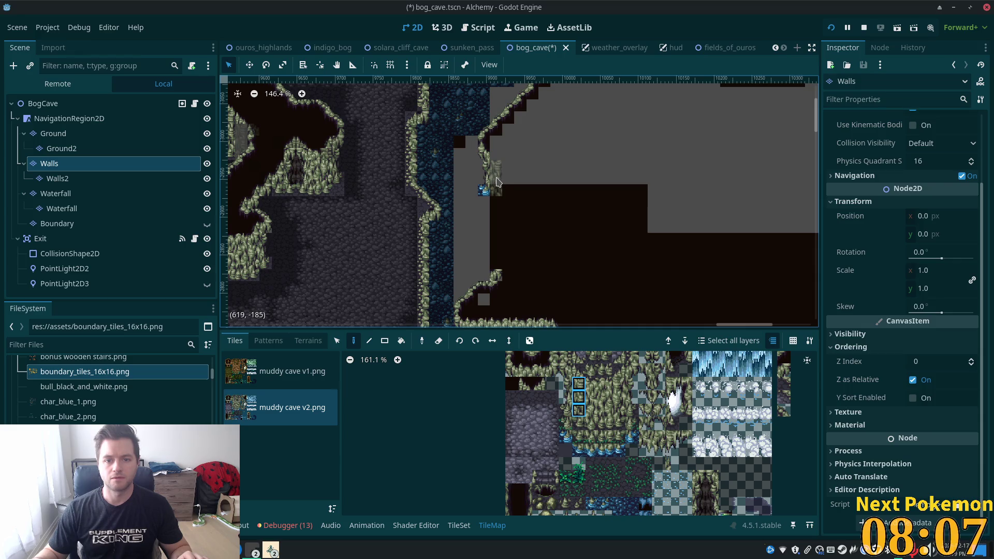
pyautogui.click(496, 181)
pyautogui.click(579, 451)
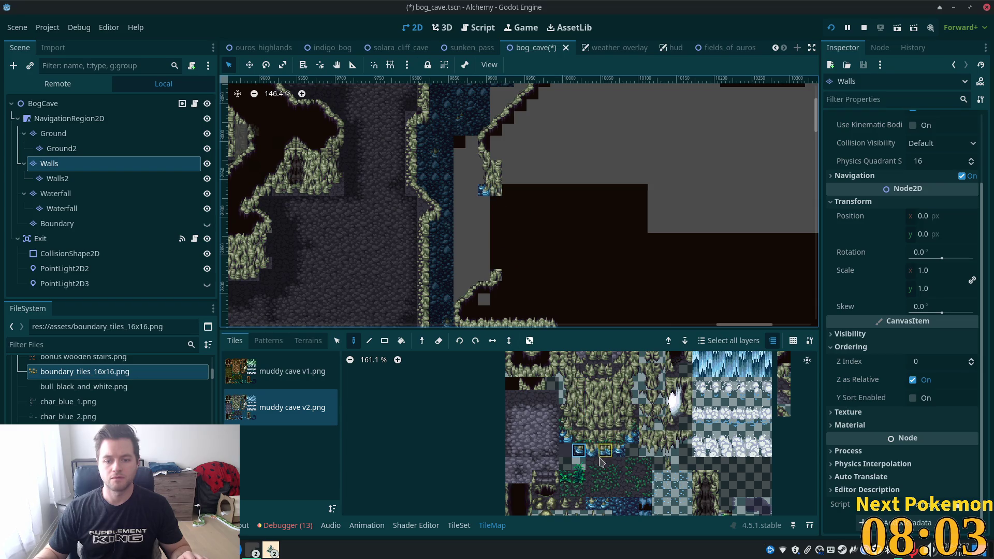
pyautogui.click(496, 203)
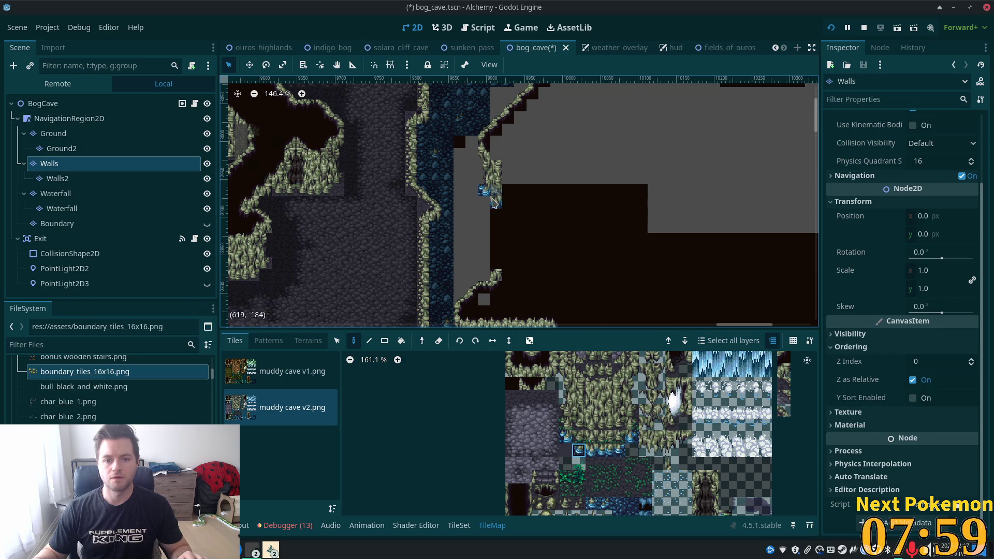
# Add a two-tile water edge along the void border and stamp a 2x2 mossy wall block above it.
pyautogui.scroll(3, 461, 187)
pyautogui.scroll(2, 628, 251)
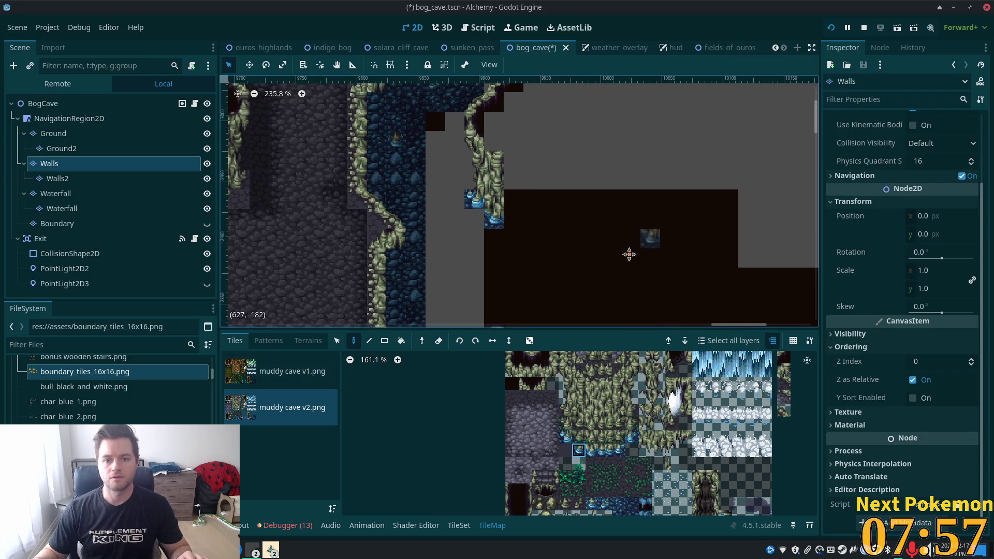
pyautogui.moveTo(593, 451); pyautogui.dragTo(605, 451)
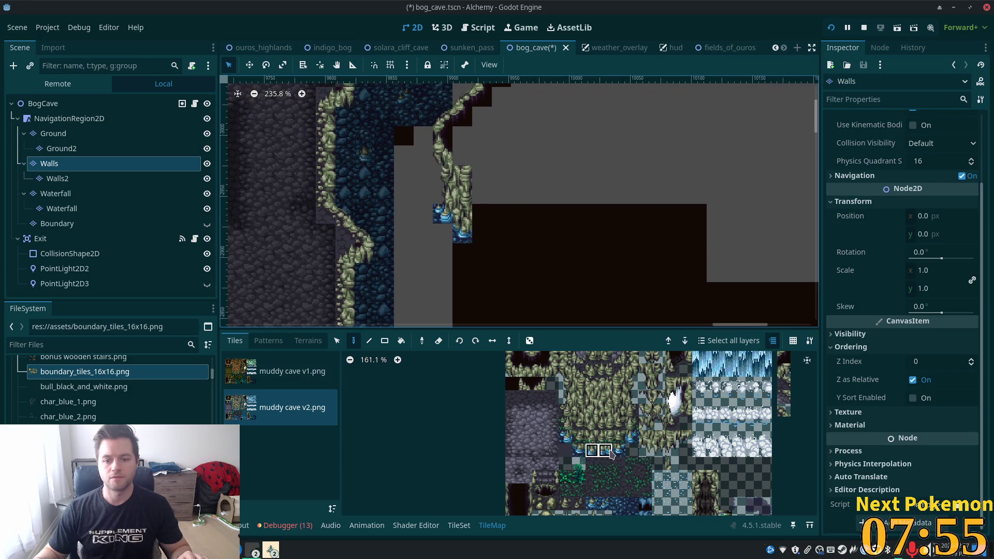
pyautogui.click(482, 234)
pyautogui.moveTo(600, 411); pyautogui.dragTo(599, 412)
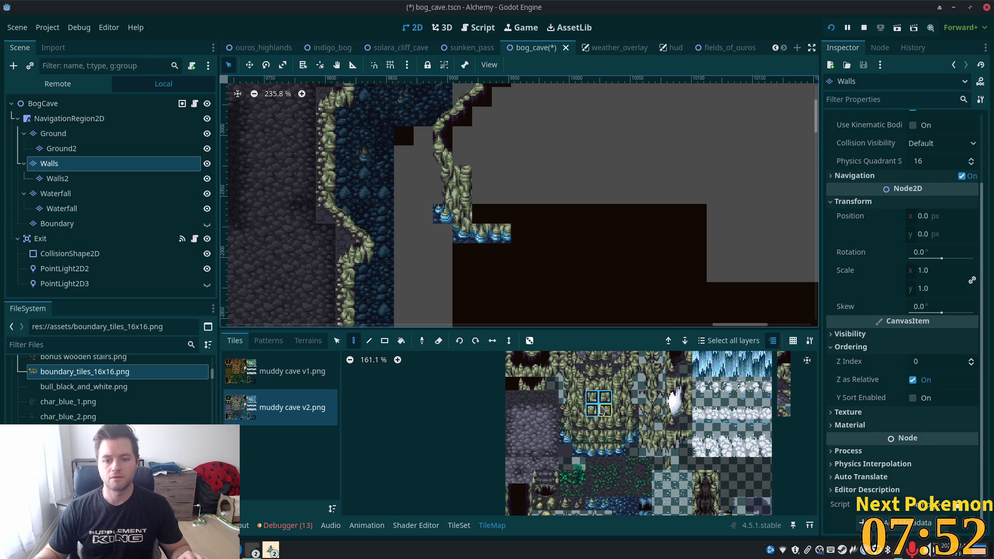
pyautogui.click(493, 205)
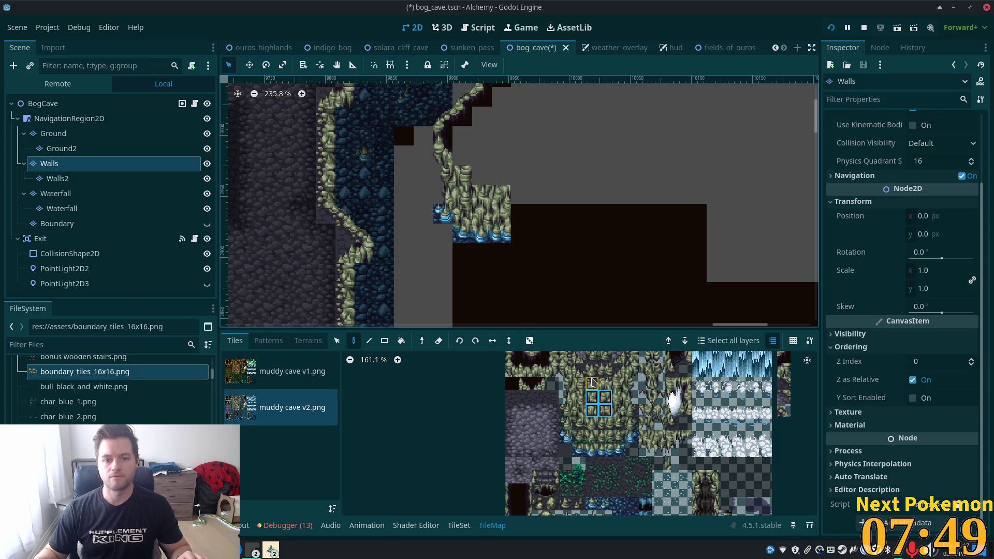
# Extend the wall block upward with a row of wall tiles and pick the dark corner and edge tiles.
pyautogui.moveTo(524, 369); pyautogui.dragTo(538, 369)
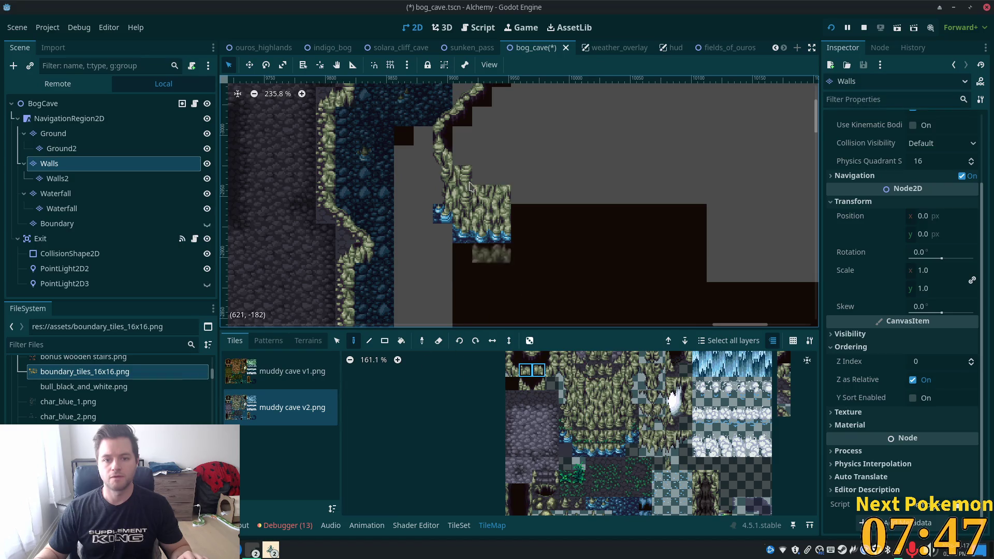
pyautogui.click(482, 175)
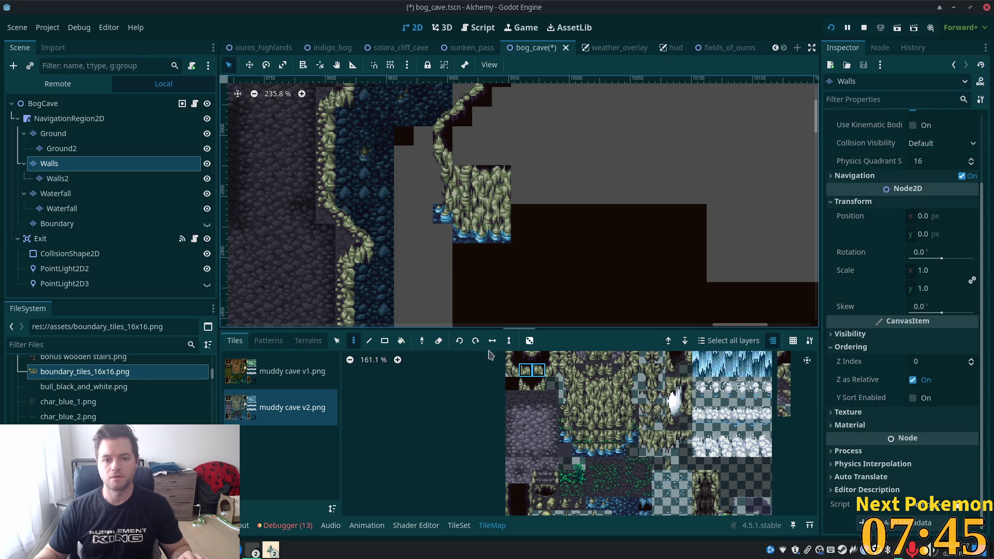
pyautogui.click(512, 370)
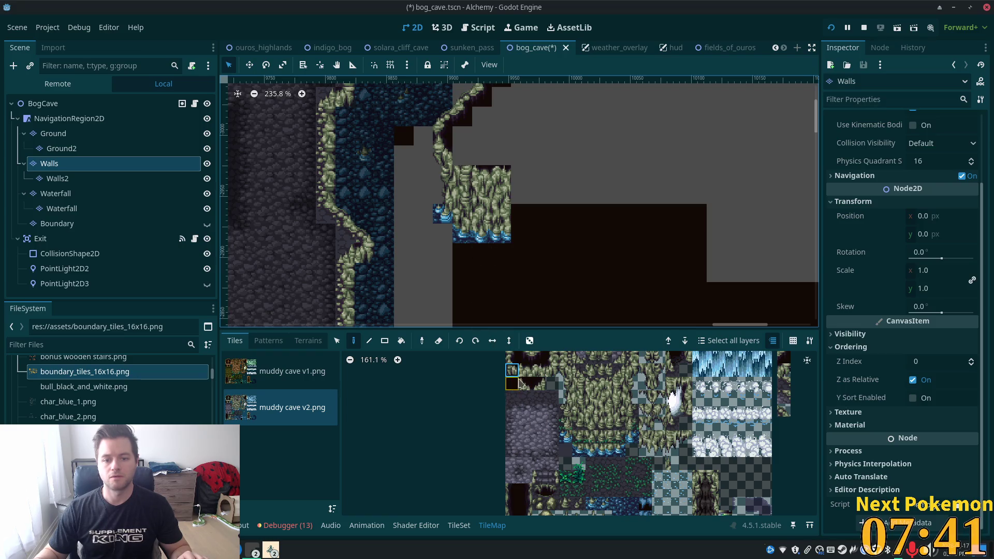
pyautogui.click(526, 369)
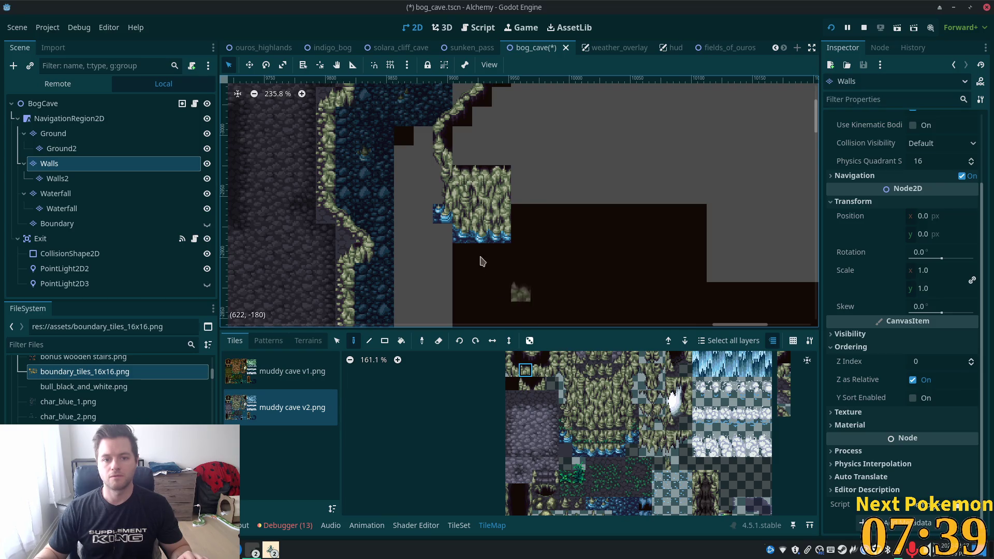
# Paint dark cliff-edge tiles above the mossy wall block, then make the Ground layer active.
pyautogui.click(462, 155)
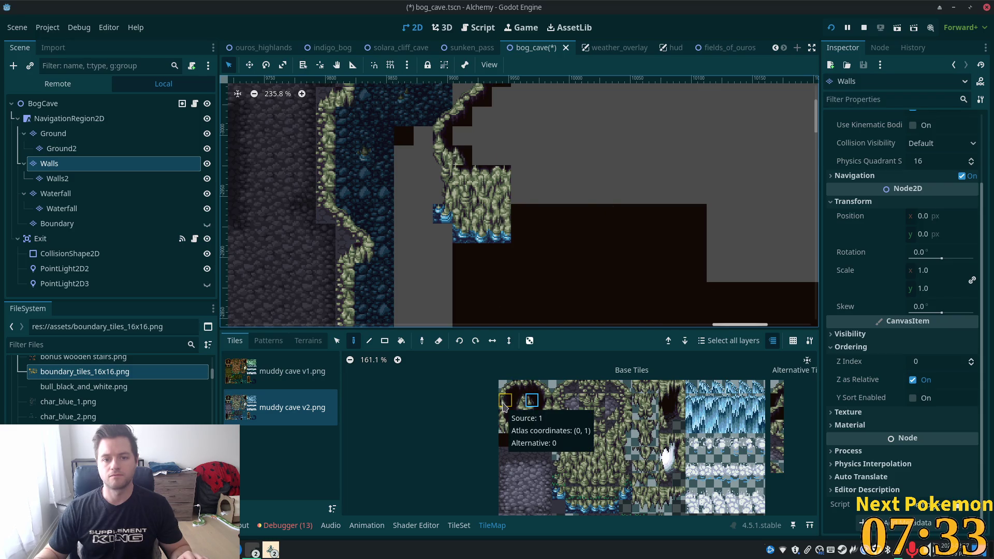
pyautogui.click(505, 414)
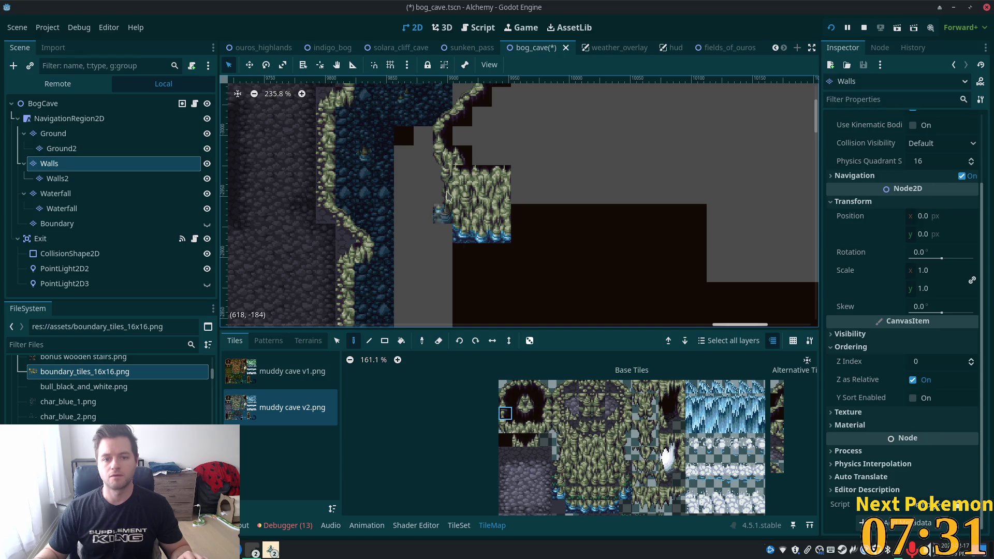
pyautogui.keyDown('ctrl'); pyautogui.click(462, 182); pyautogui.keyUp('ctrl')
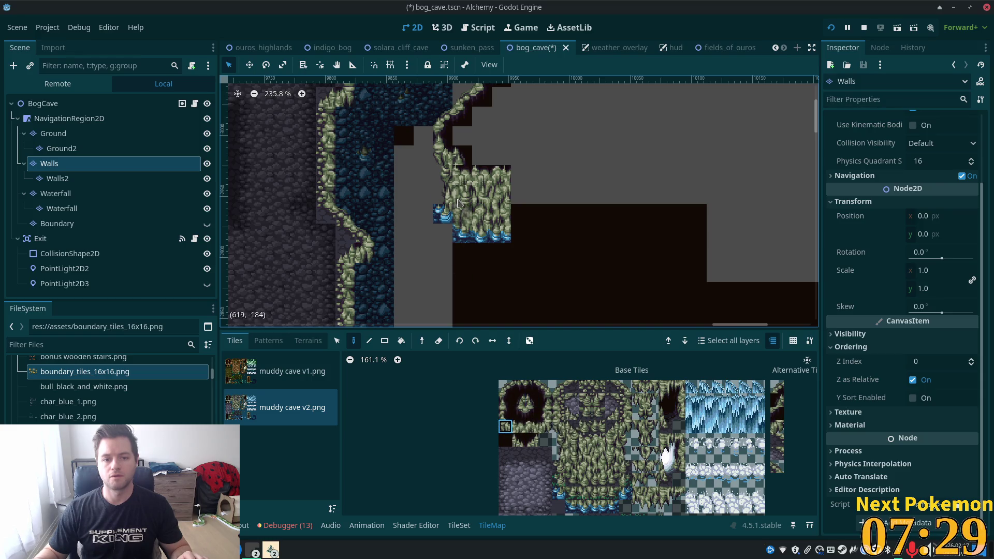
pyautogui.scroll(-3, 596, 199)
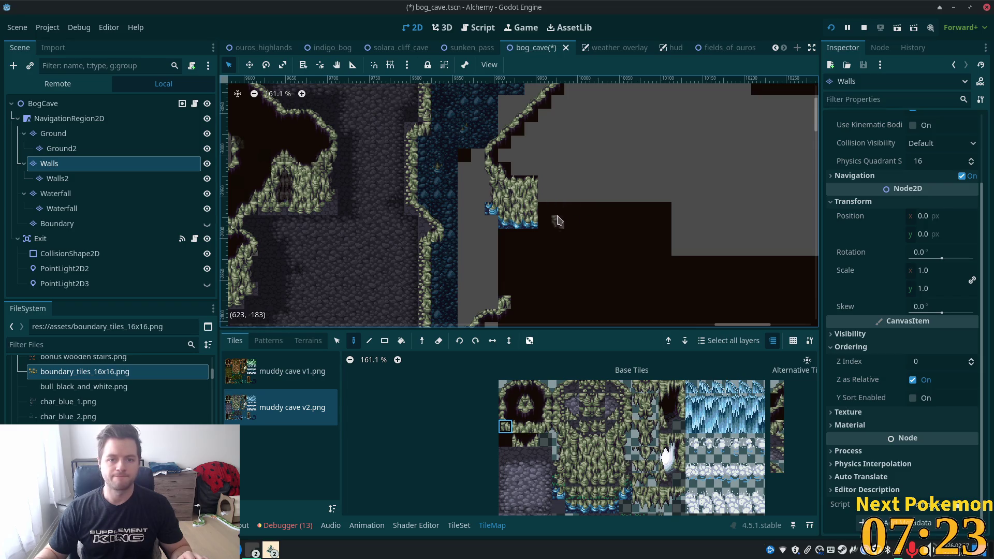
pyautogui.press('pageup')
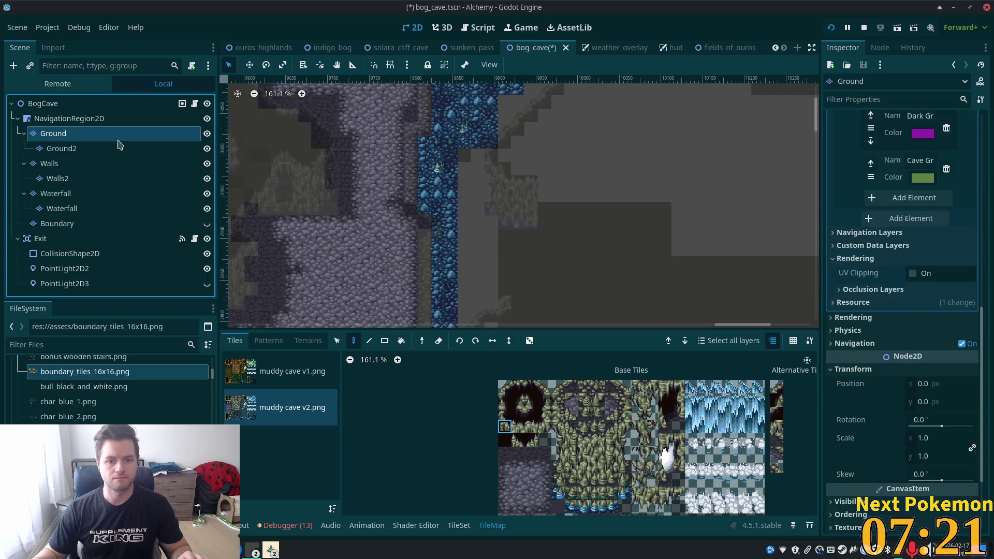
pyautogui.click(531, 387)
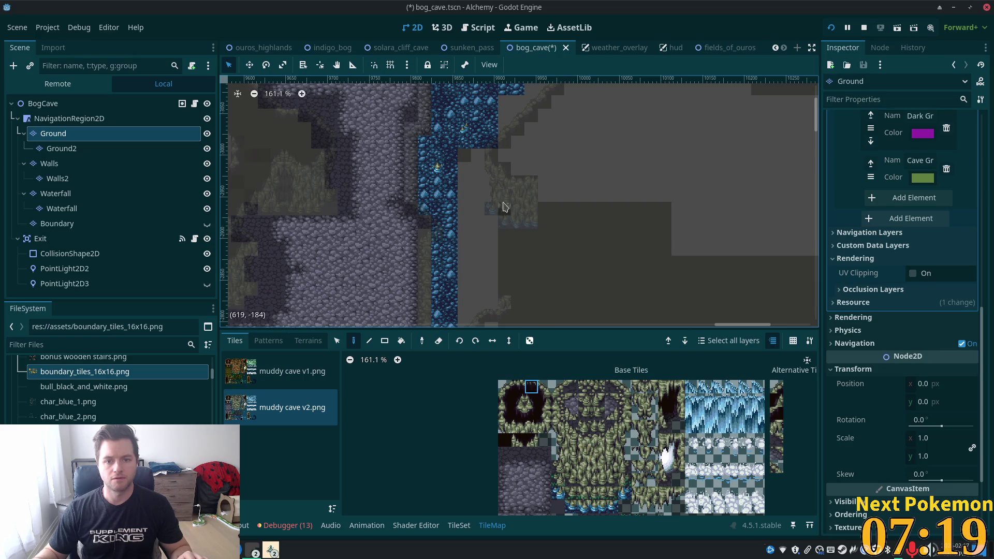
pyautogui.click(571, 440)
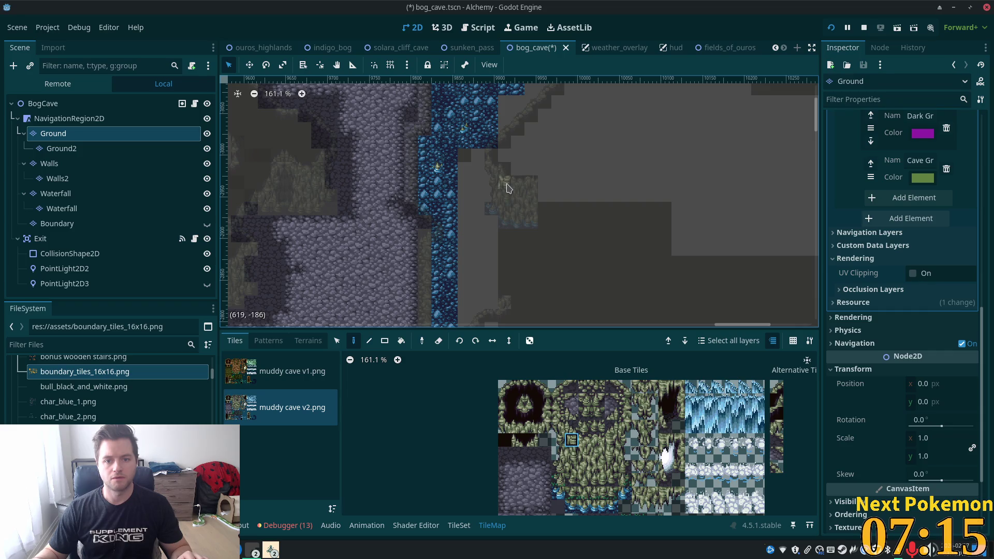
pyautogui.click(120, 105)
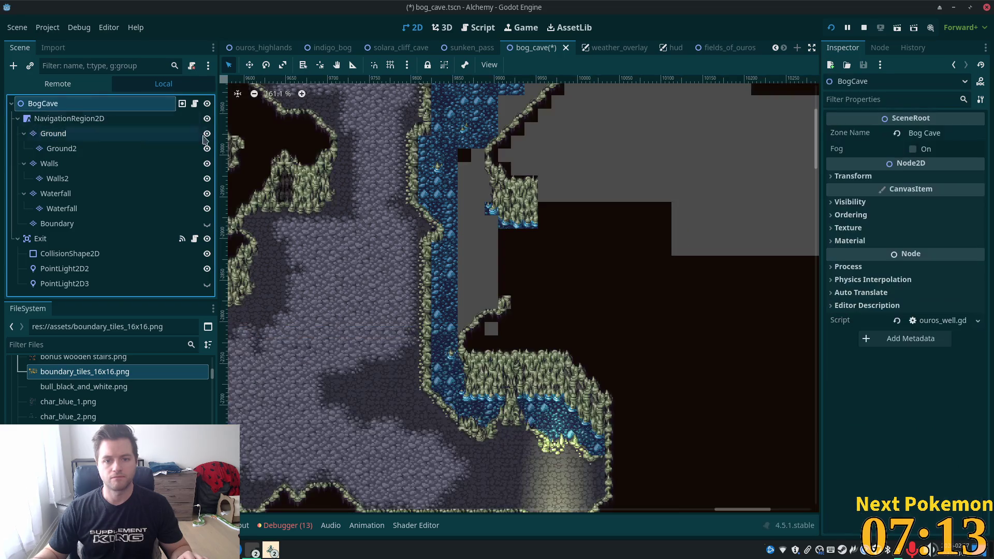
pyautogui.scroll(2, 515, 207)
pyautogui.scroll(3, 515, 207)
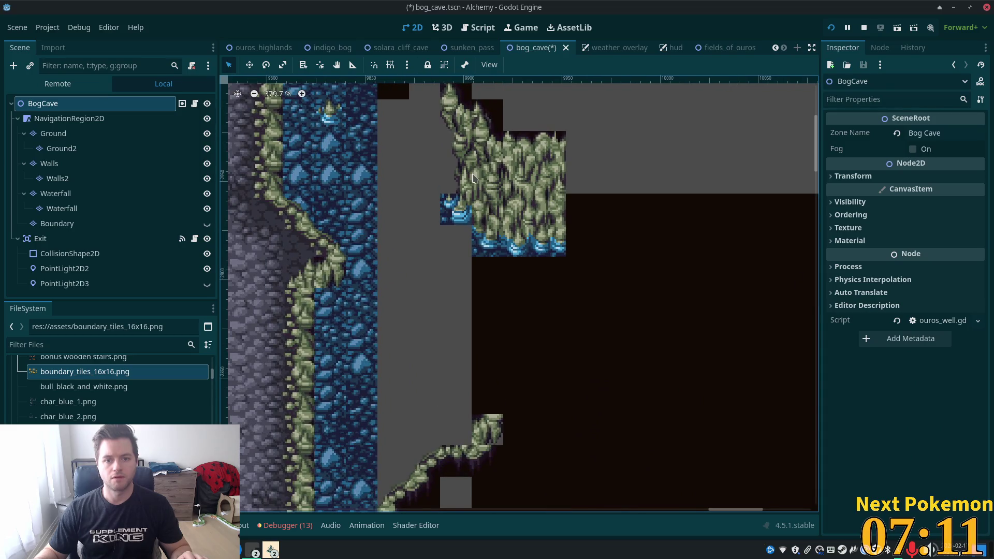
pyautogui.scroll(-3, 478, 194)
pyautogui.scroll(-1, 471, 187)
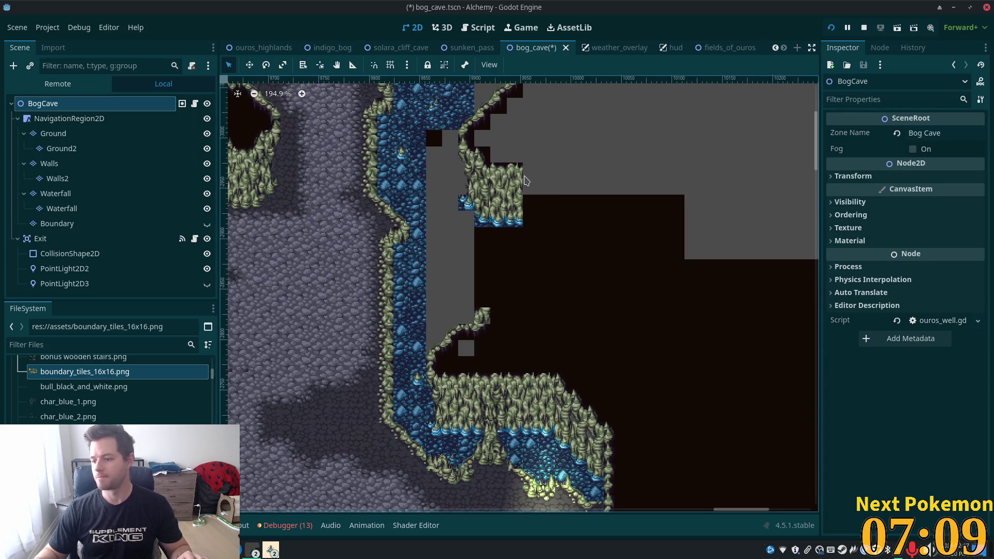
pyautogui.scroll(-1, 617, 217)
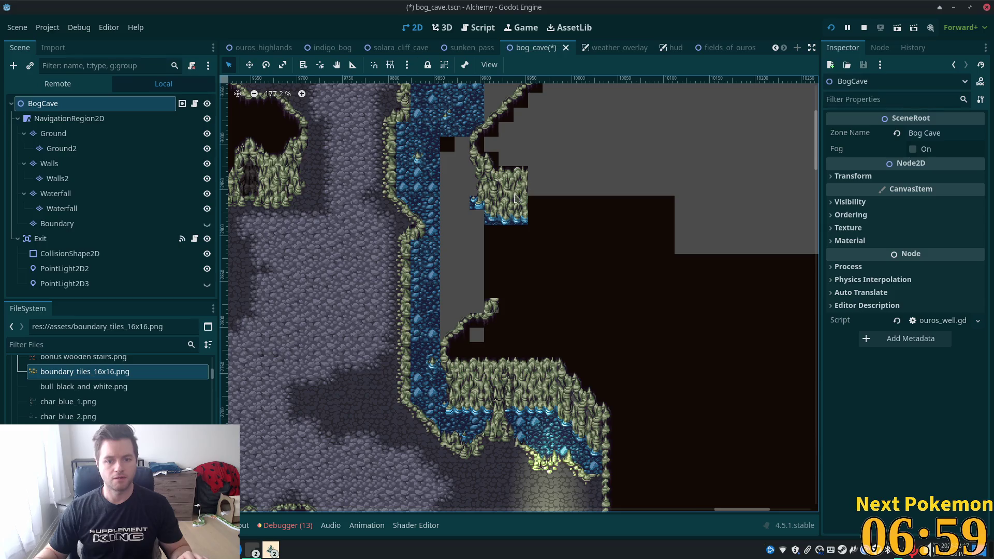
pyautogui.click(75, 133)
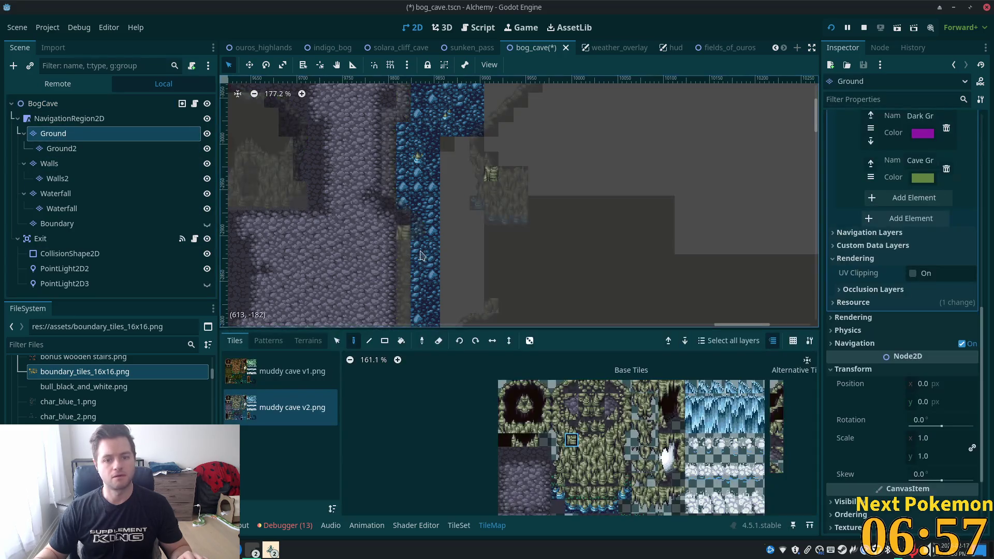
# Paint a one-tile-wide column of 'water' terrain beside the waterfall using the Rect tool.
pyautogui.scroll(-3, 421, 254)
pyautogui.click(308, 341)
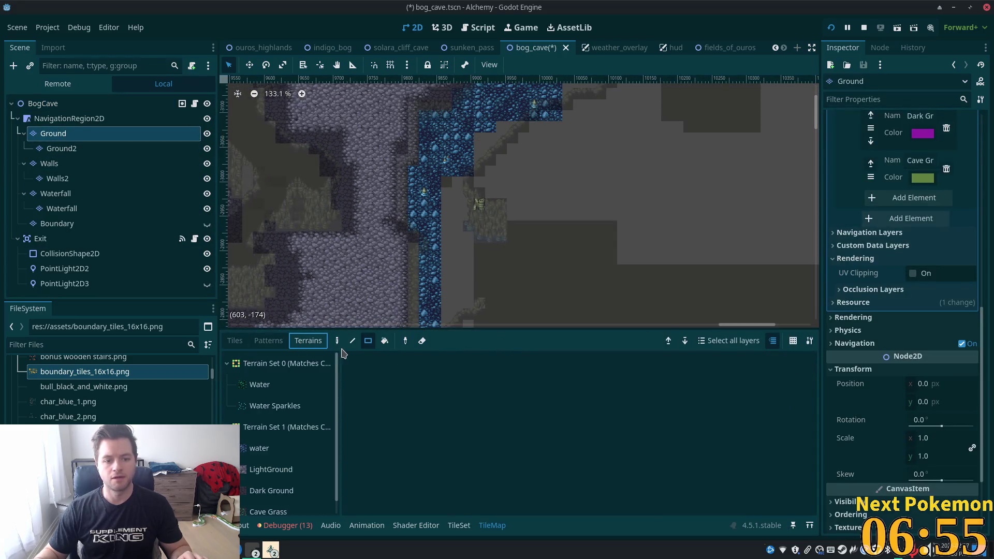
pyautogui.click(255, 451)
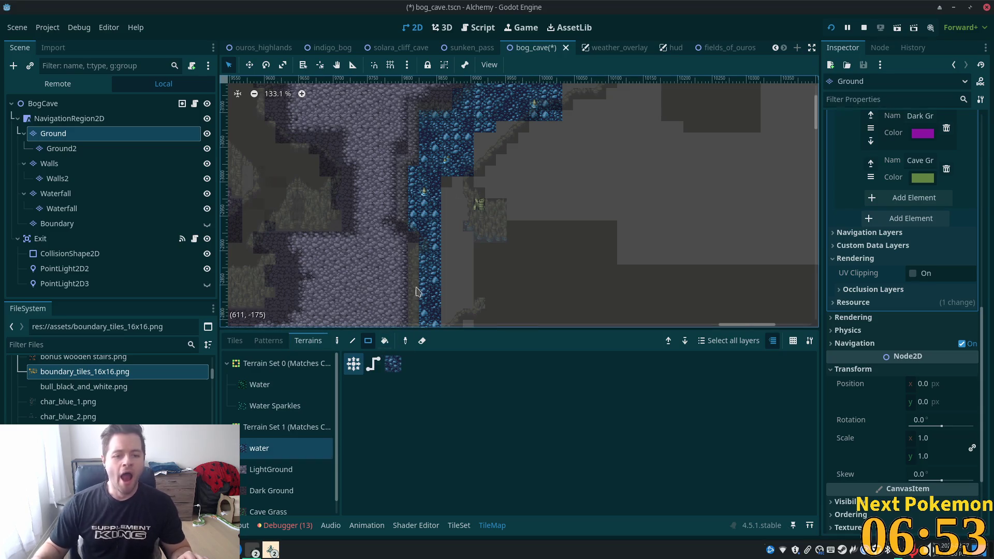
pyautogui.moveTo(456, 182)
pyautogui.mouseDown()
pyautogui.moveTo(437, 291)
pyautogui.moveTo(445, 325)
pyautogui.mouseUp()
pyautogui.moveTo(469, 191); pyautogui.dragTo(469, 314)
pyautogui.scroll(-5, 471, 152)
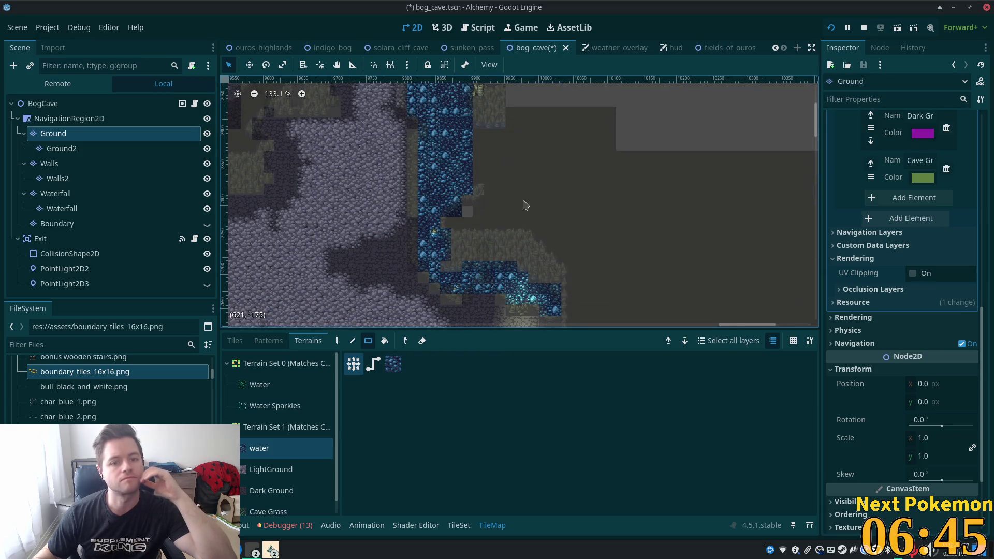
pyautogui.scroll(4, 483, 177)
pyautogui.click(52, 164)
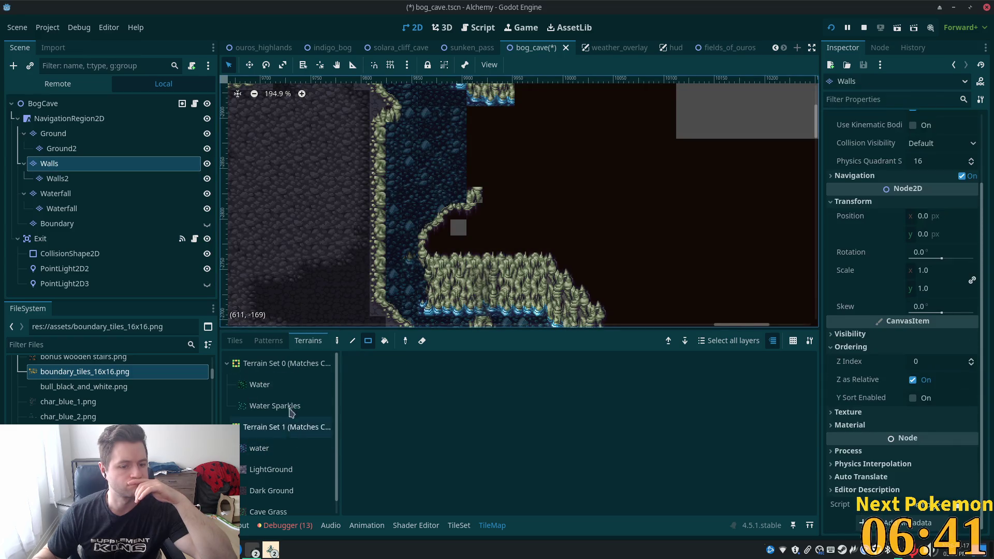
# Erase the dark void tiles right of the waterfall, clearing a rectangular block with the Rect tool.
pyautogui.click(235, 340)
pyautogui.click(505, 439)
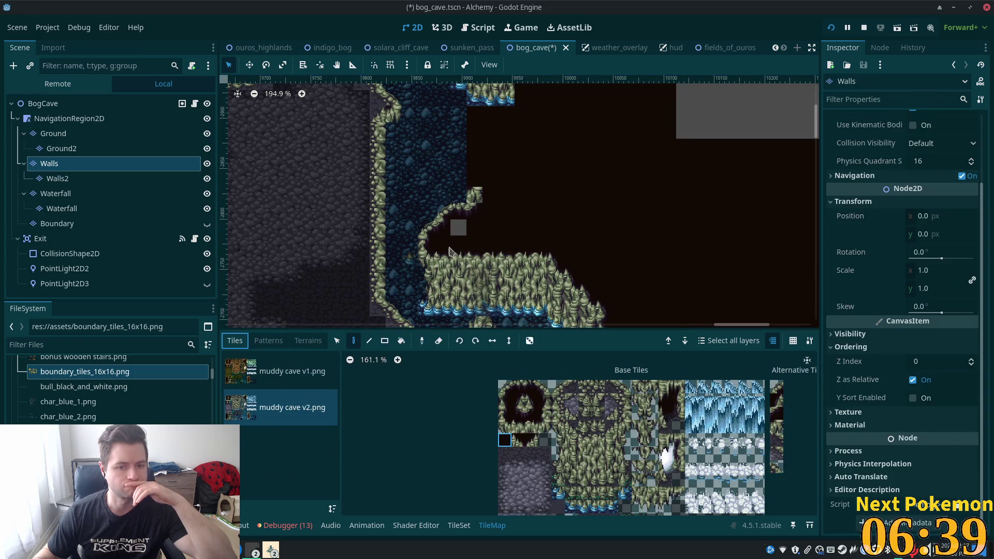
pyautogui.scroll(-1, 693, 206)
pyautogui.hscroll(3, 570, 278)
pyautogui.scroll(5, 568, 278)
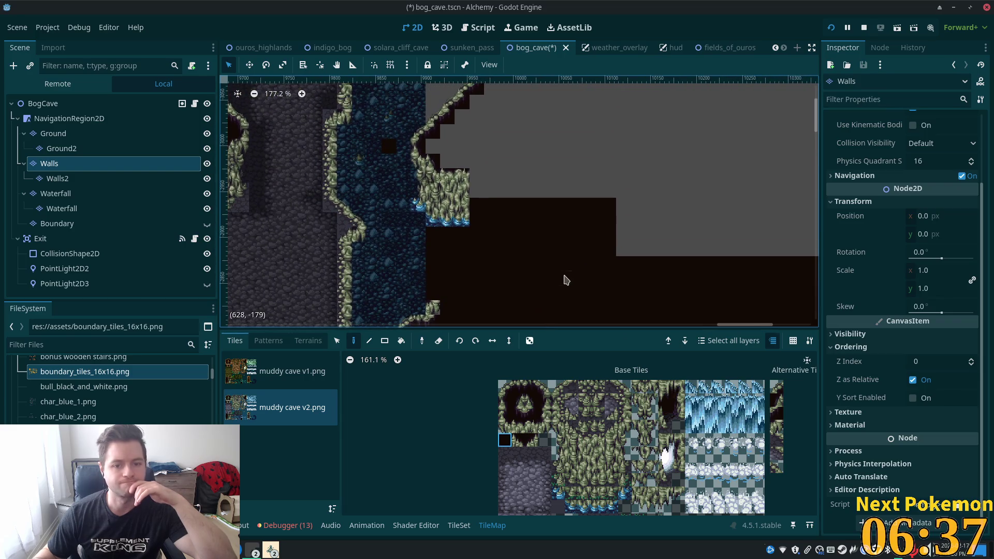
pyautogui.moveTo(446, 262)
pyautogui.mouseDown()
pyautogui.moveTo(428, 247)
pyautogui.moveTo(477, 254)
pyautogui.moveTo(513, 275)
pyautogui.moveTo(456, 267)
pyautogui.moveTo(499, 289)
pyautogui.mouseUp()
pyautogui.click(385, 340)
pyautogui.moveTo(466, 235)
pyautogui.mouseDown()
pyautogui.moveTo(517, 250)
pyautogui.moveTo(539, 293)
pyautogui.mouseUp()
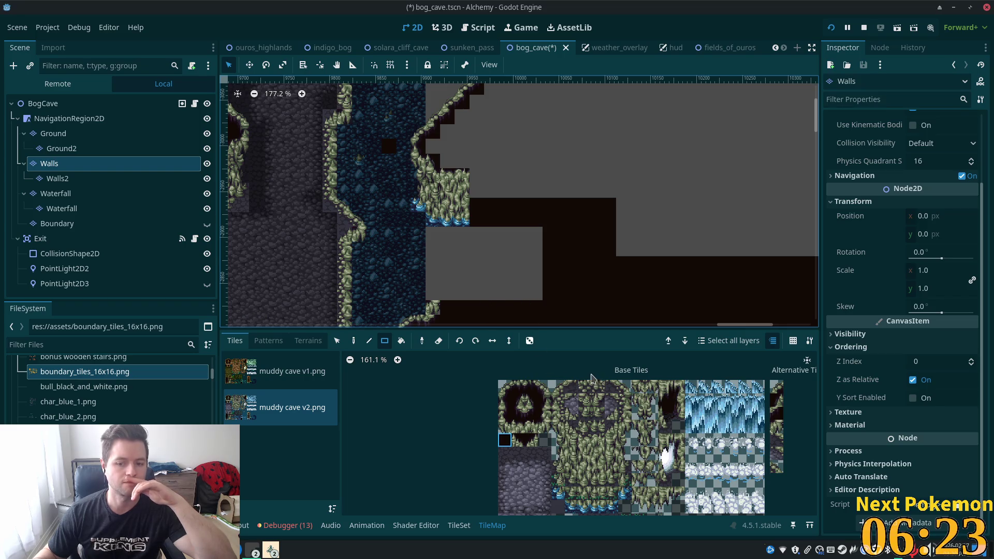
# Paint a strip of two cave-edge tiles from the muddy cave v2 atlas along the lower wall.
pyautogui.click(571, 414)
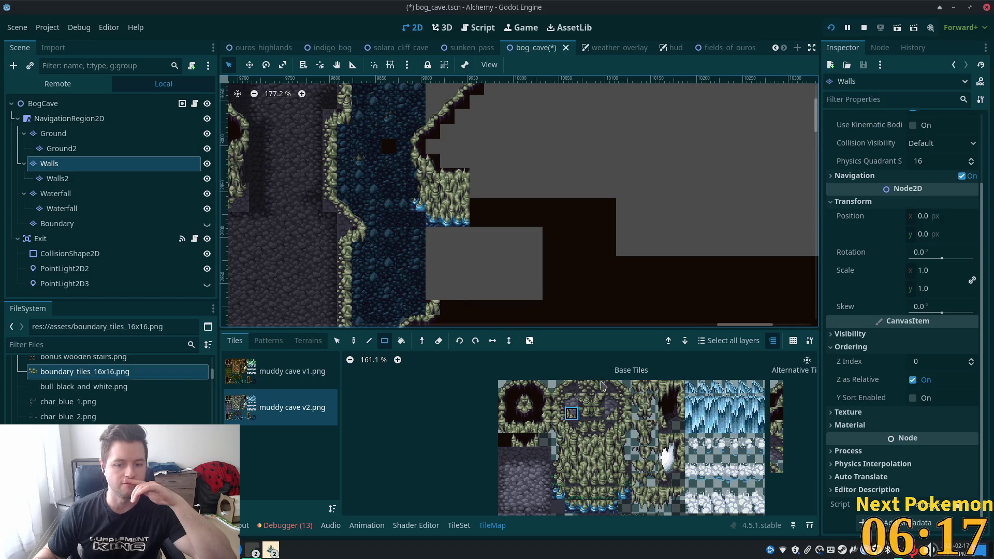
pyautogui.click(510, 390)
pyautogui.click(353, 342)
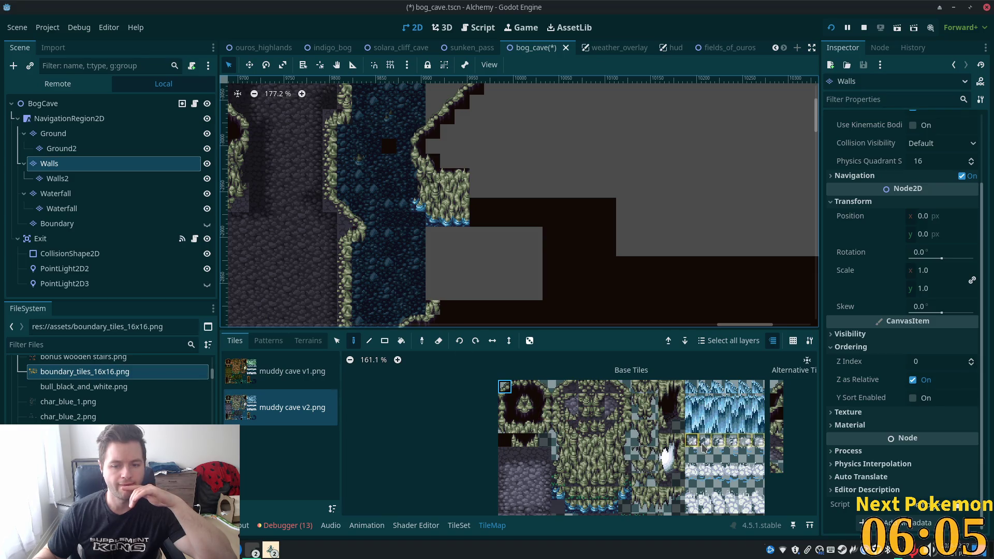
pyautogui.click(506, 391)
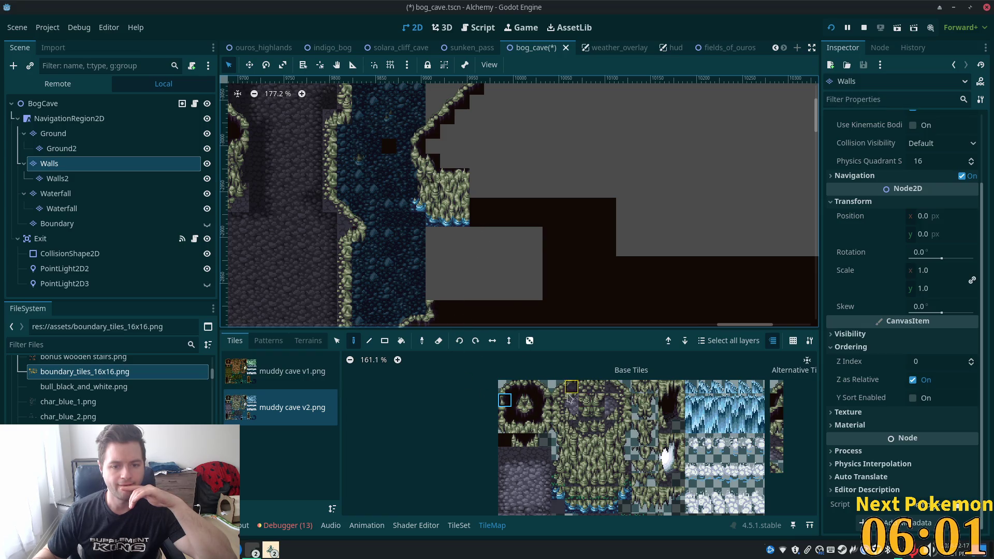
pyautogui.click(505, 387)
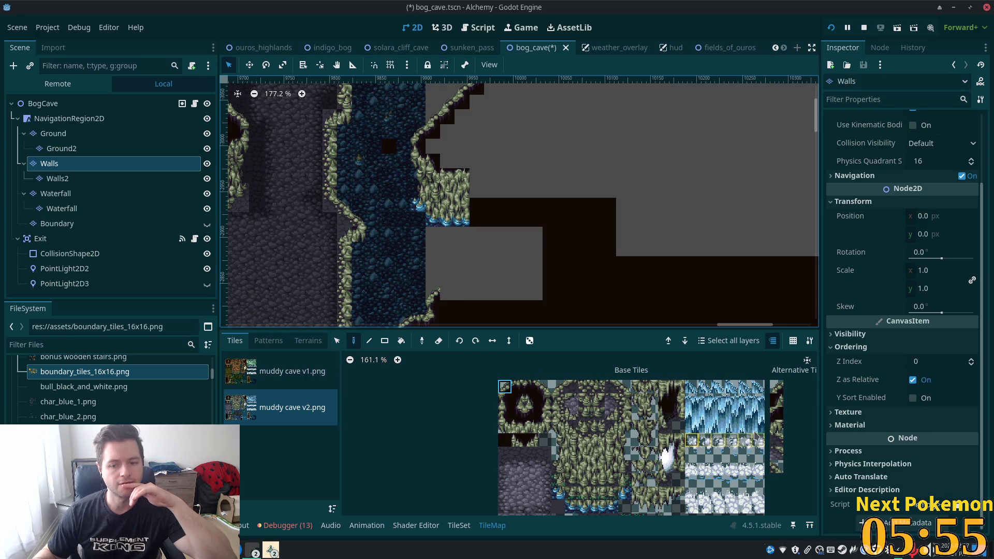
pyautogui.moveTo(519, 387); pyautogui.dragTo(532, 387)
pyautogui.click(454, 293)
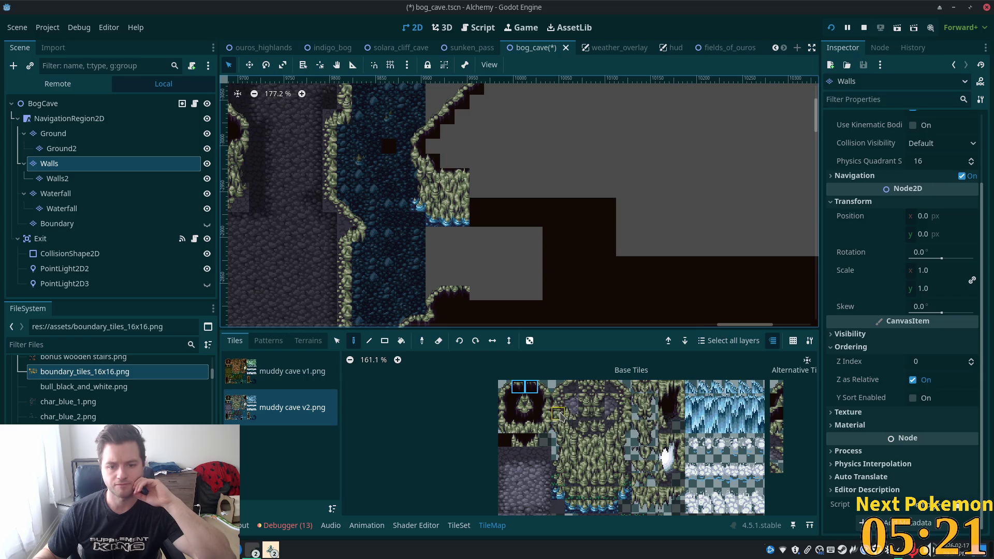
# Browse the atlas and select stacked wall tiles, then a single rocky wall tile.
pyautogui.scroll(6, 561, 416)
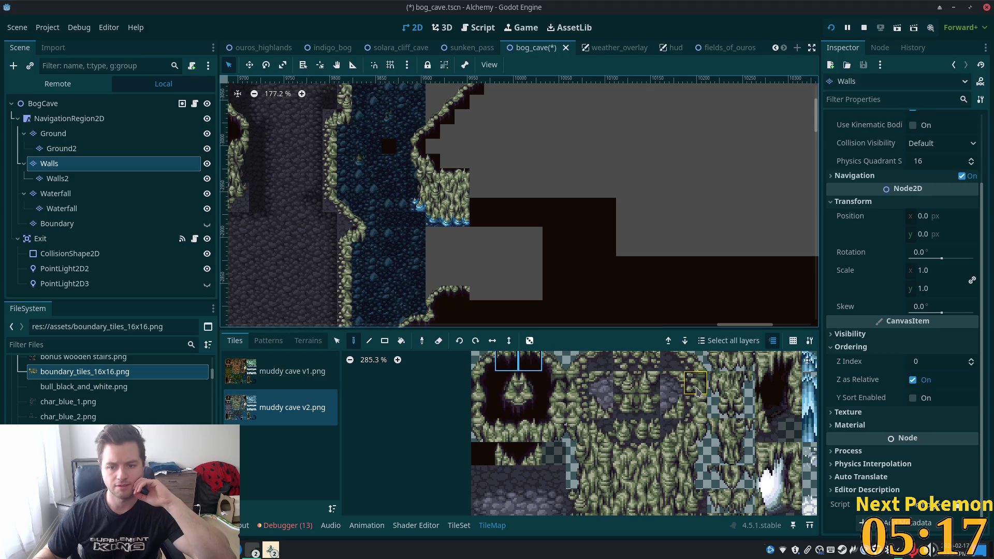
pyautogui.scroll(-3, 692, 408)
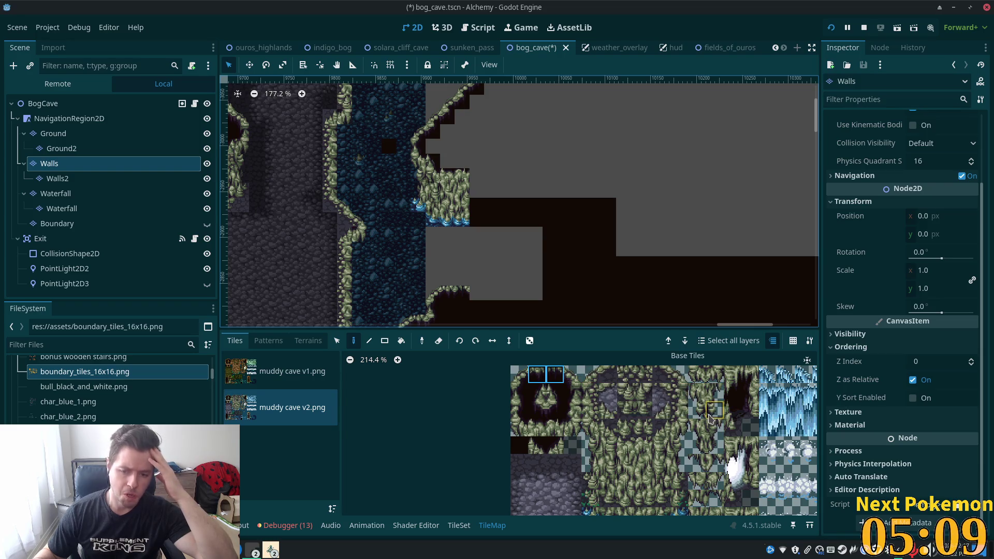
pyautogui.scroll(-2, 707, 430)
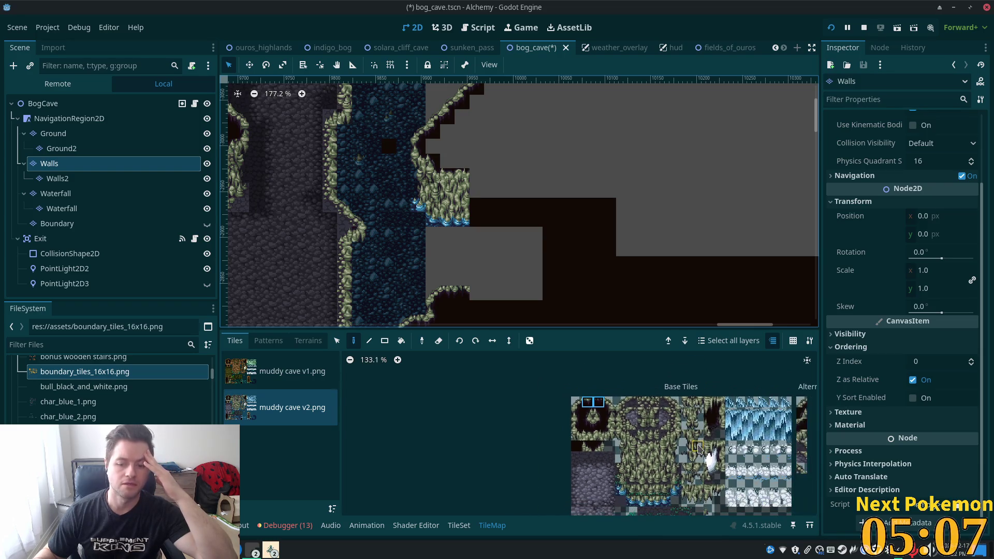
pyautogui.scroll(2, 674, 456)
pyautogui.scroll(-3, 581, 469)
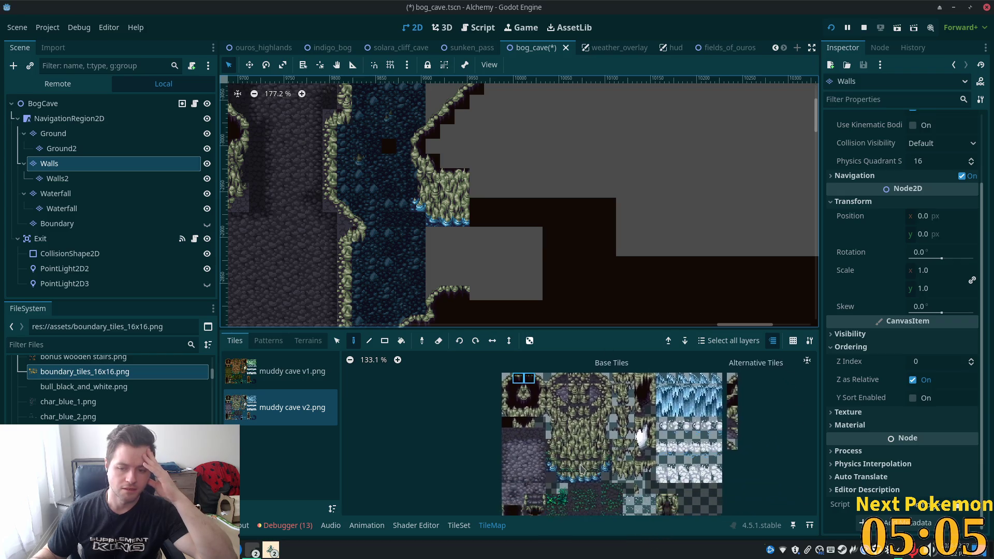
pyautogui.scroll(-2, 611, 469)
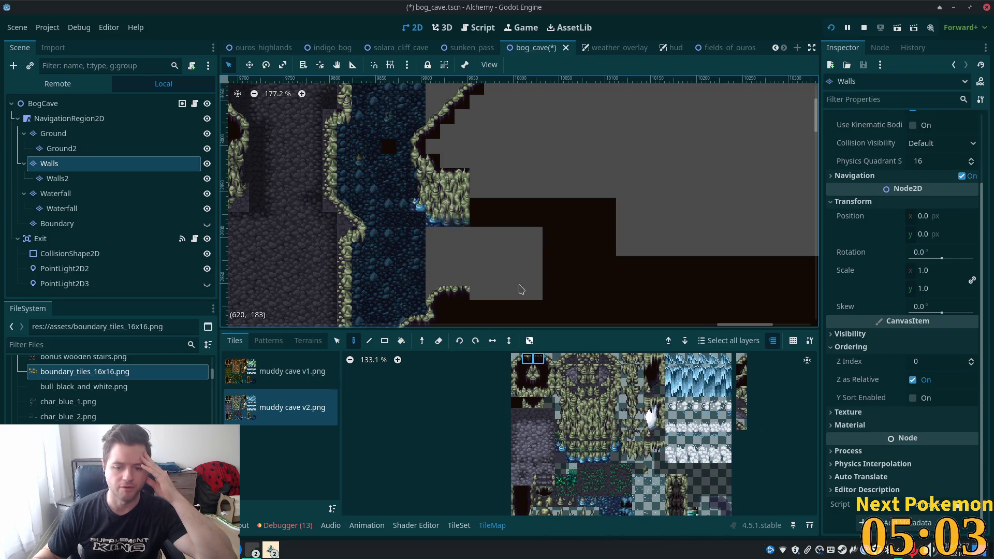
pyautogui.scroll(4, 536, 471)
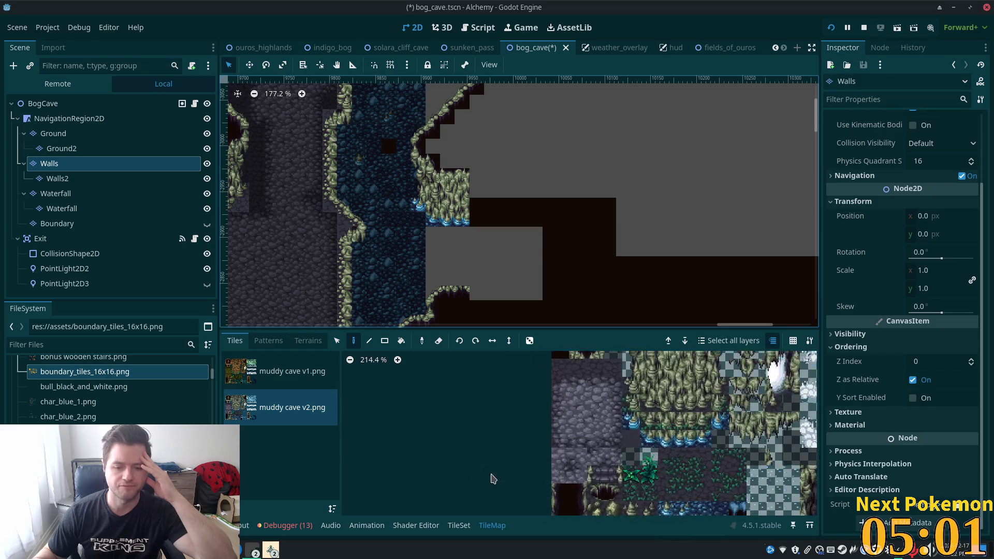
pyautogui.scroll(2, 437, 466)
pyautogui.scroll(1, 429, 391)
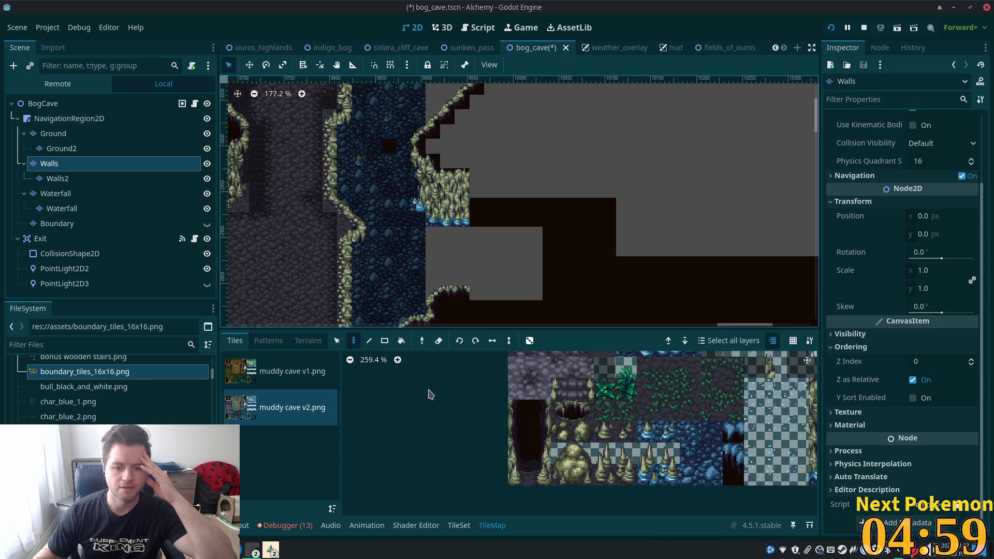
pyautogui.hscroll(4, 430, 395)
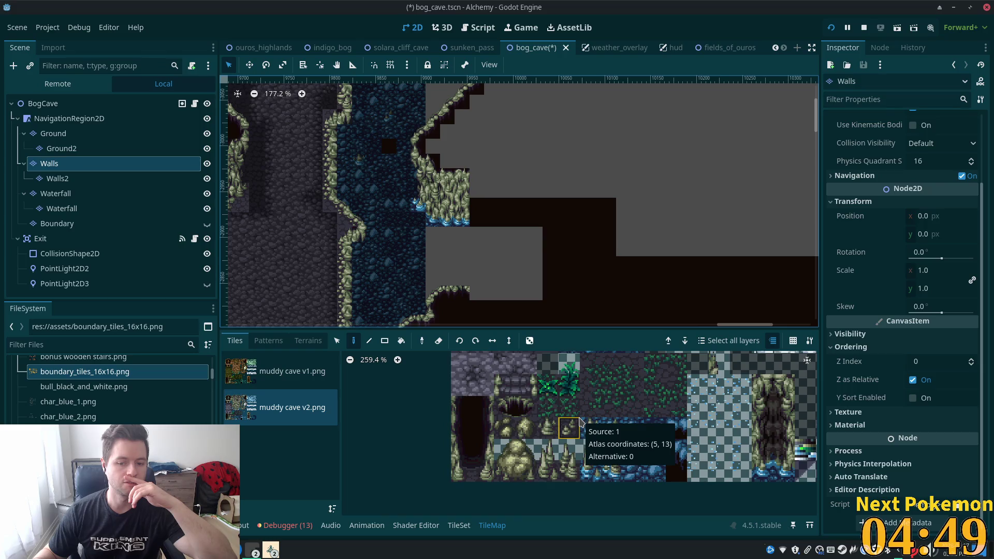
pyautogui.scroll(-3, 621, 466)
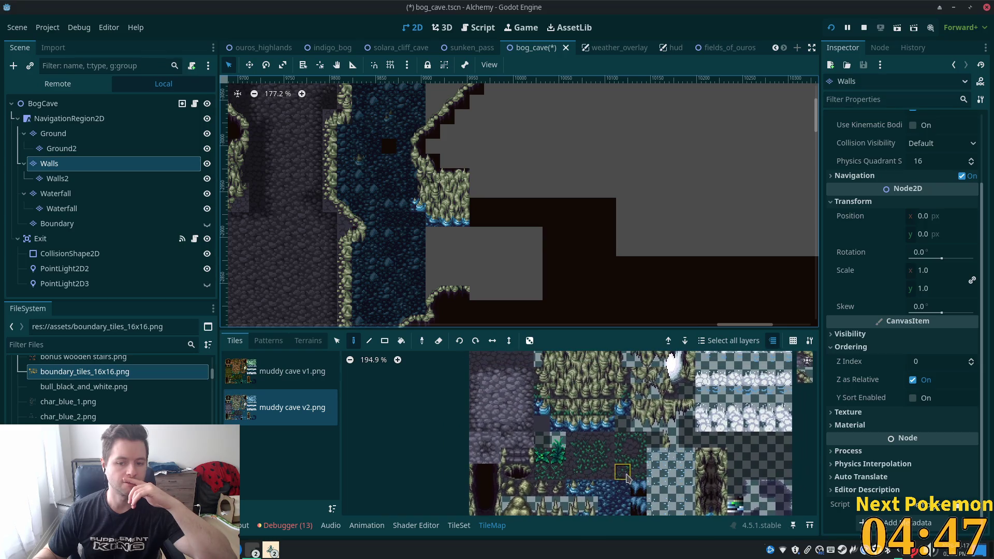
pyautogui.scroll(3, 601, 414)
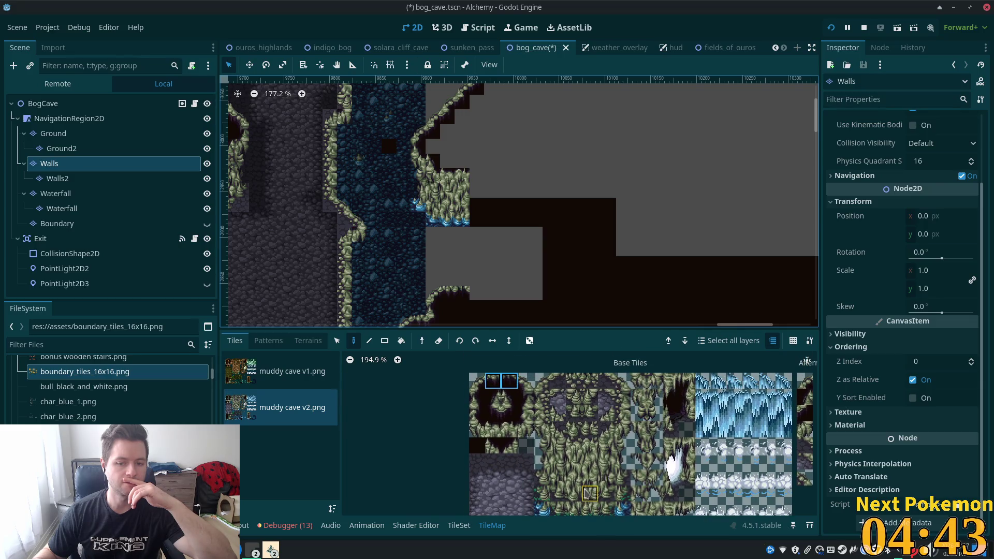
pyautogui.scroll(-5, 588, 492)
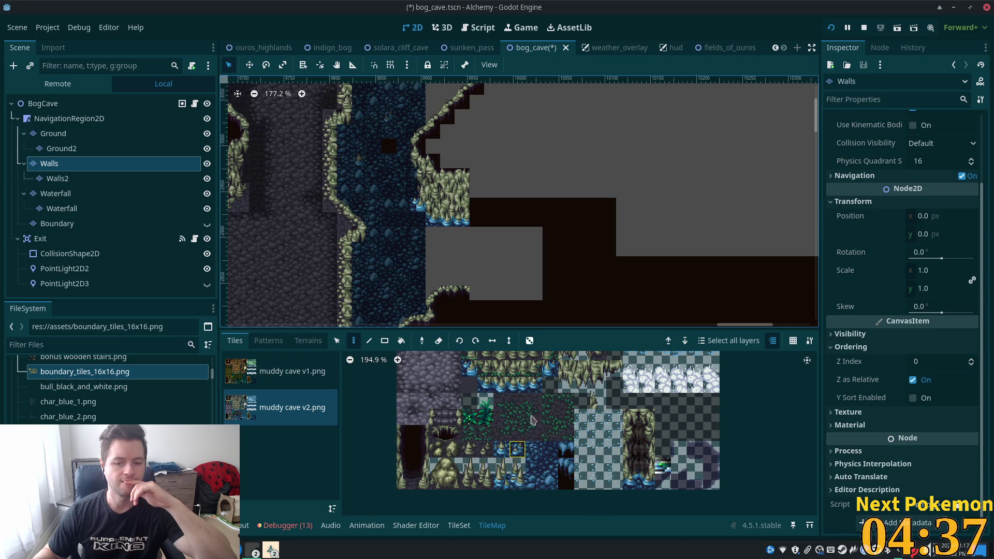
pyautogui.scroll(-2, 558, 456)
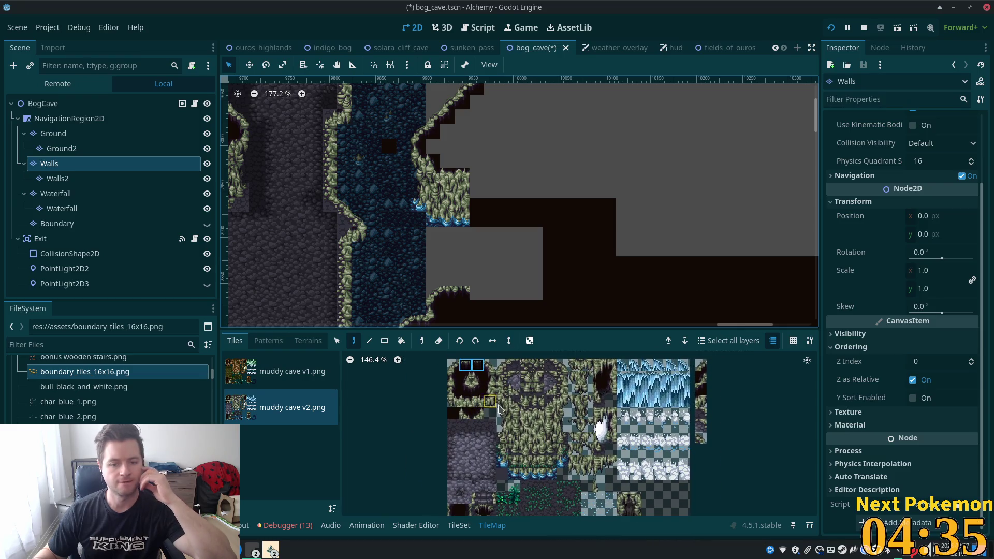
pyautogui.scroll(3, 555, 438)
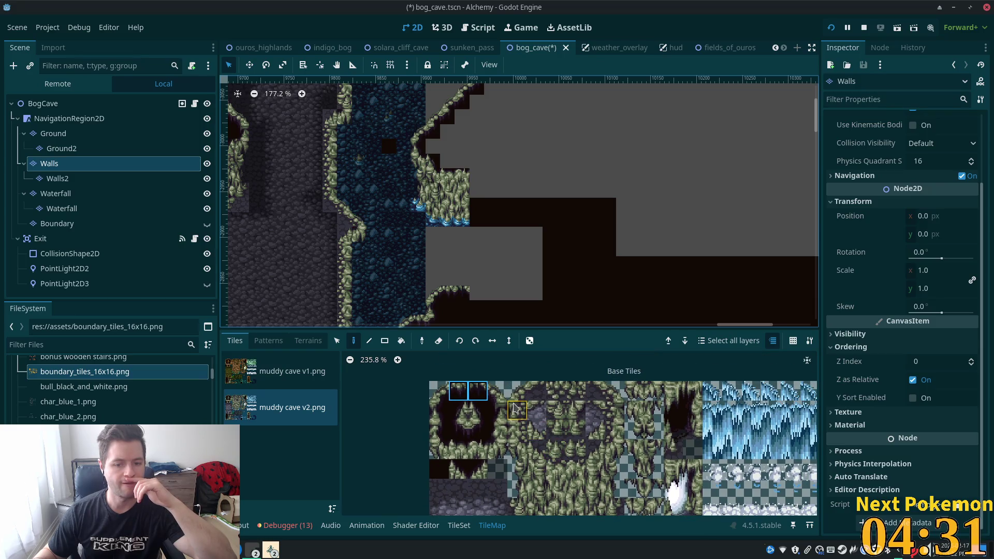
pyautogui.moveTo(516, 410); pyautogui.dragTo(518, 433)
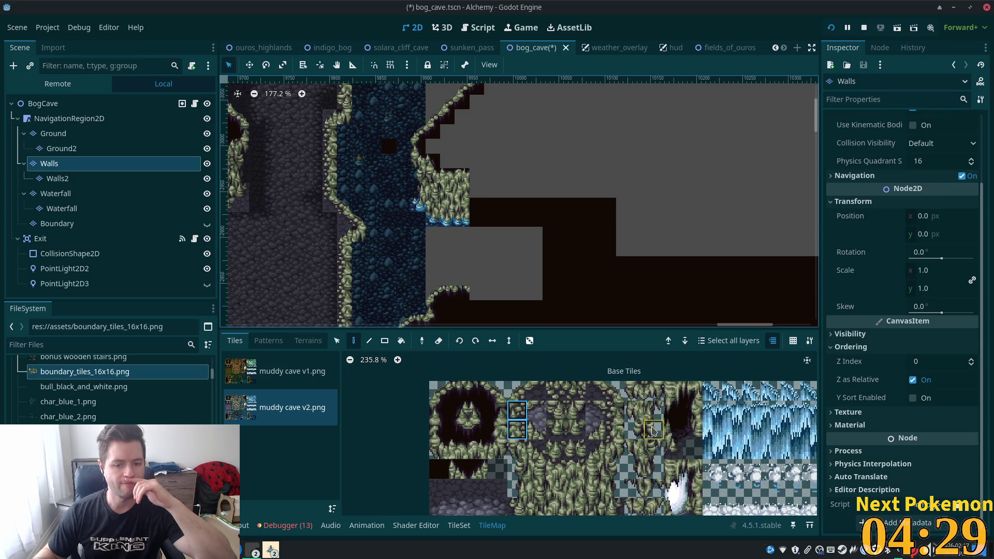
pyautogui.click(537, 411)
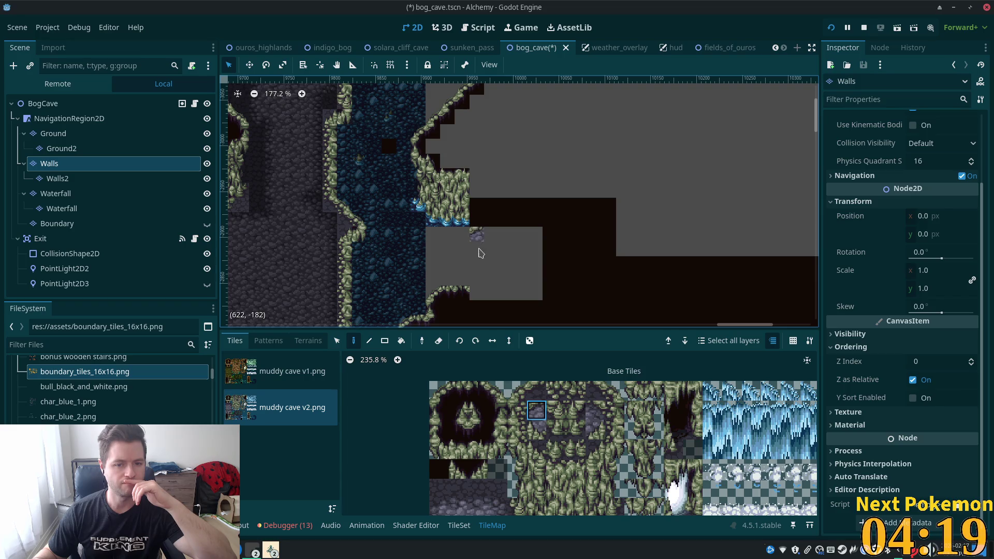
# Fill a rectangle of water terrain beside the stream on the Ground layer.
pyautogui.click(537, 391)
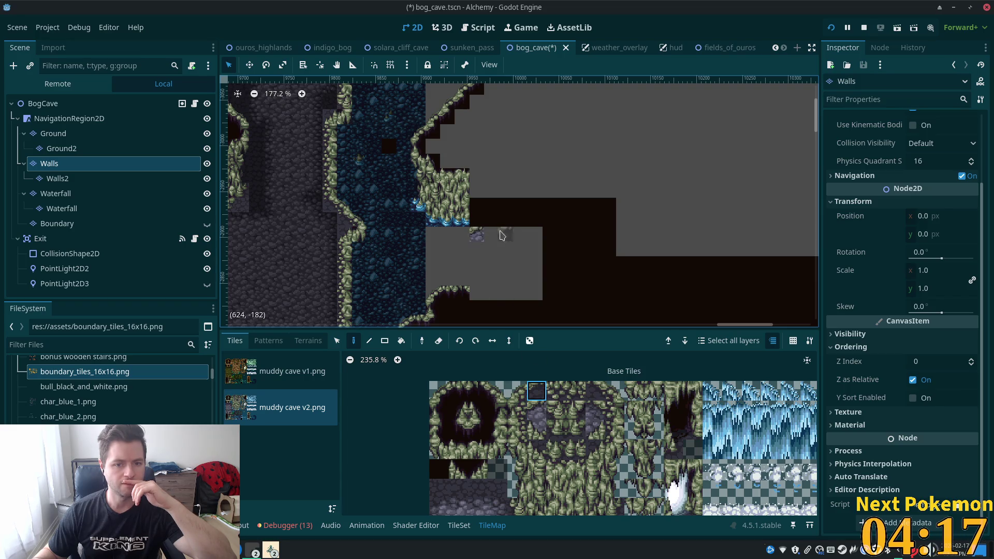
pyautogui.click(518, 391)
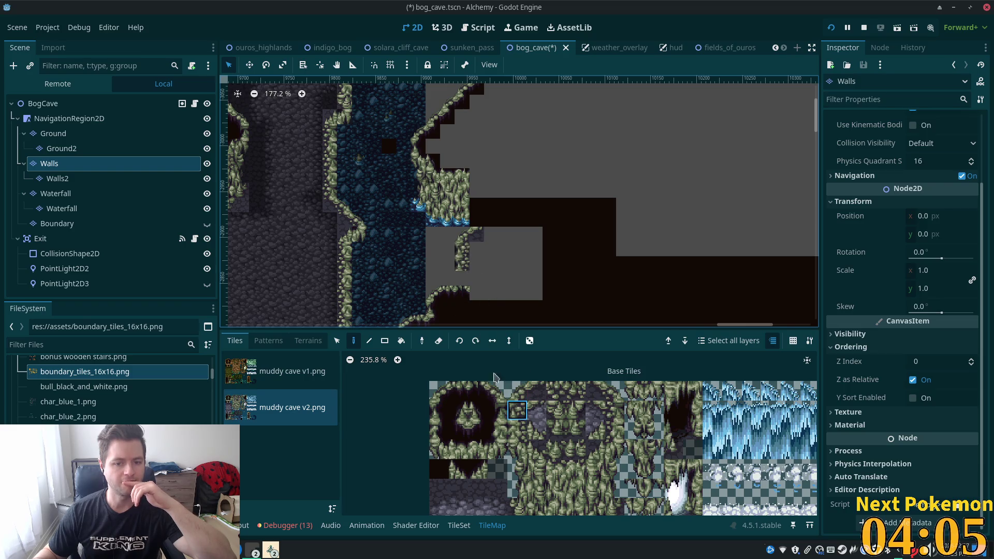
pyautogui.press('Up')
pyautogui.press('Up')
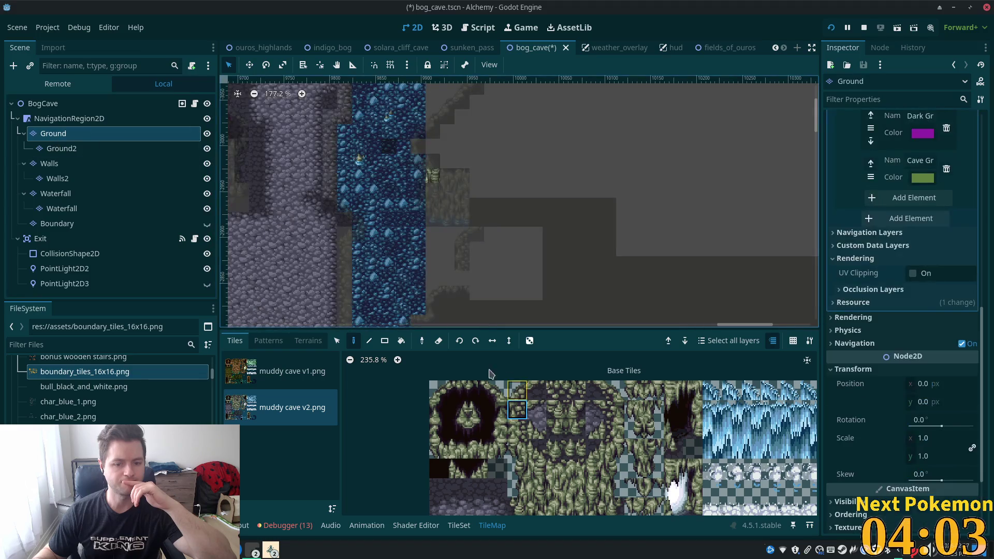
pyautogui.click(309, 340)
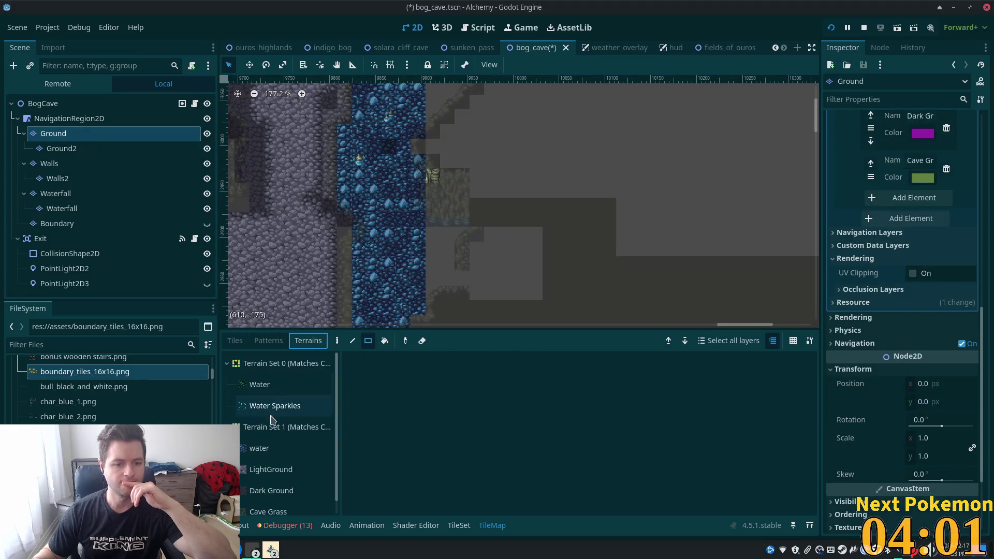
pyautogui.click(259, 448)
pyautogui.moveTo(483, 275)
pyautogui.mouseDown()
pyautogui.moveTo(512, 298)
pyautogui.moveTo(462, 293)
pyautogui.mouseUp()
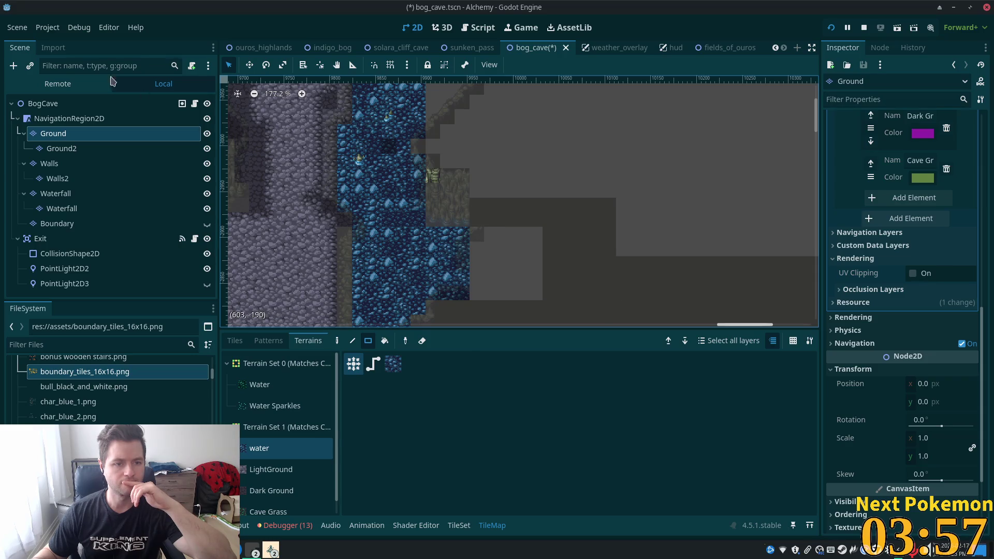
pyautogui.click(50, 164)
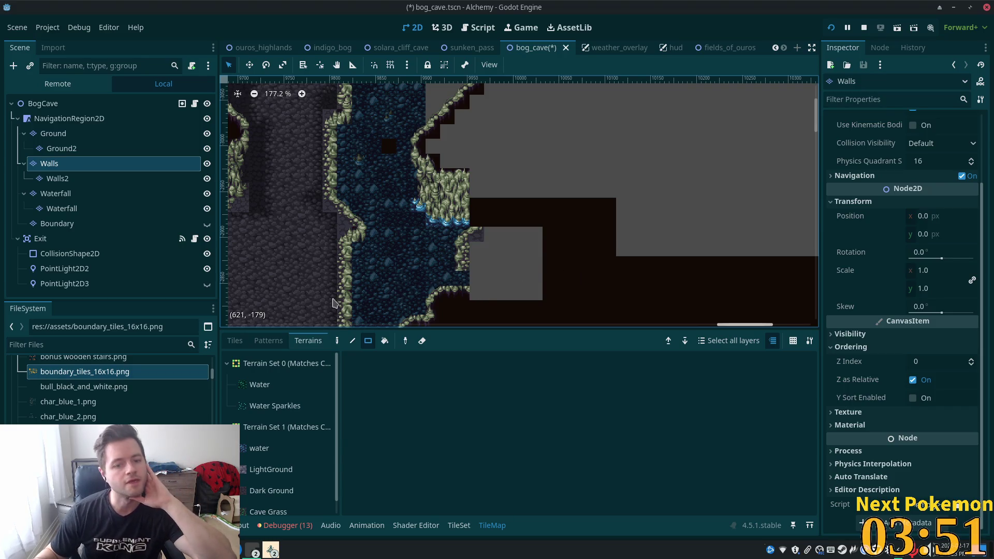
# Paint a mossy wall tile at the stream's lower right edge, then pick the tile above it.
pyautogui.click(235, 341)
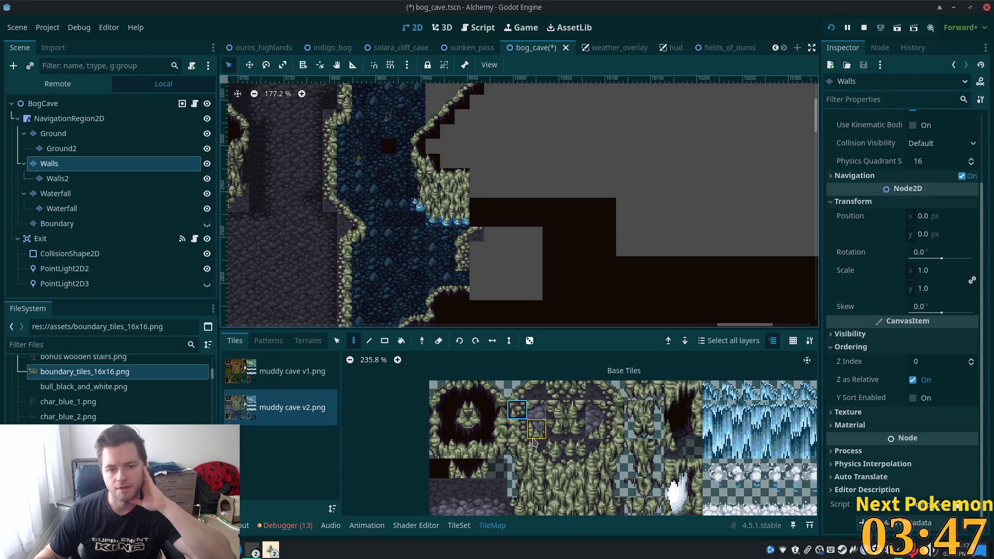
pyautogui.click(530, 456)
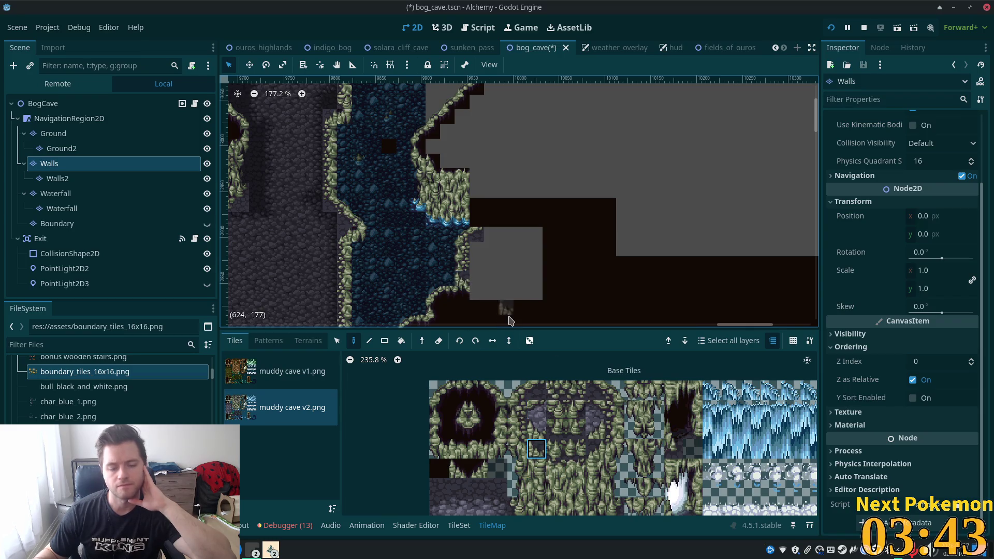
pyautogui.click(475, 280)
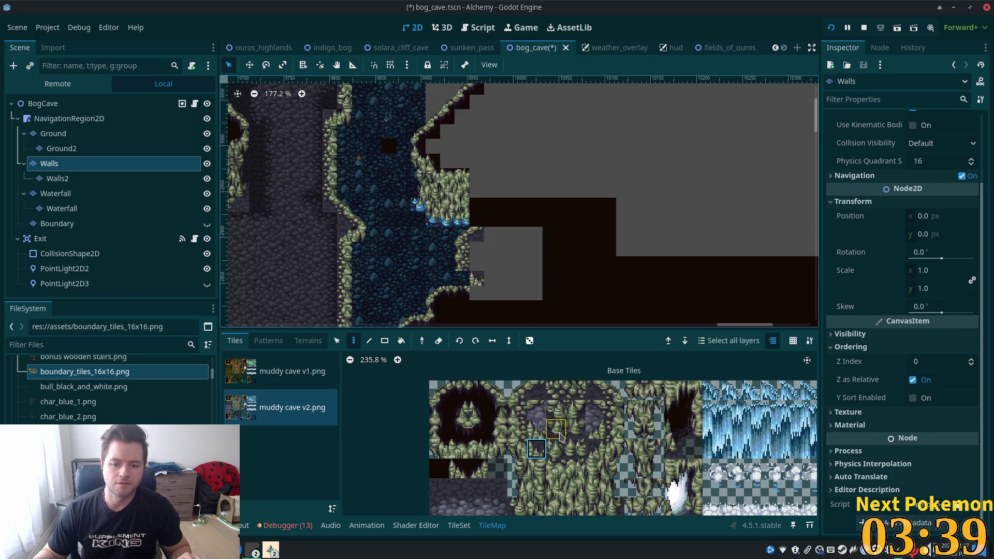
pyautogui.click(538, 427)
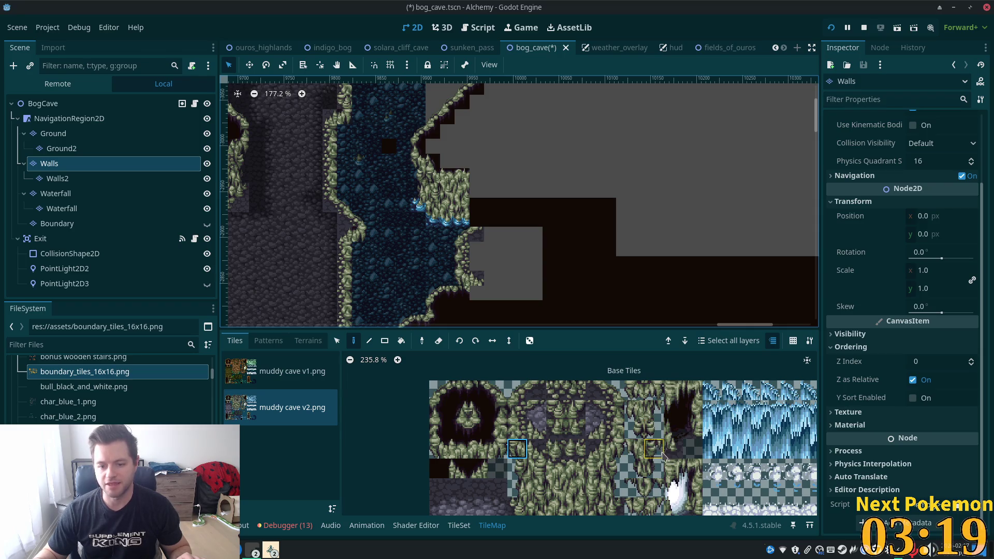
# Select the waterfall-base splash tile from the bottom rows of the tile atlas.
pyautogui.moveTo(663, 454); pyautogui.dragTo(627, 380)
pyautogui.moveTo(650, 419); pyautogui.dragTo(627, 396)
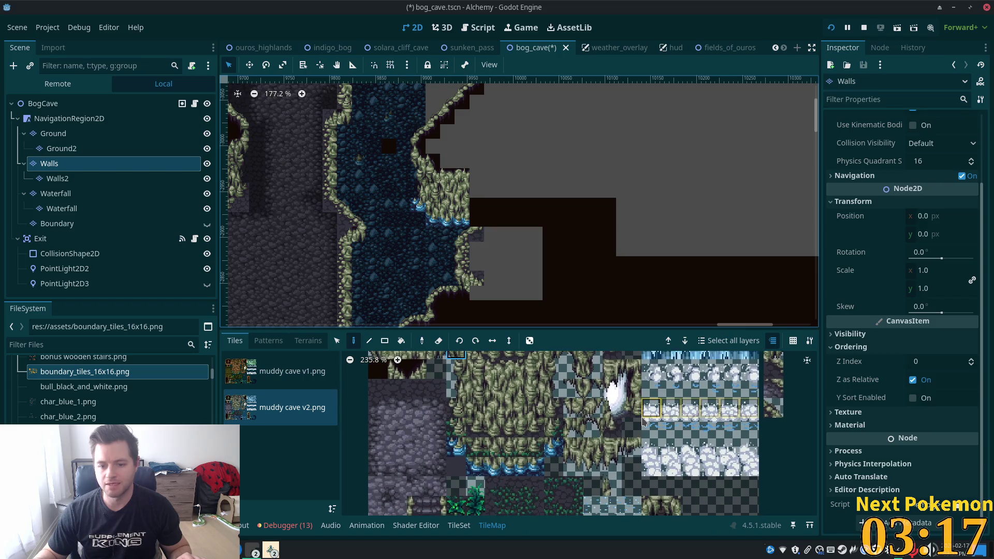
pyautogui.scroll(-5, 684, 440)
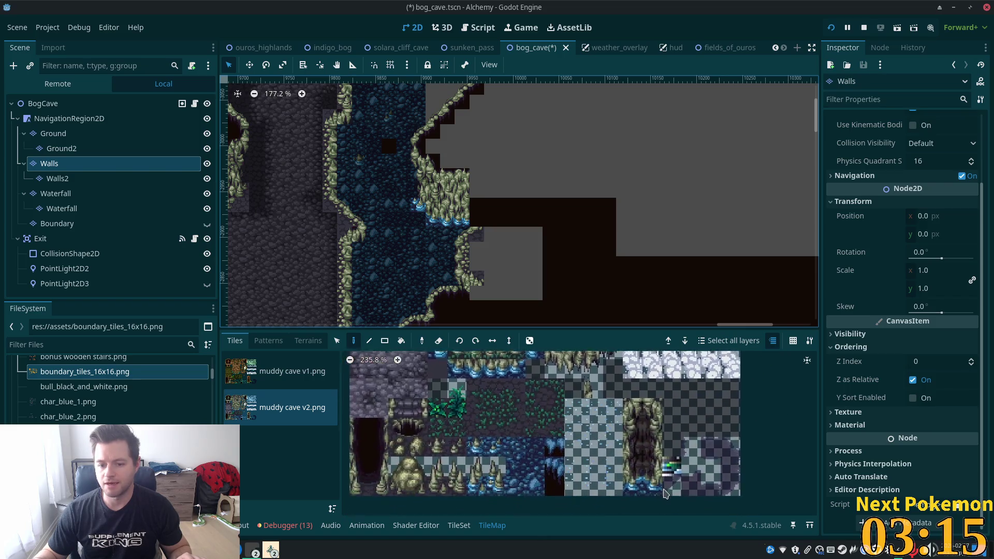
pyautogui.click(638, 464)
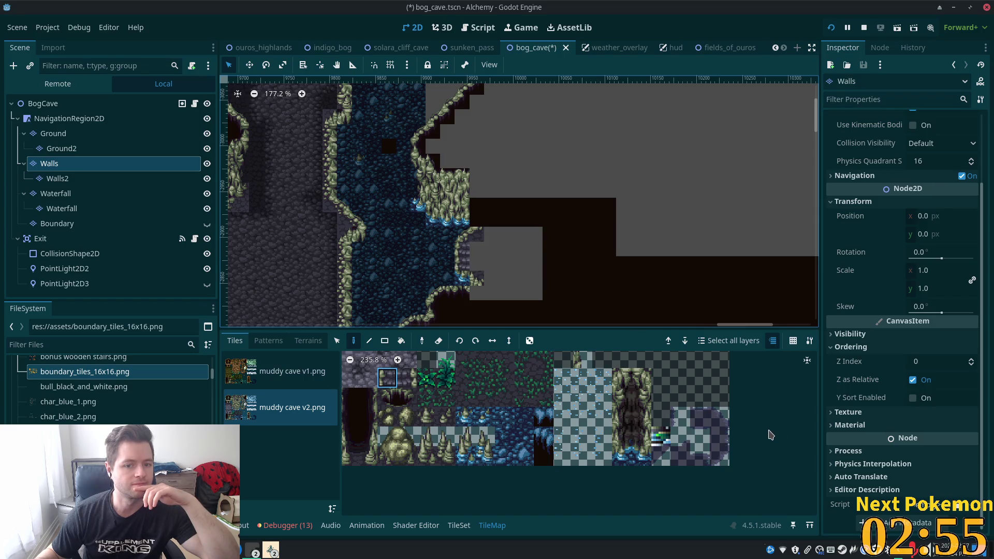
pyautogui.scroll(5, 515, 297)
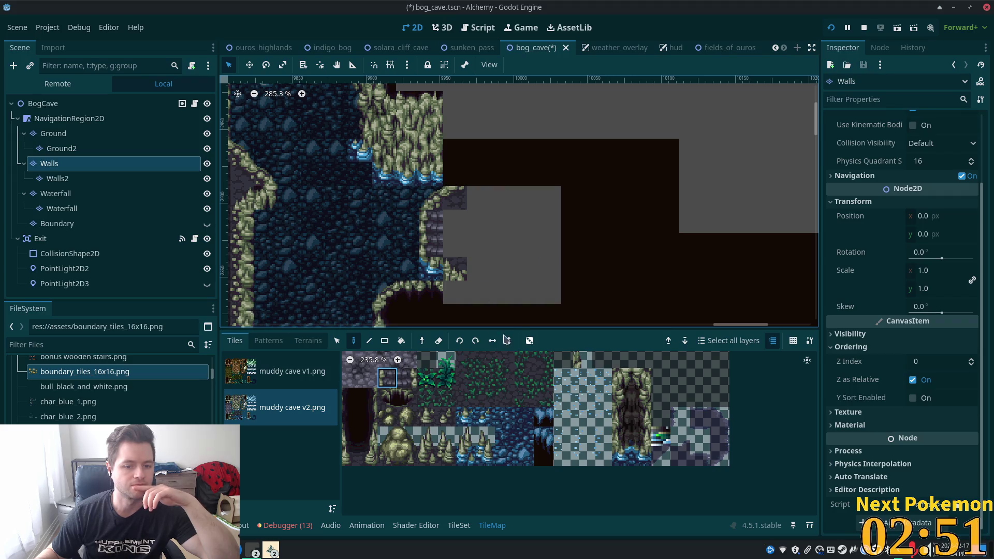
# Pick the dark cobblestone floor tile from the atlas and make the Ground layer active.
pyautogui.scroll(-5, 471, 389)
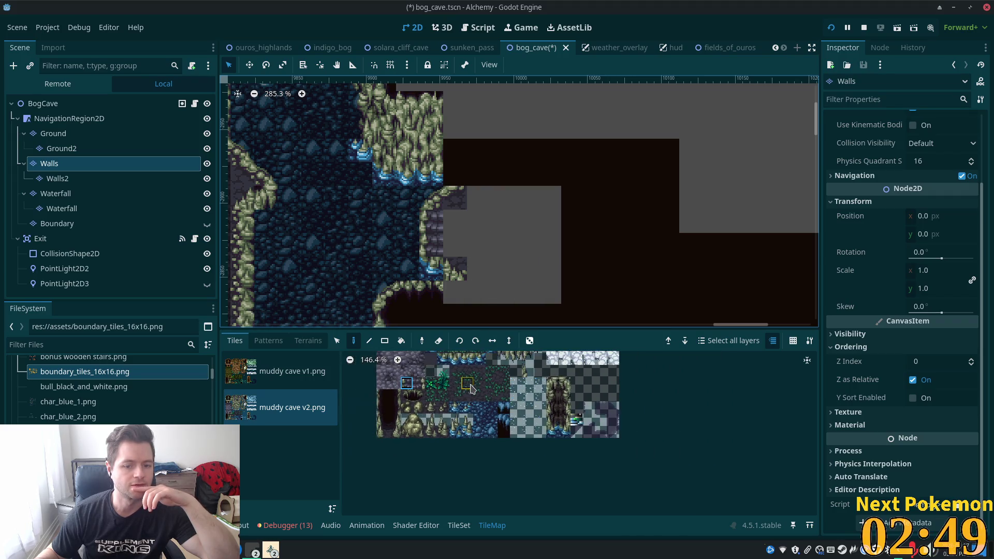
pyautogui.scroll(3, 471, 390)
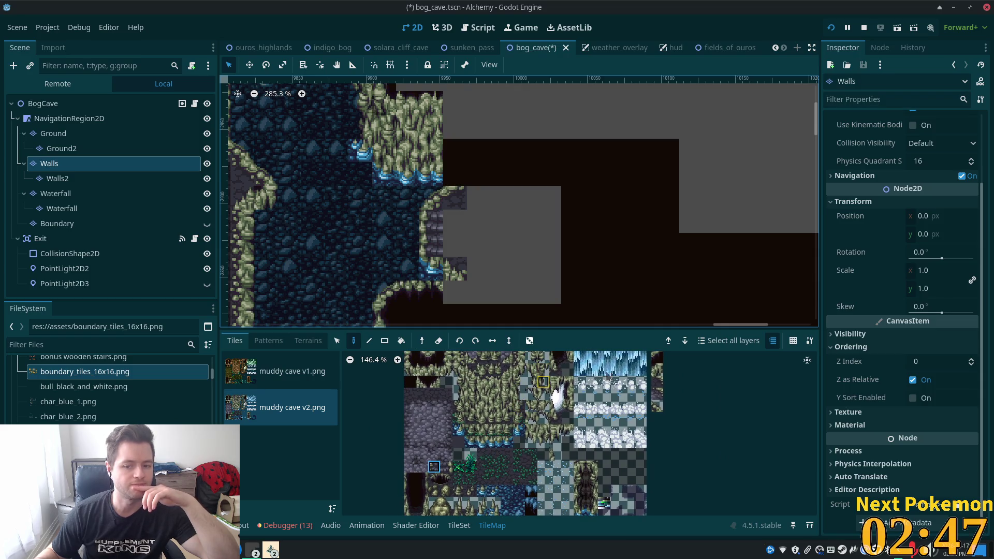
pyautogui.scroll(2, 520, 404)
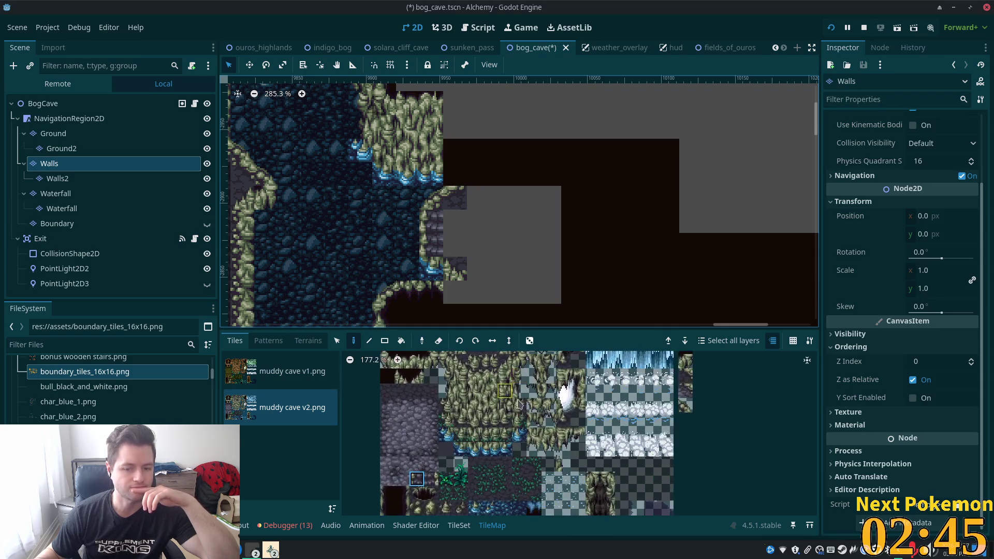
pyautogui.scroll(2, 519, 404)
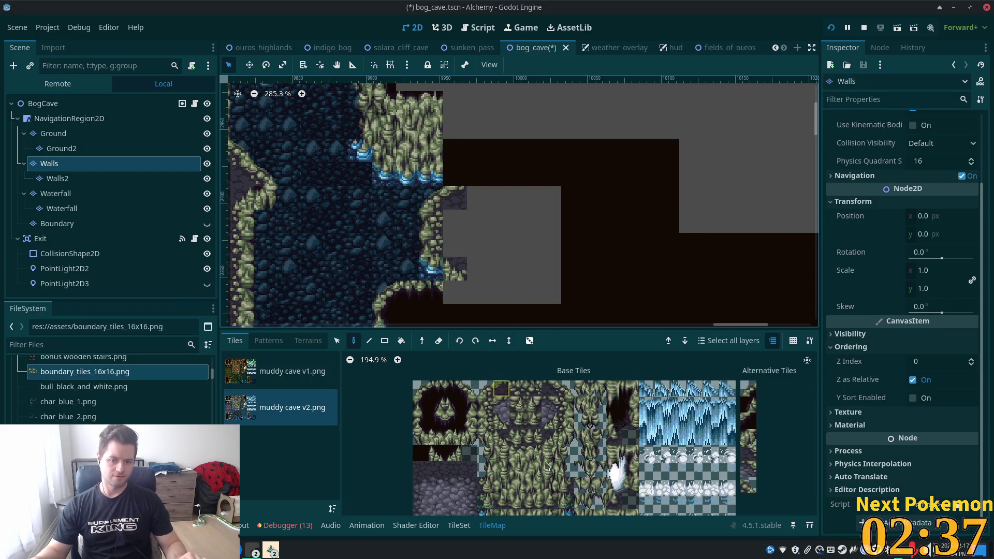
pyautogui.scroll(-2, 435, 466)
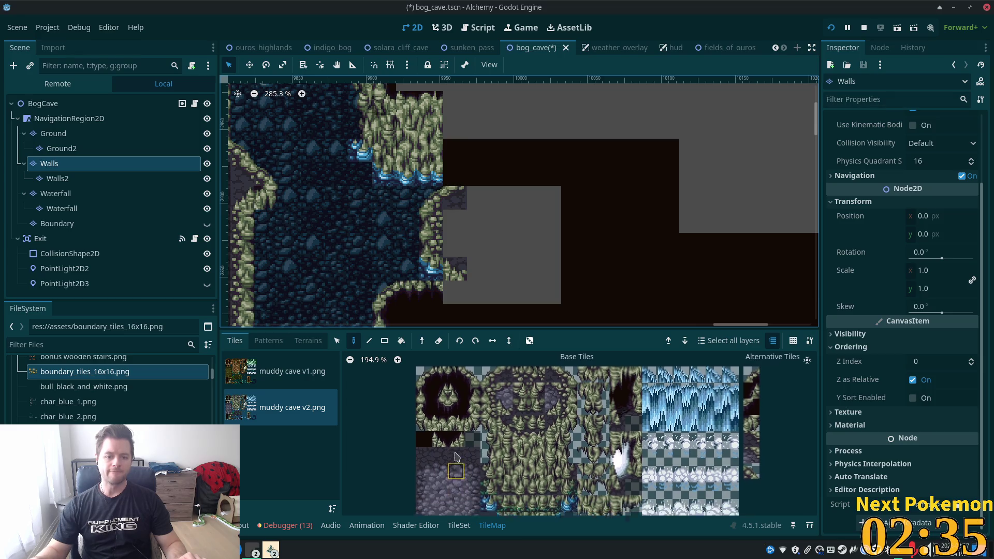
pyautogui.click(422, 459)
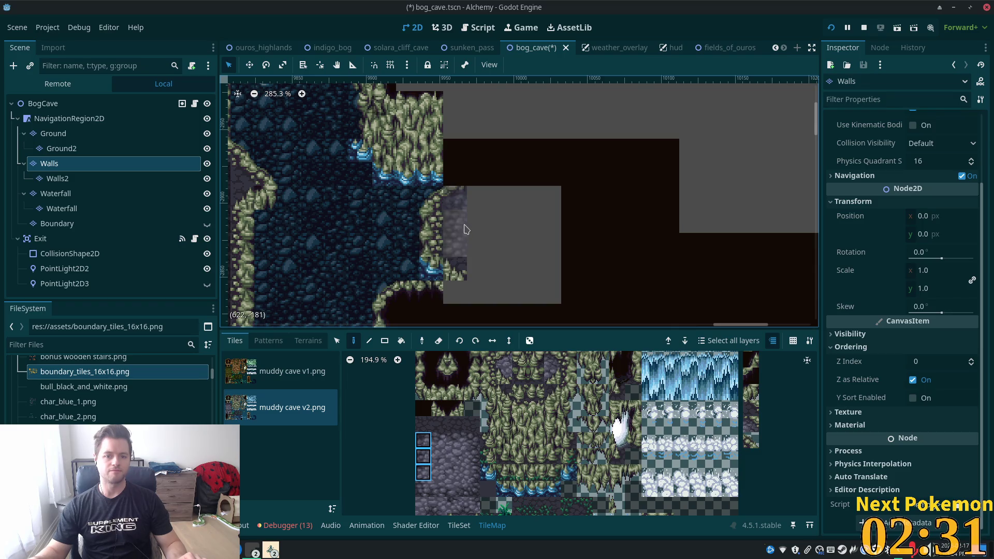
pyautogui.click(54, 133)
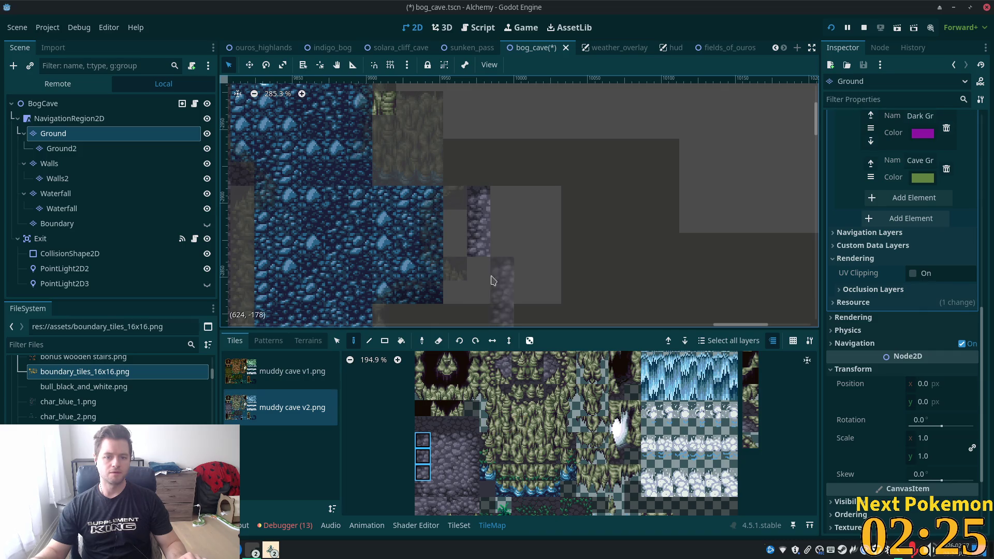
# Paint cobblestone floor tiles beside the water and save bog_cave.tscn.
pyautogui.click(423, 489)
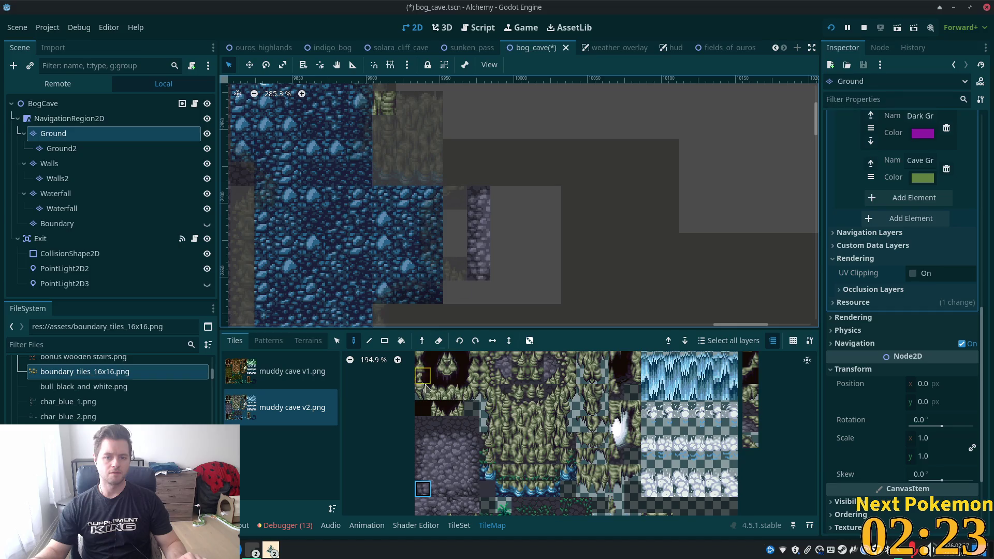
pyautogui.click(435, 432)
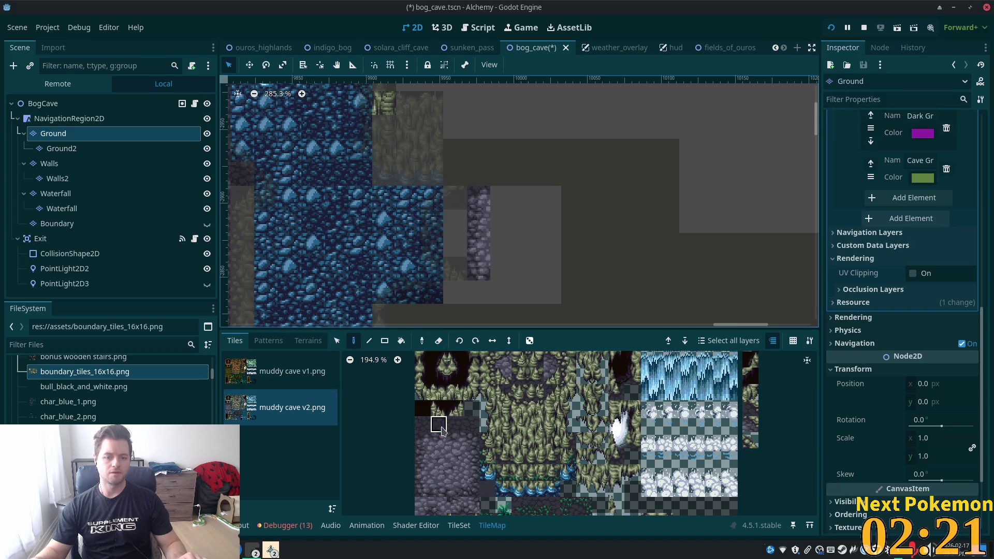
pyautogui.moveTo(456, 221); pyautogui.dragTo(456, 246)
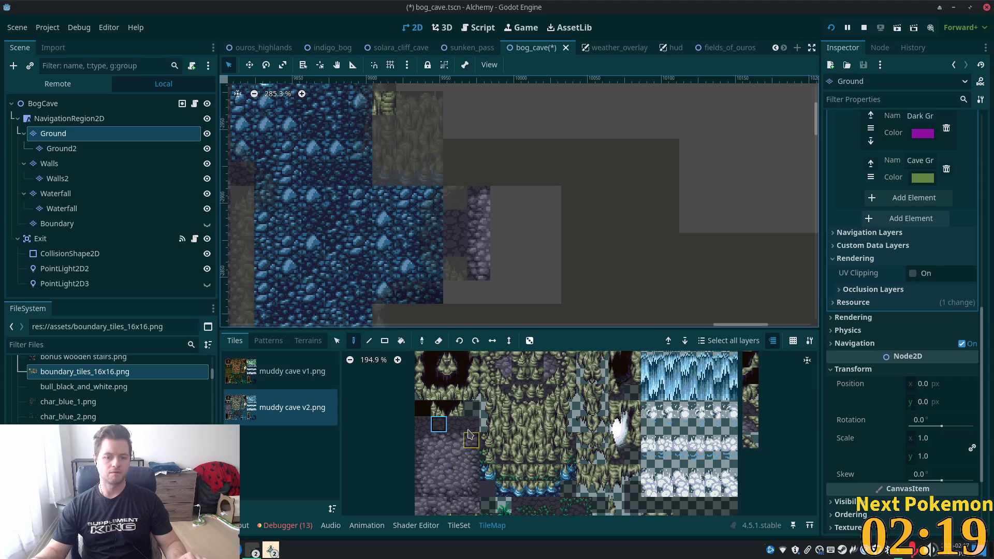
pyautogui.click(456, 425)
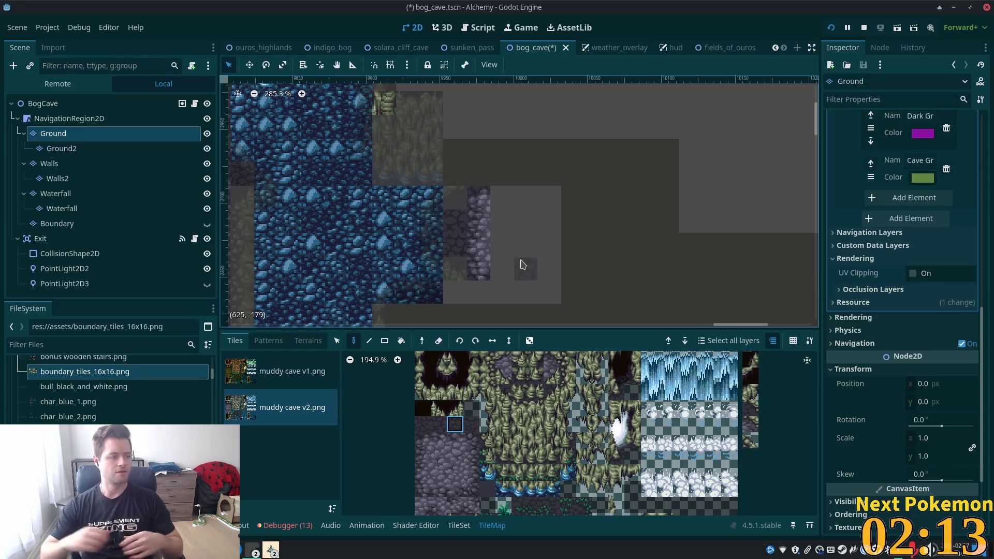
pyautogui.hotkey('ctrl', 's')
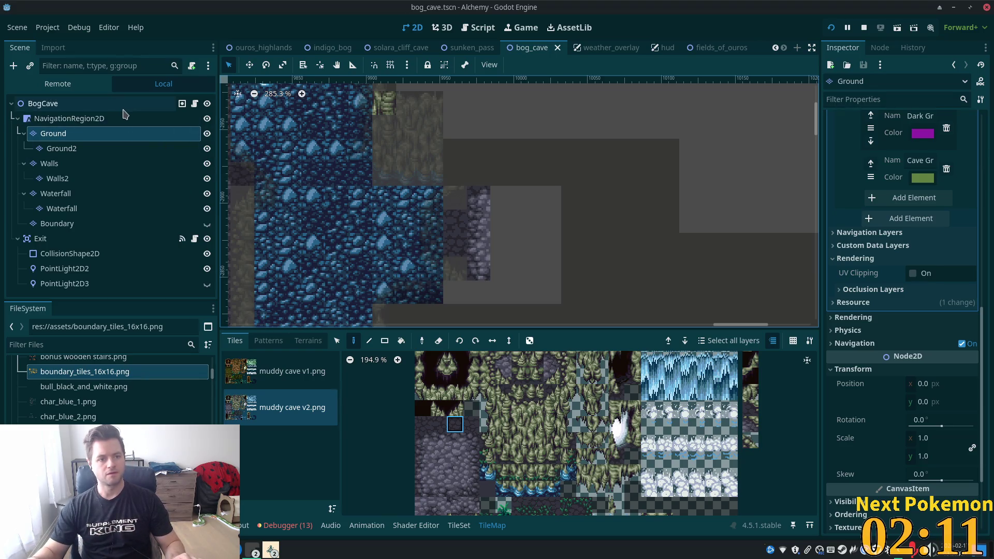
# Run the BogCave scene with F6 and log into the second game window beside the first.
pyautogui.click(123, 110)
pyautogui.scroll(-5, 650, 266)
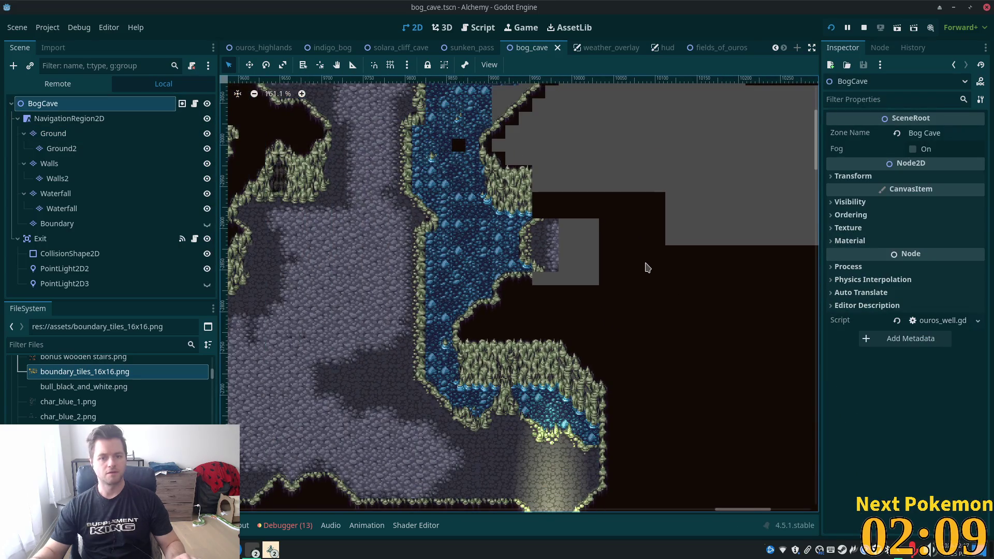
pyautogui.press('F6')
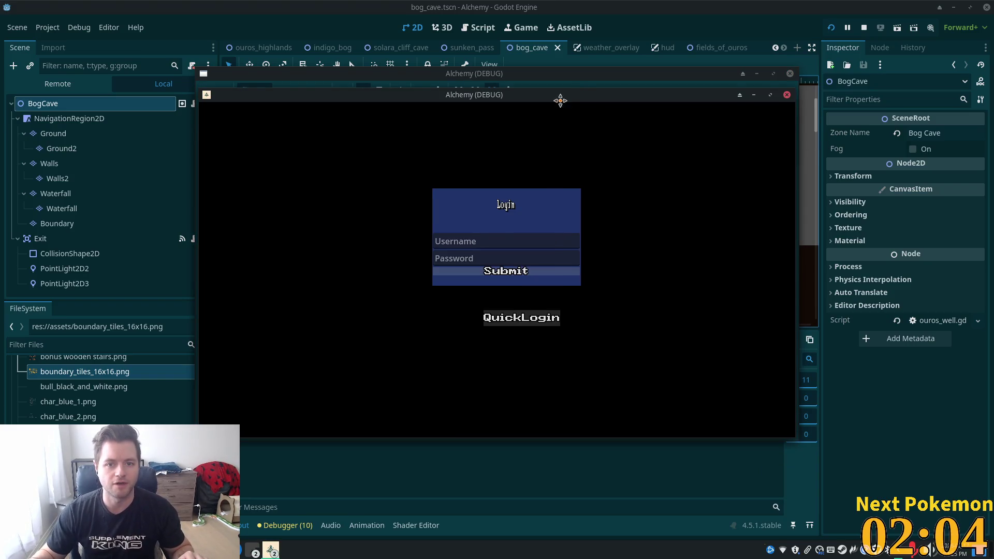
pyautogui.moveTo(560, 100)
pyautogui.mouseDown()
pyautogui.moveTo(437, 152)
pyautogui.moveTo(732, 131)
pyautogui.mouseUp()
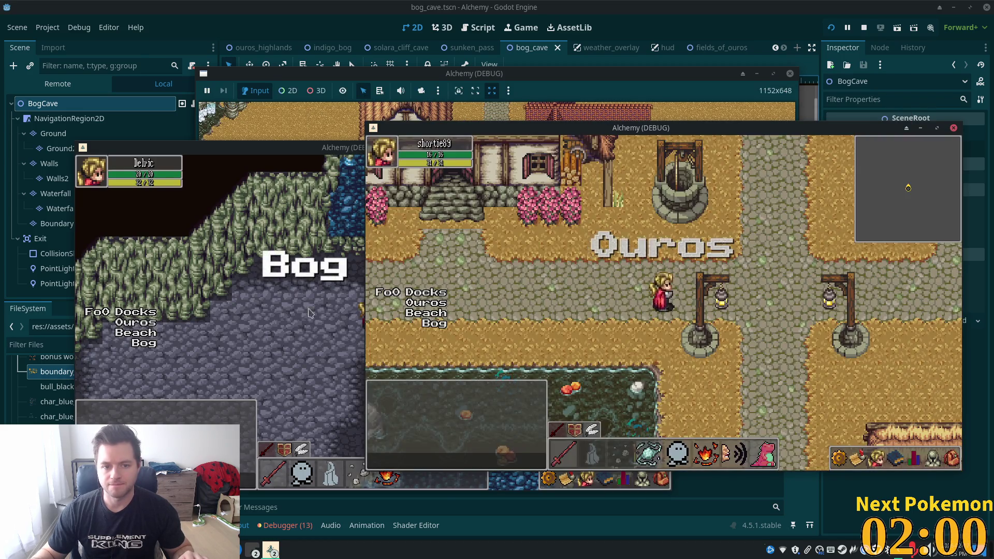
pyautogui.click(342, 284)
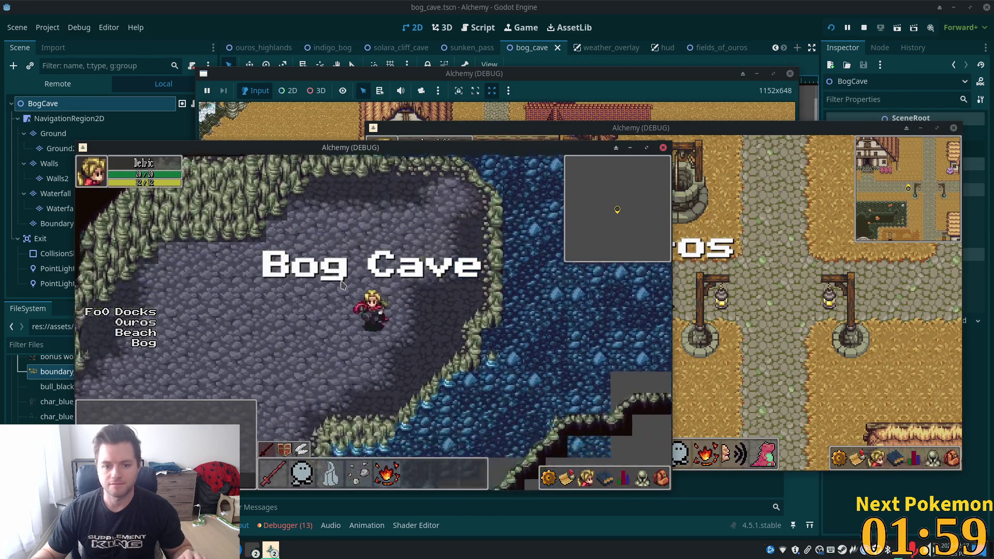
# Walk the character east and north across the water to check the walls and void edge.
pyautogui.press('Right')
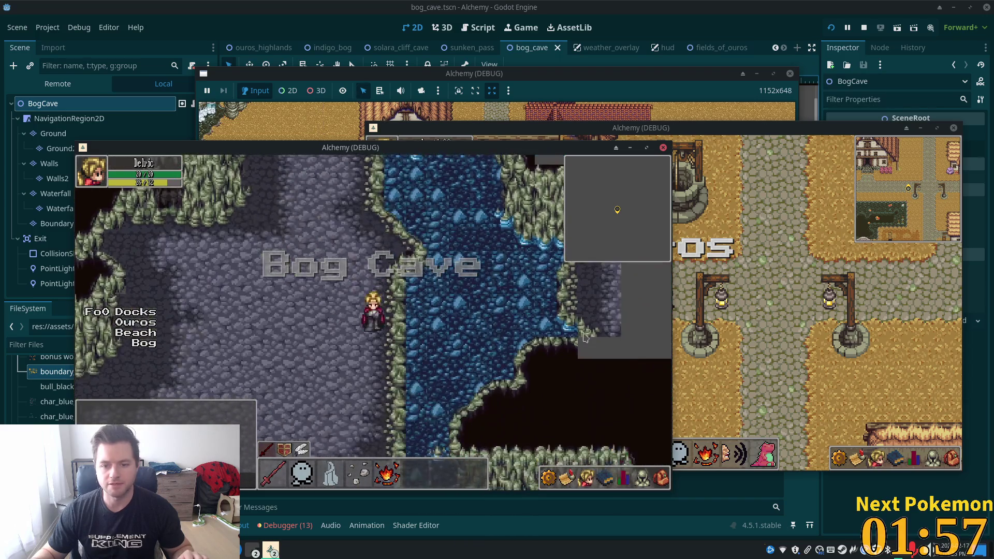
pyautogui.press('Down')
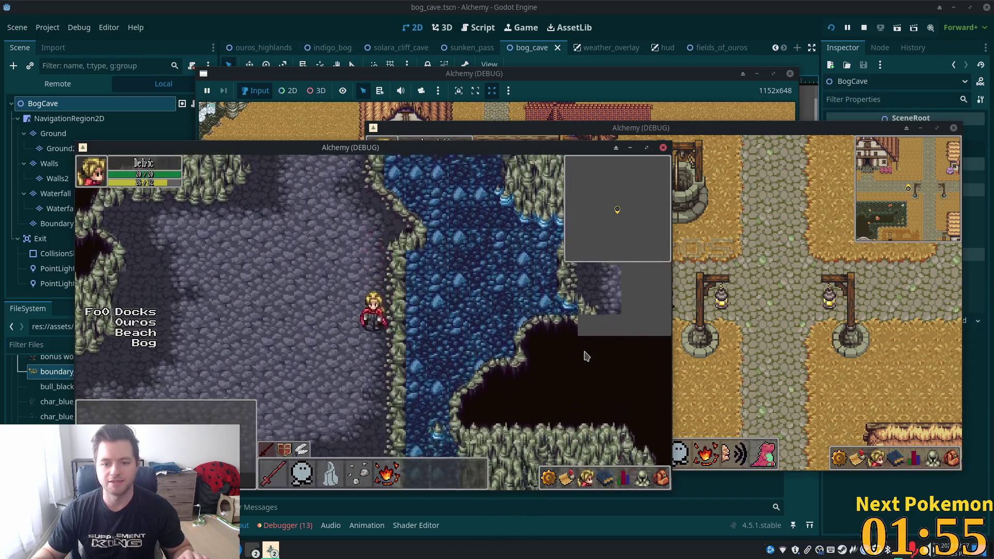
pyautogui.press('Up')
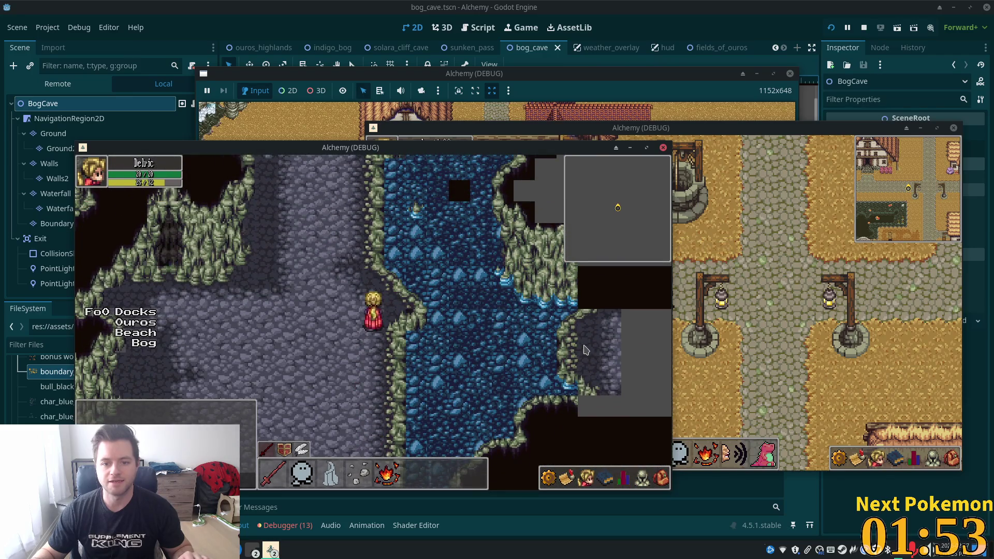
pyautogui.press('Left')
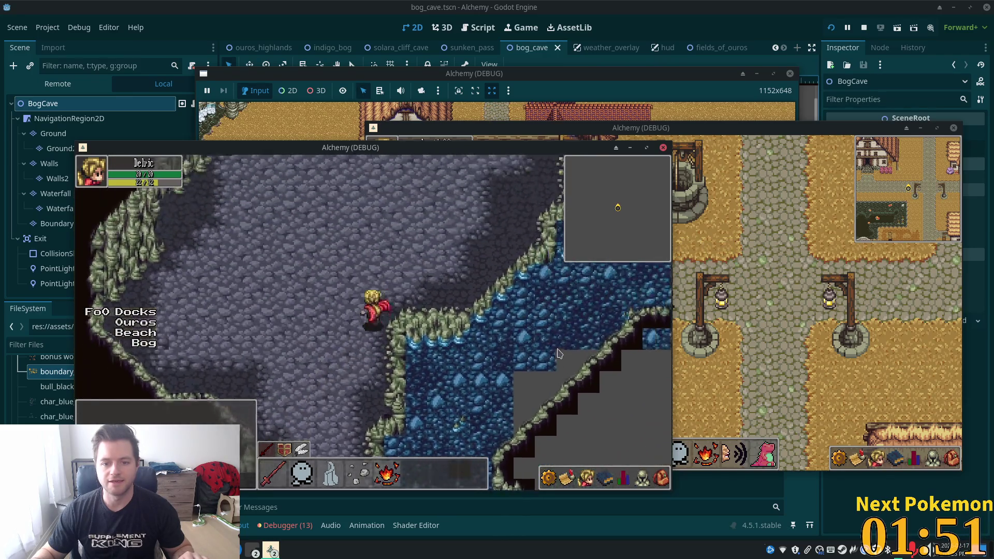
pyautogui.press('Up')
pyautogui.press('Right')
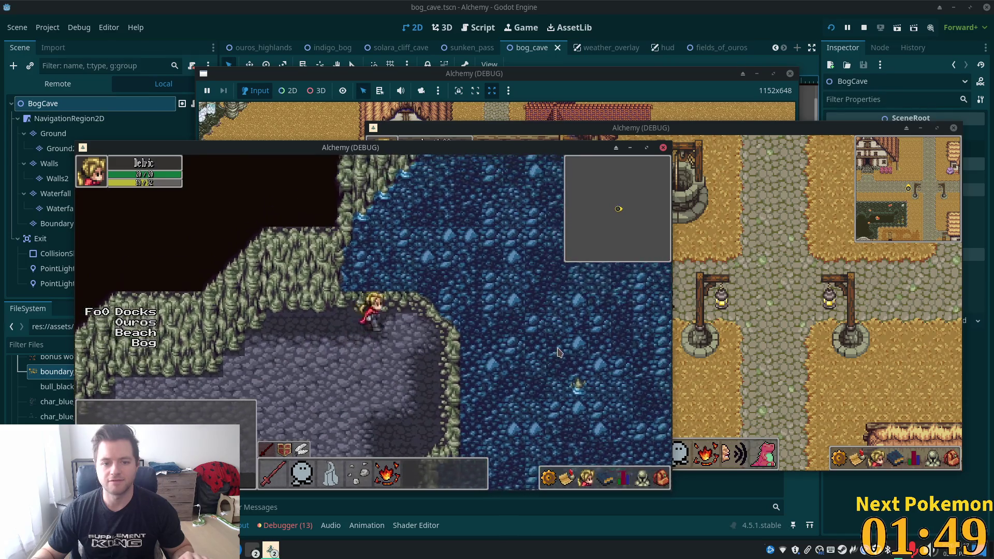
pyautogui.press('Up')
pyautogui.press('Right')
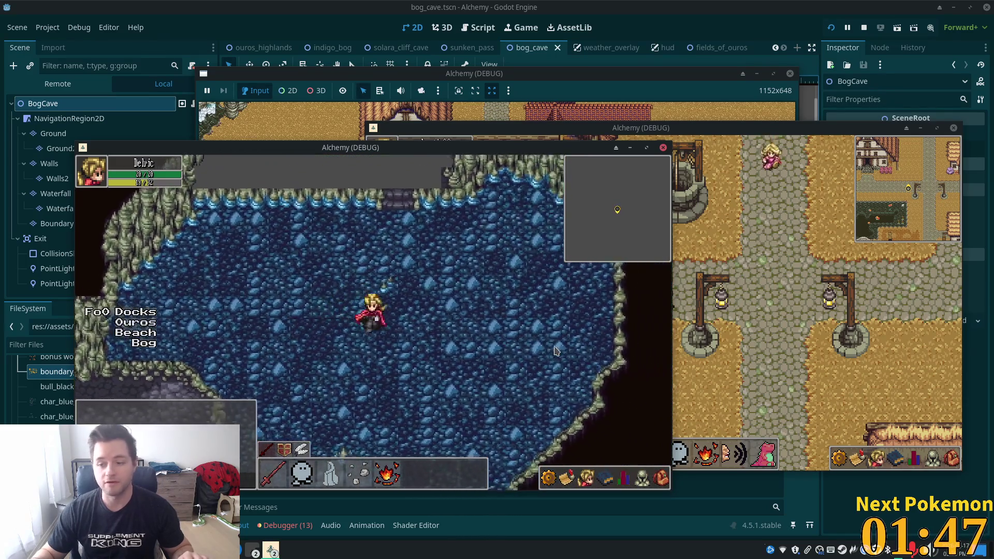
pyautogui.press('Up')
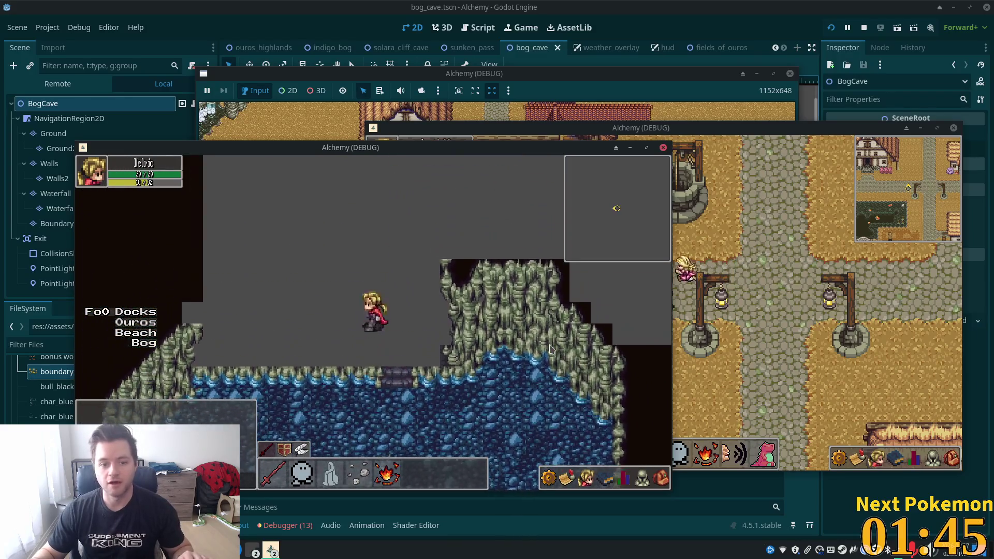
pyautogui.press('Down')
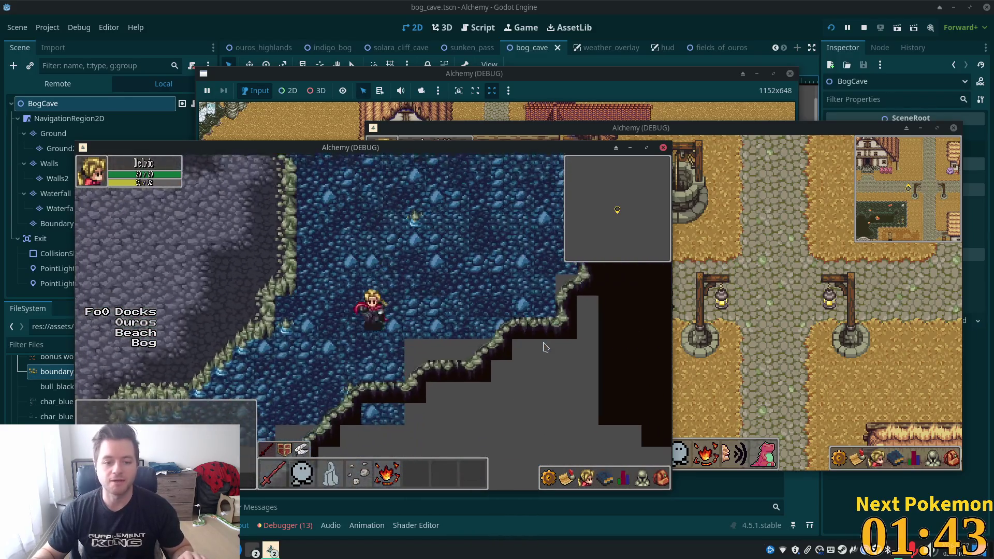
pyautogui.press('Up')
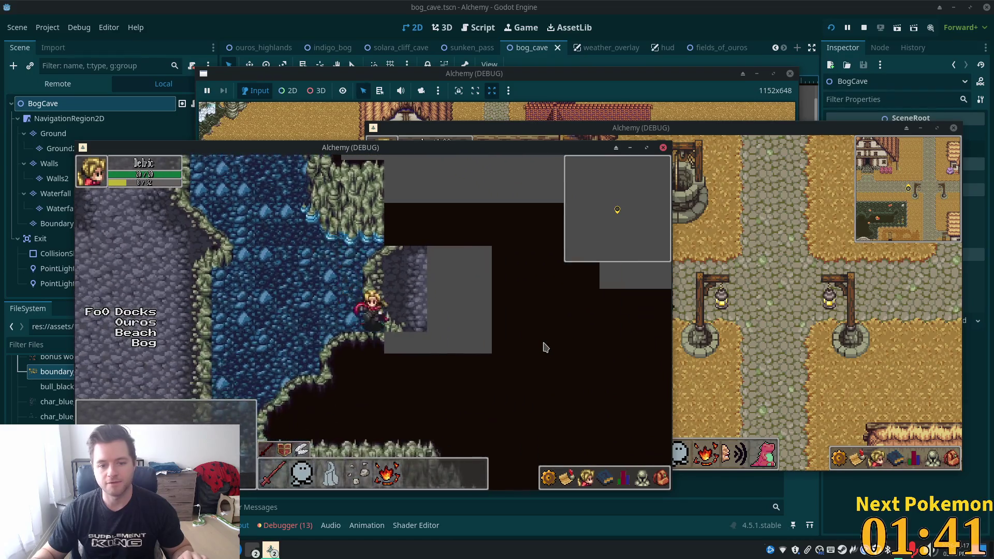
pyautogui.press('Right')
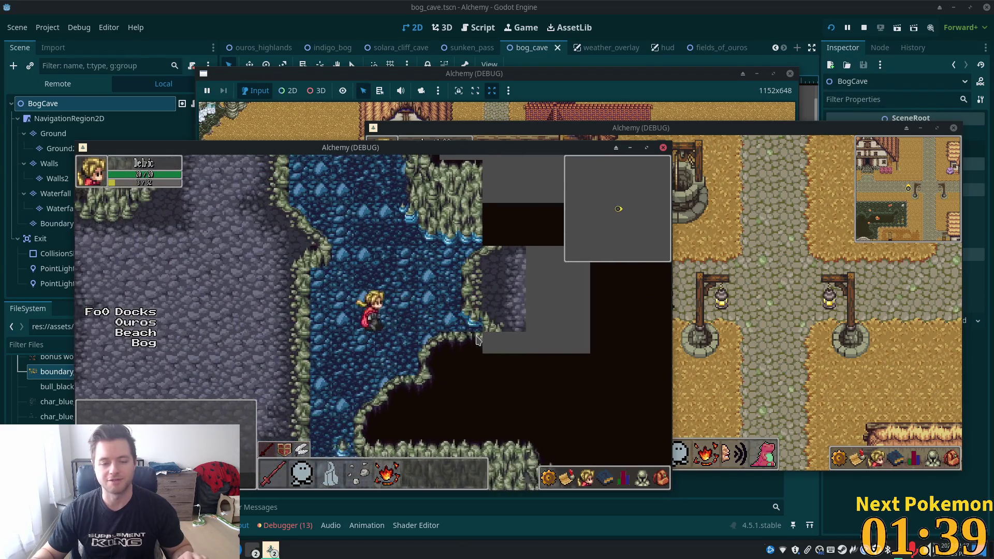
pyautogui.press('Up')
pyautogui.press('Left')
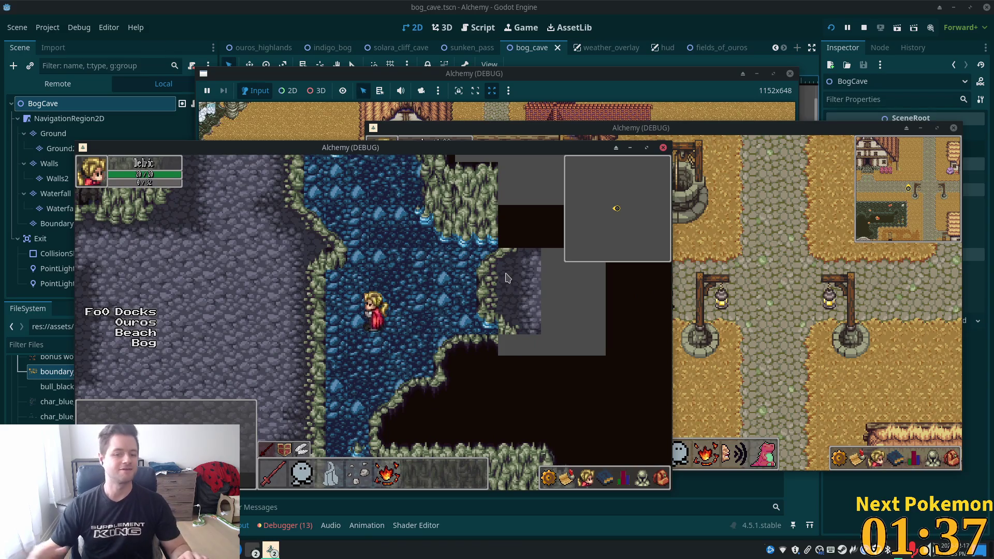
pyautogui.press('Up')
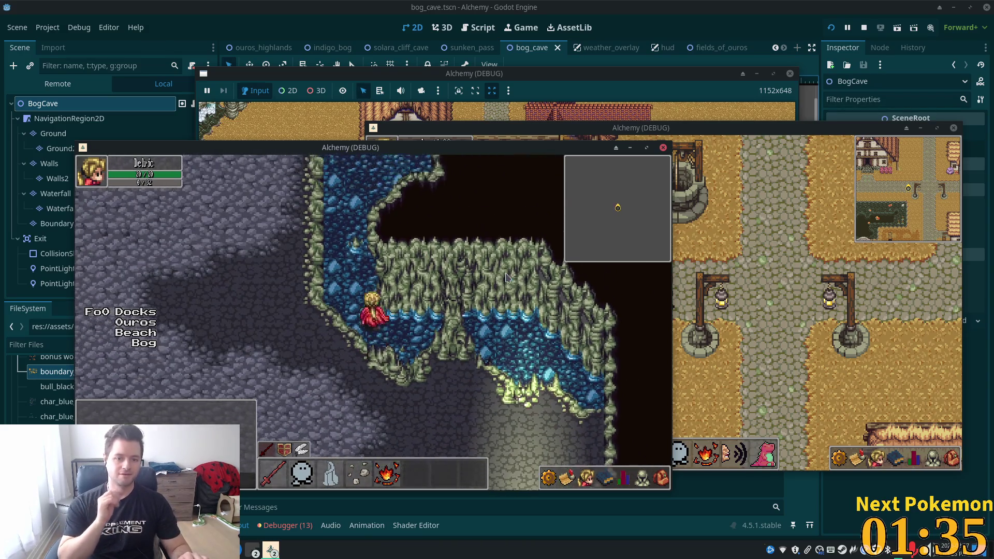
pyautogui.press('Up')
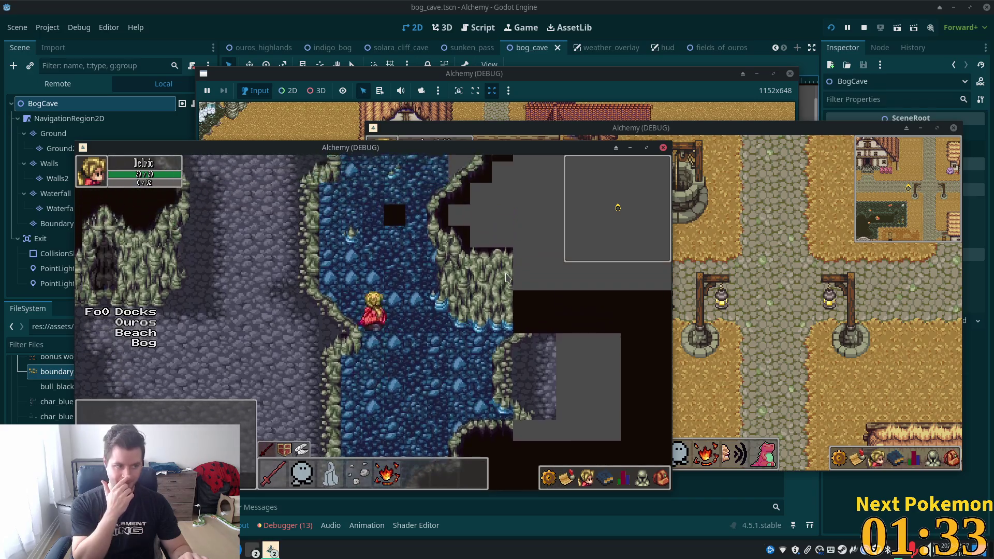
pyautogui.press('Up')
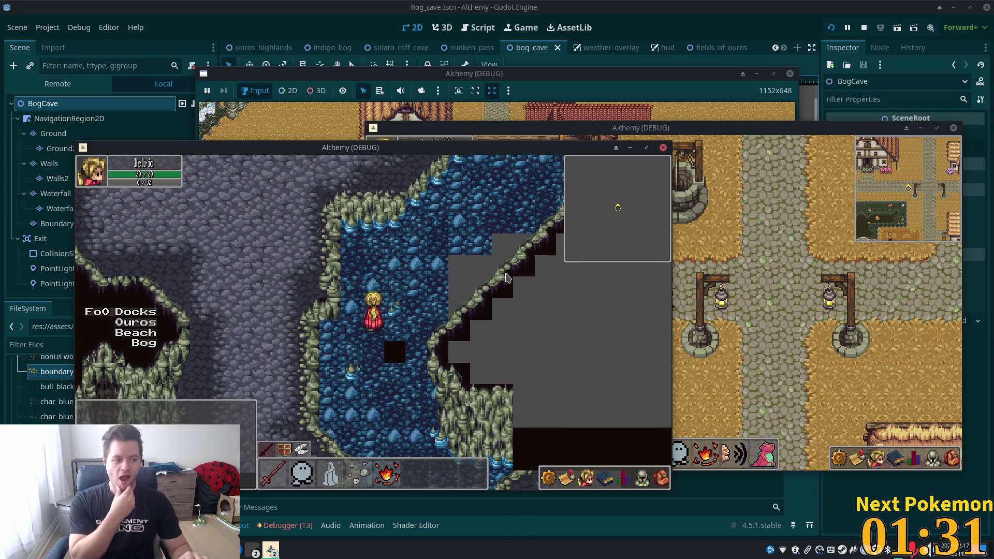
pyautogui.press('Up')
pyautogui.press('Right')
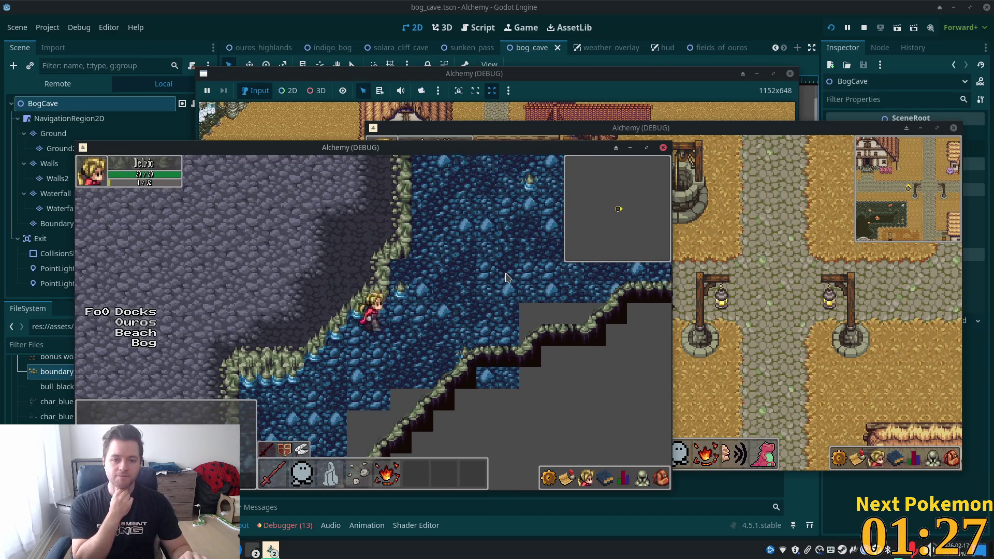
pyautogui.press('Up')
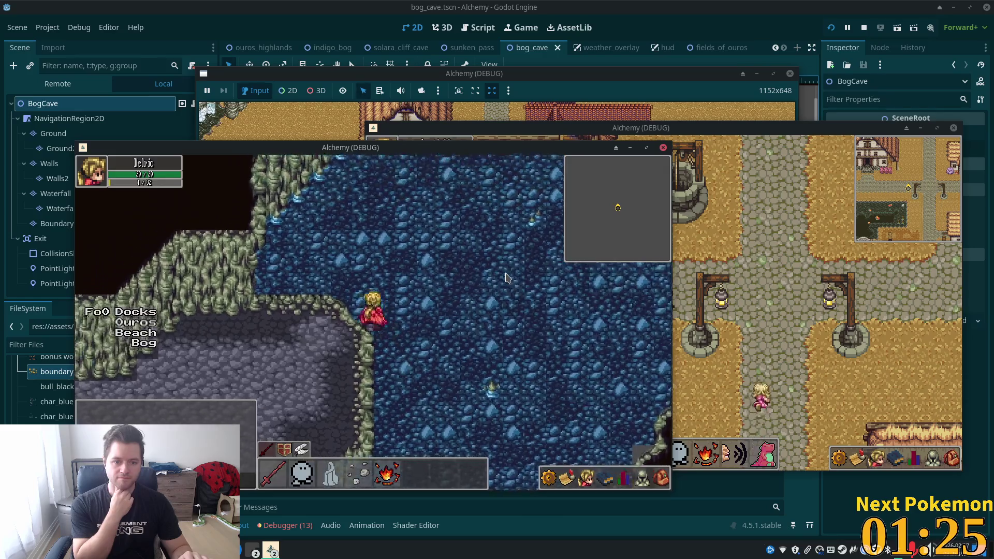
# Walk west over the stone floor past the mossy cliffs and dark chasm, then stop the game with F8.
pyautogui.press('Left')
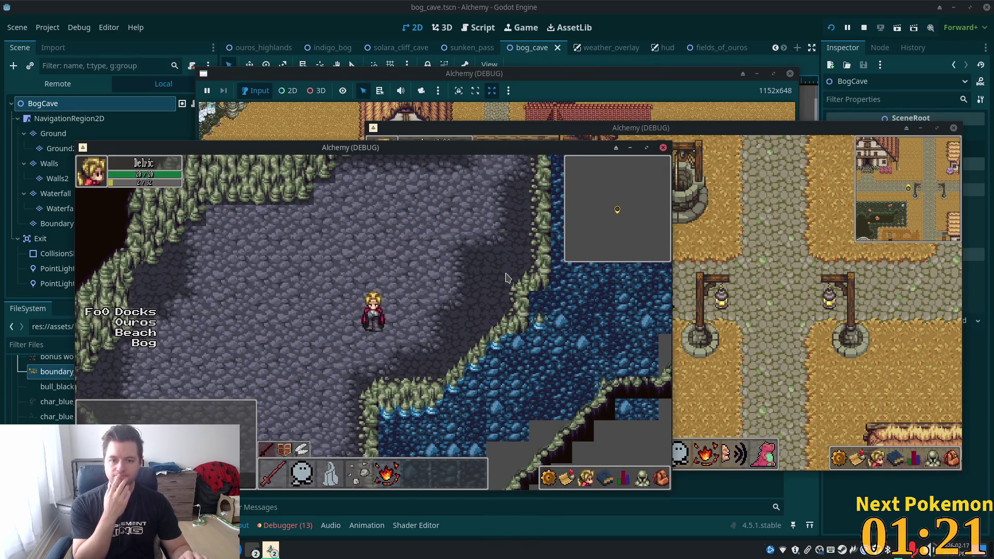
pyautogui.press('Up')
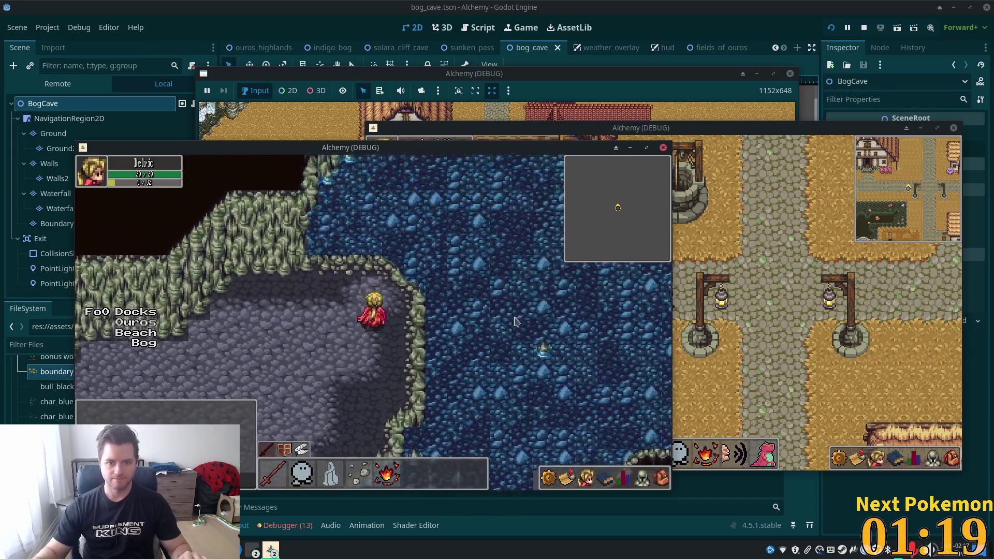
pyautogui.press('Down')
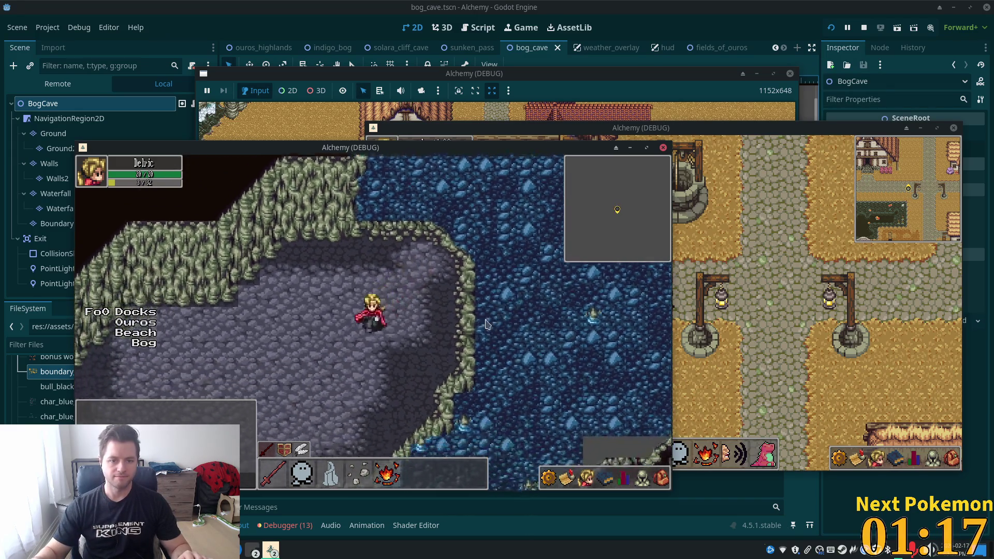
pyautogui.press('Up')
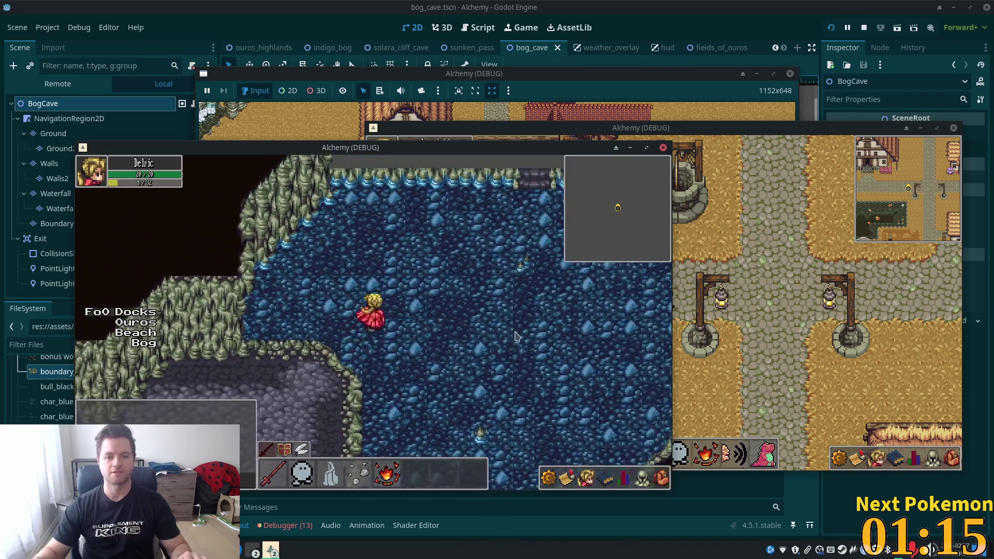
pyautogui.press('Down')
pyautogui.press('Left')
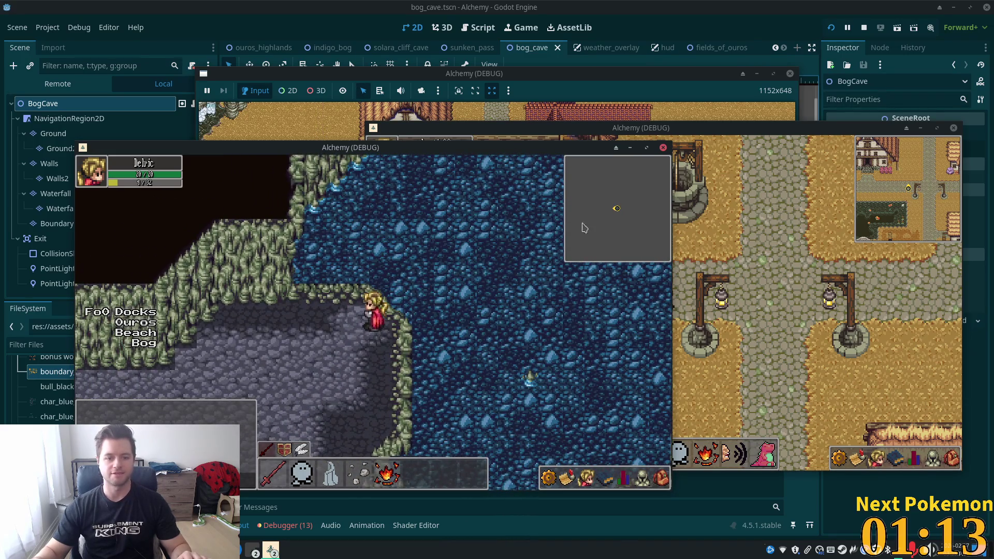
pyautogui.press('Left')
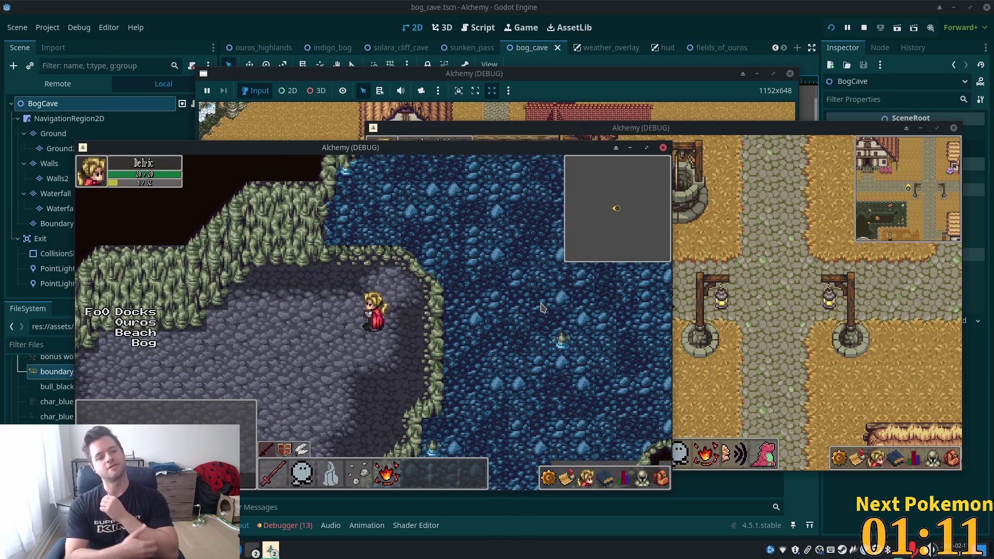
pyautogui.press('Left')
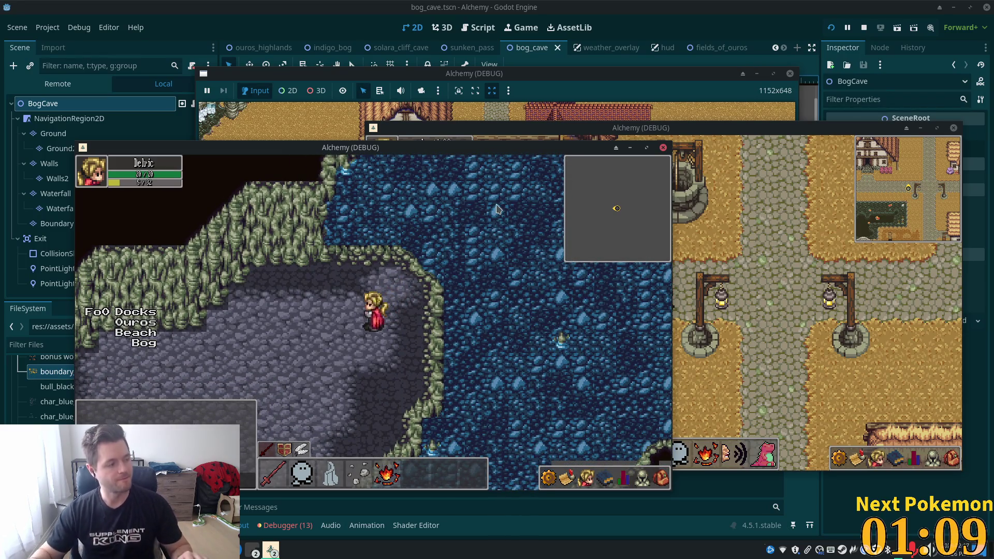
pyautogui.press('Up')
pyautogui.press('Down')
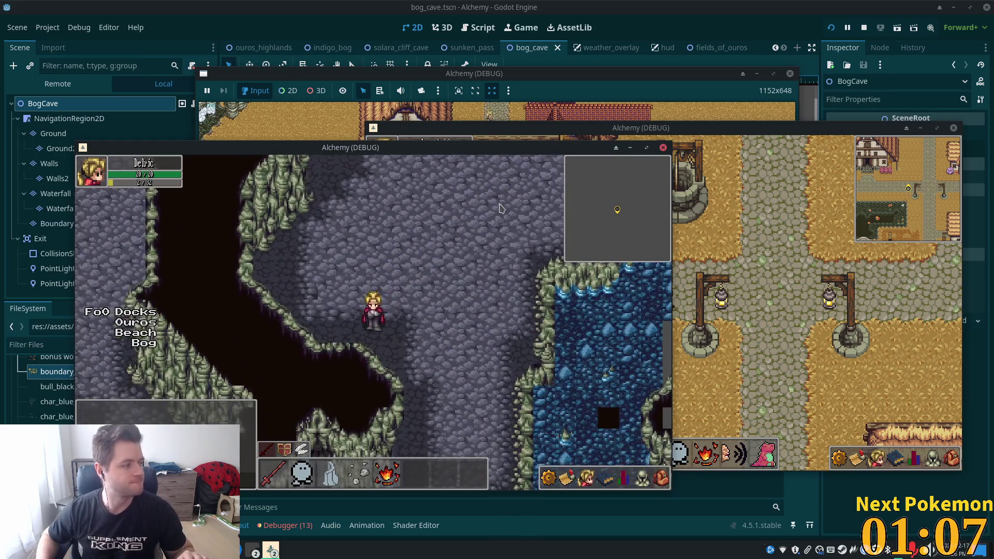
pyautogui.press('Right')
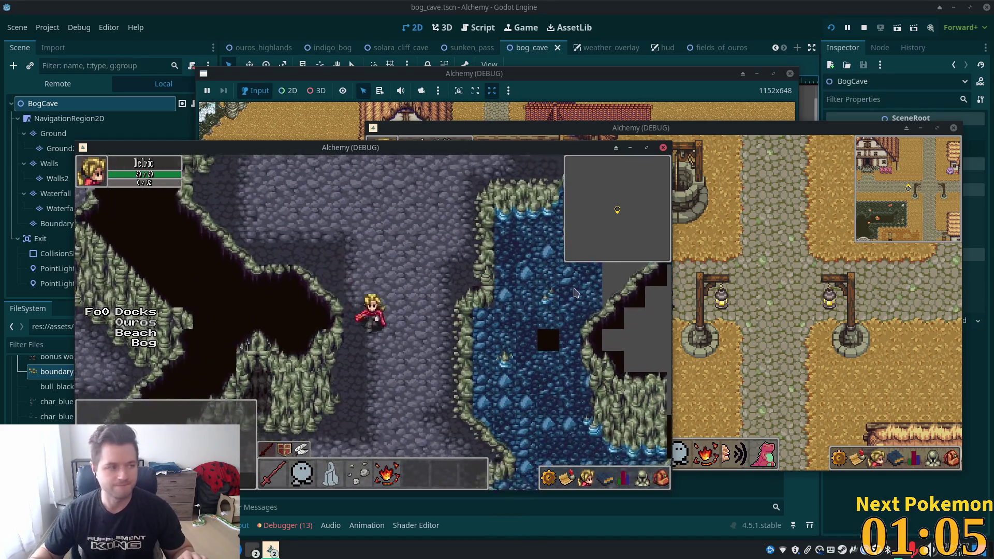
pyautogui.press('Down')
pyautogui.press('Left')
pyautogui.press('Up')
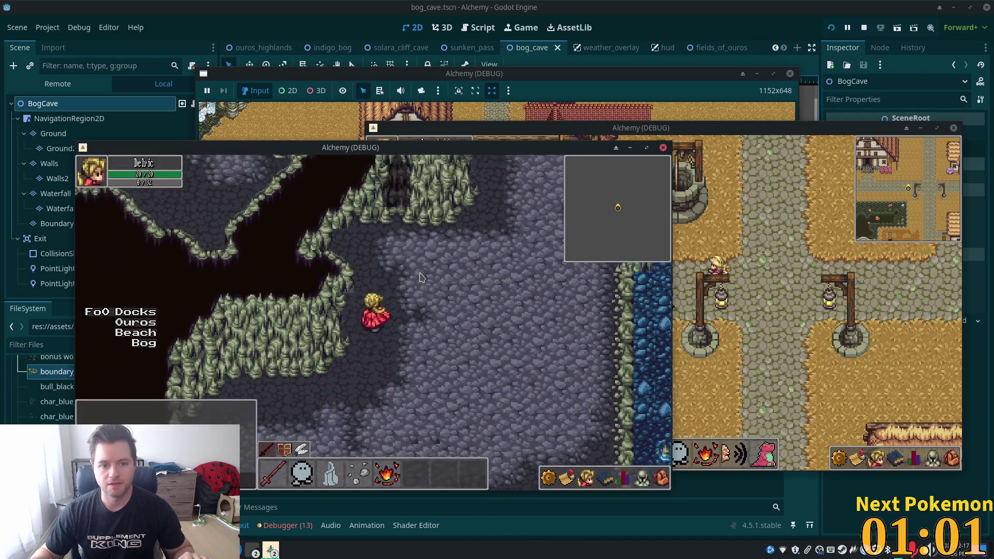
pyautogui.press('Up')
pyautogui.press('Up')
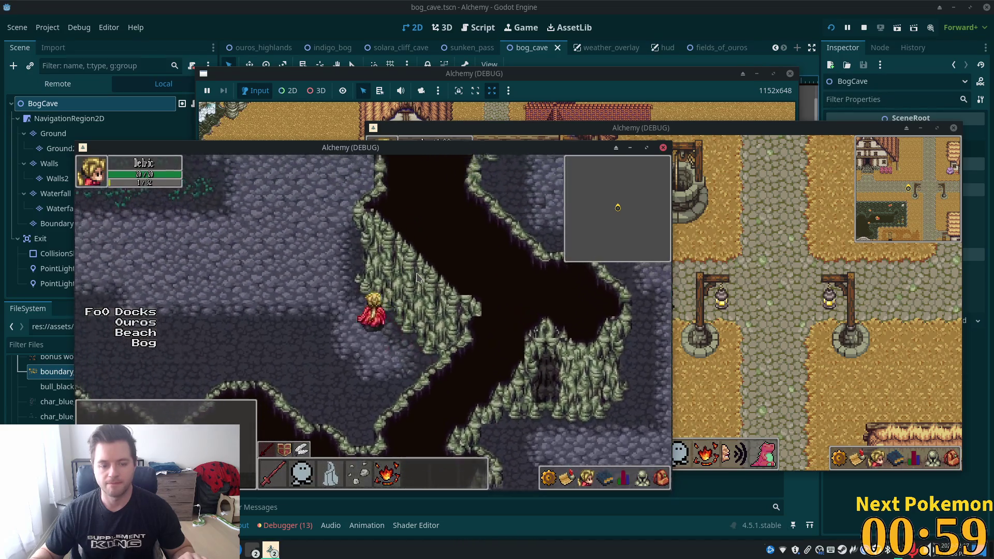
pyautogui.press('Left')
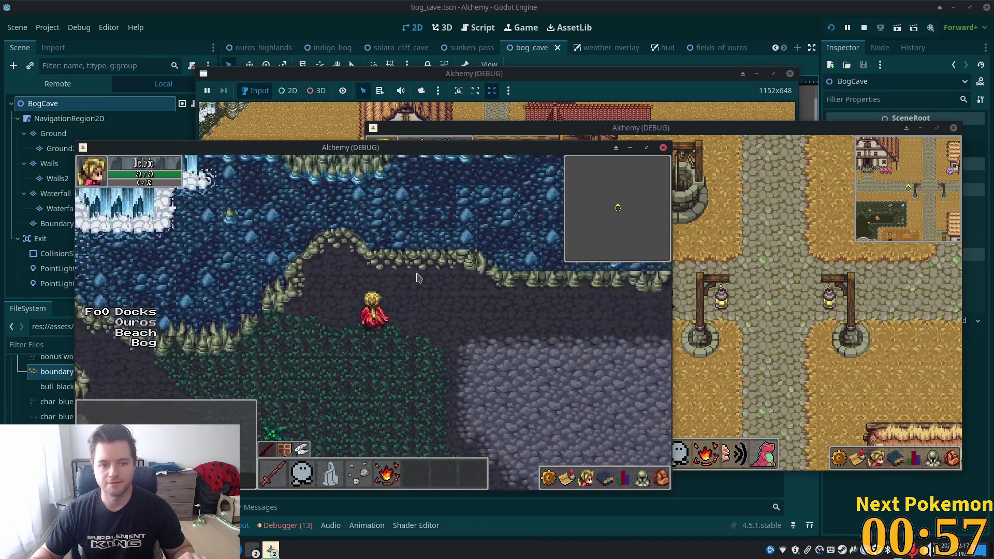
pyautogui.press('Up')
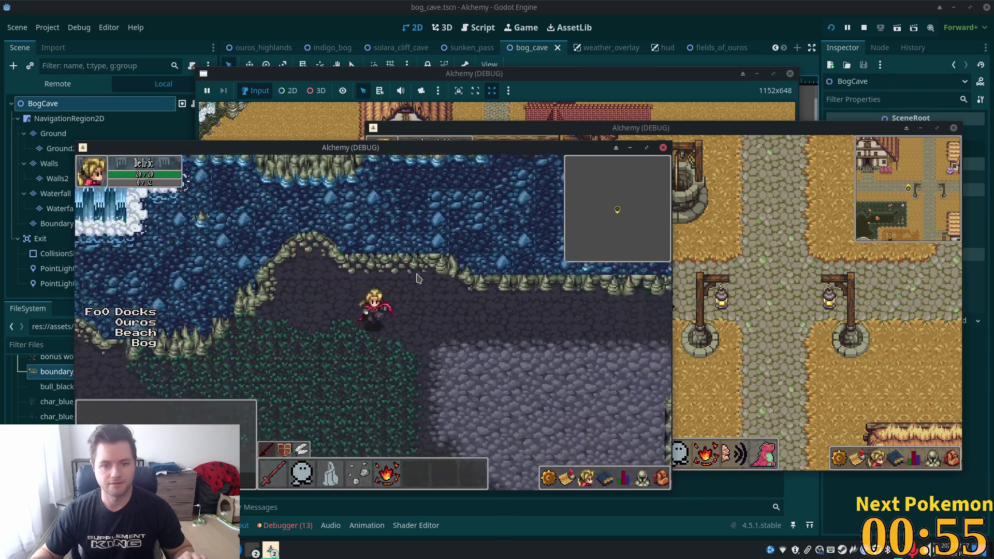
pyautogui.press('Down')
pyautogui.press('Down')
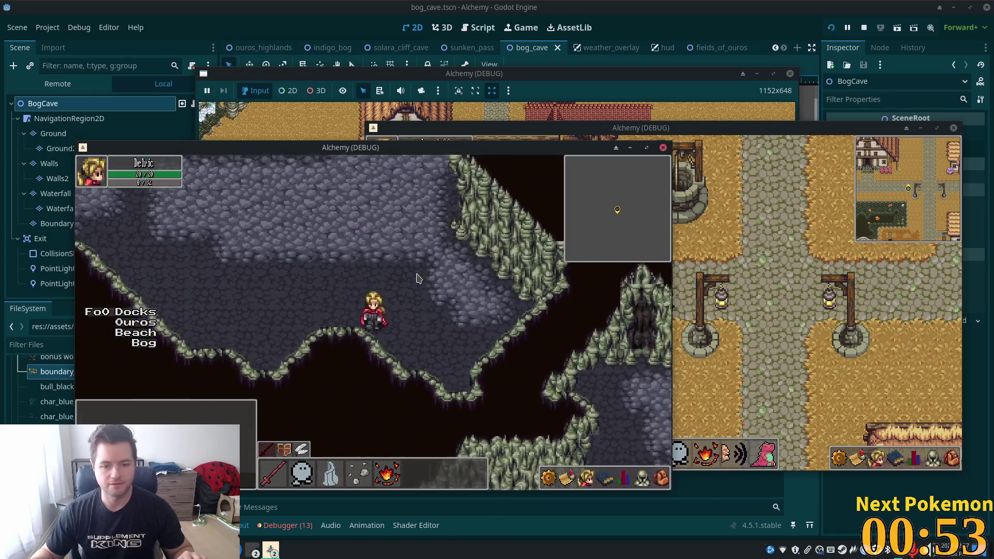
pyautogui.press('Right')
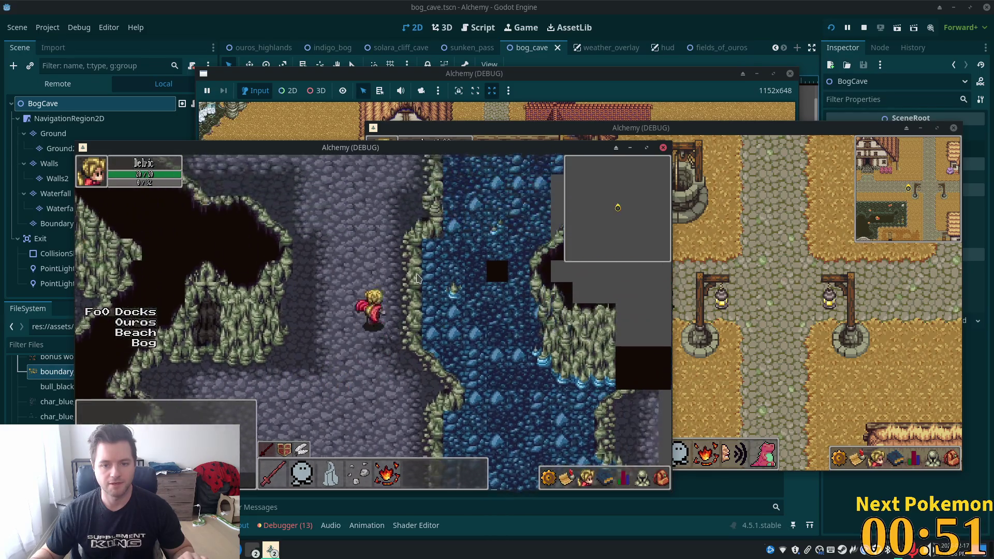
pyautogui.press('Up')
pyautogui.press('F8')
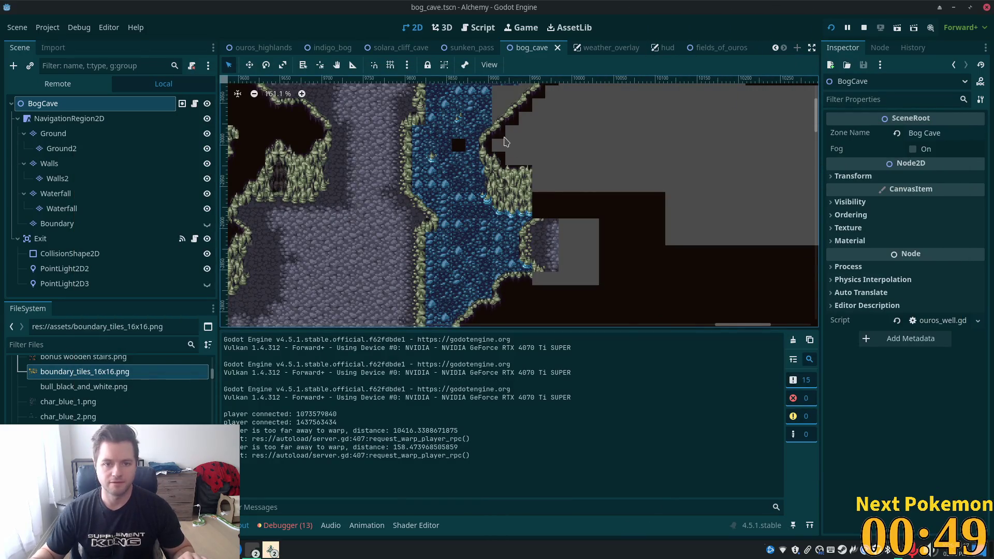
# Select the Ground layer and pick the water terrain in the Terrains tab.
pyautogui.scroll(3, 506, 142)
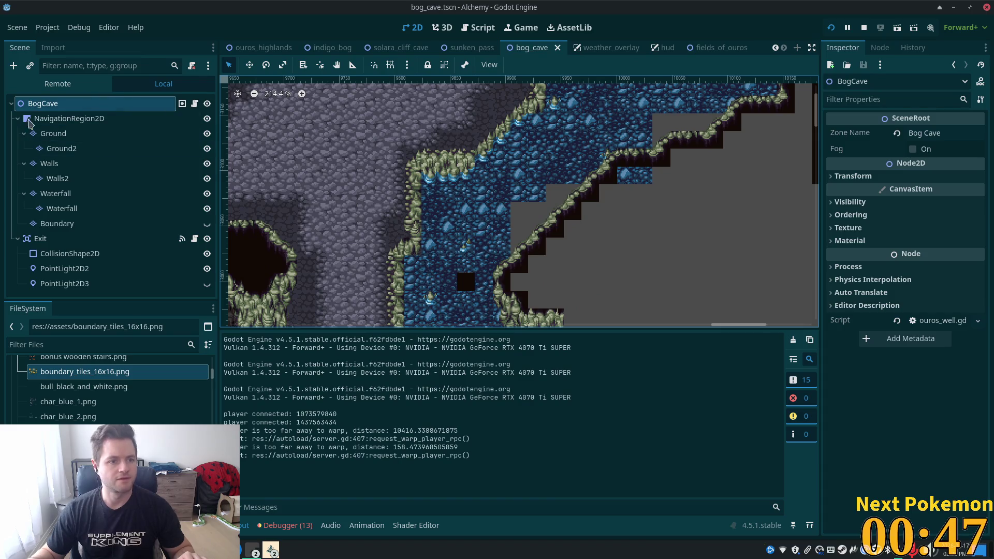
pyautogui.click(52, 134)
pyautogui.click(308, 341)
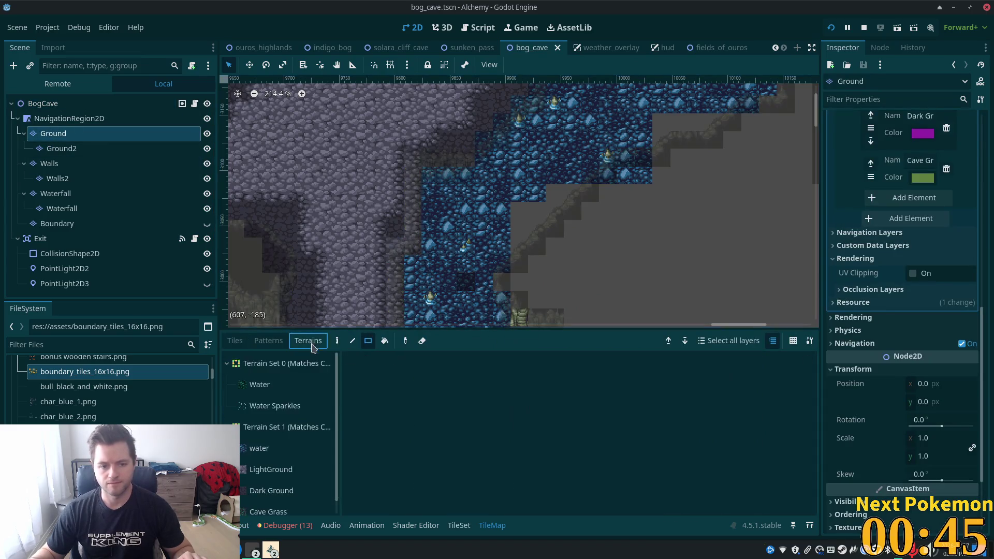
pyautogui.click(259, 448)
# Paint water tiles along the river's edge, including a 4x1 strip, then reselect the BogCave root.
pyautogui.scroll(-3, 506, 259)
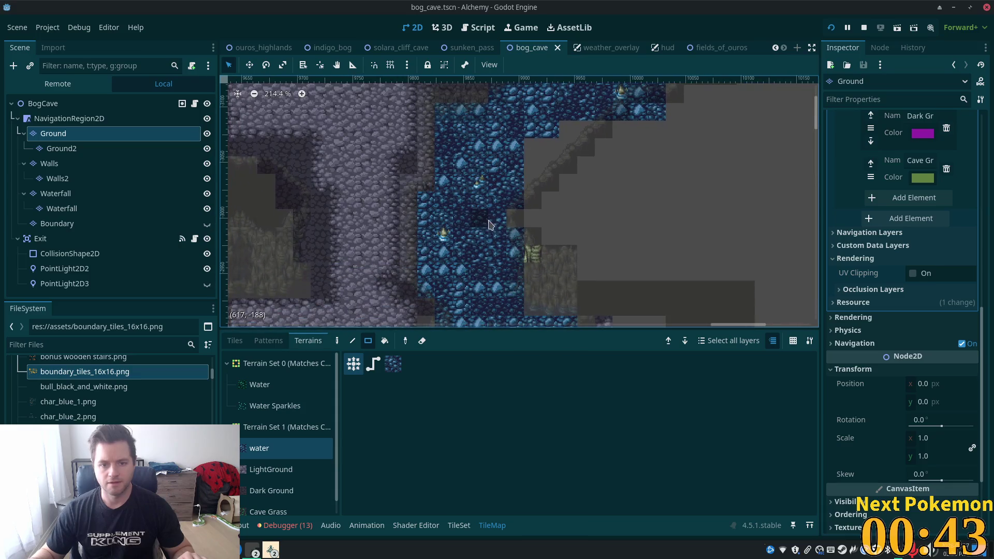
pyautogui.scroll(-3, 541, 187)
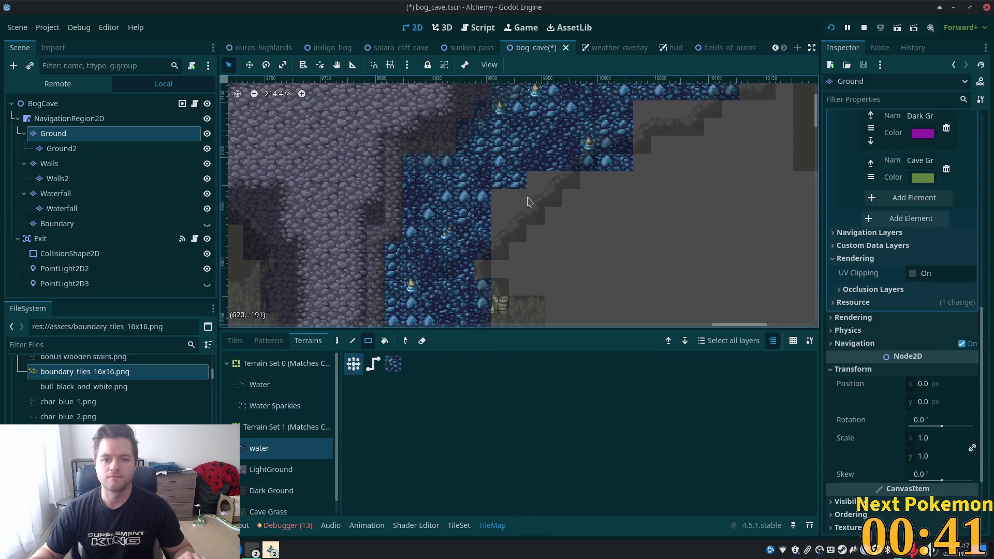
pyautogui.moveTo(545, 201); pyautogui.dragTo(496, 237)
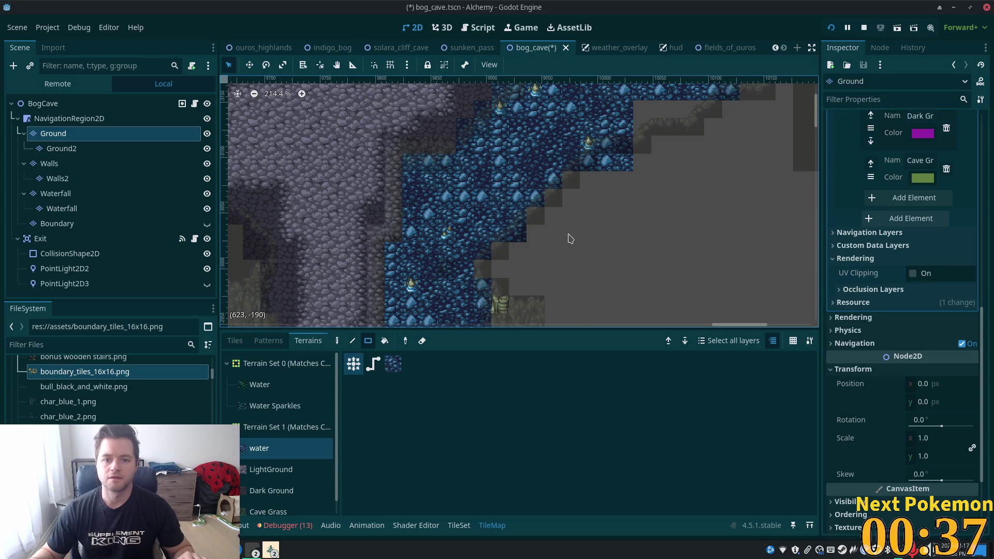
pyautogui.scroll(-2, 570, 238)
pyautogui.moveTo(516, 231)
pyautogui.mouseDown()
pyautogui.moveTo(566, 295)
pyautogui.moveTo(661, 169)
pyautogui.moveTo(686, 299)
pyautogui.moveTo(685, 270)
pyautogui.mouseUp()
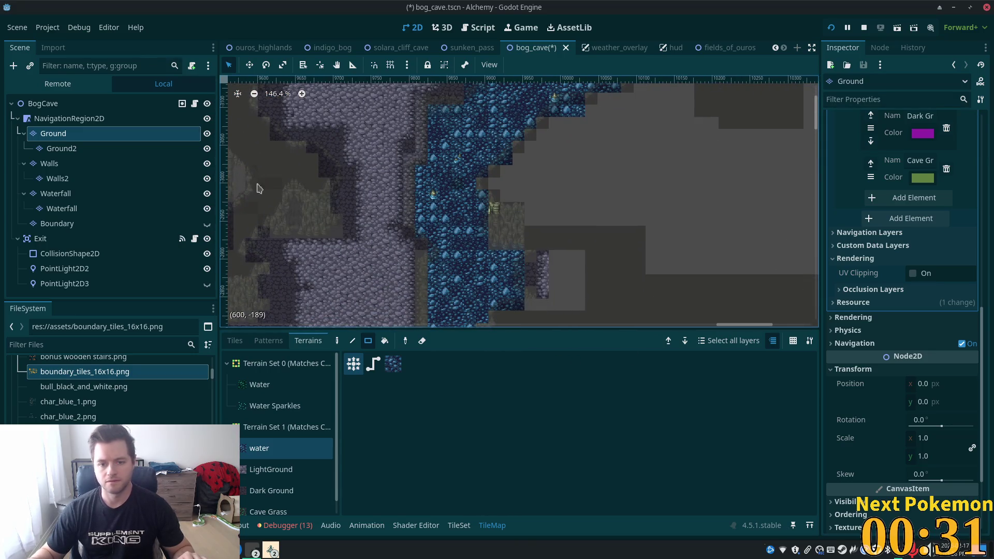
pyautogui.scroll(-1, 468, 239)
pyautogui.click(52, 104)
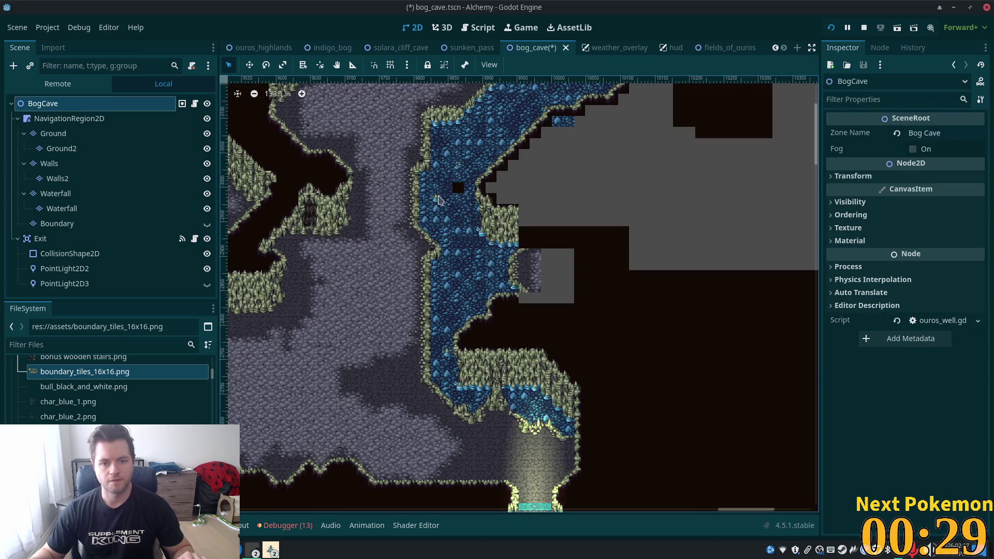
# Check the Walls, Walls2, Ground, Ground2 and Waterfall layers for the dark square.
pyautogui.scroll(14, 438, 198)
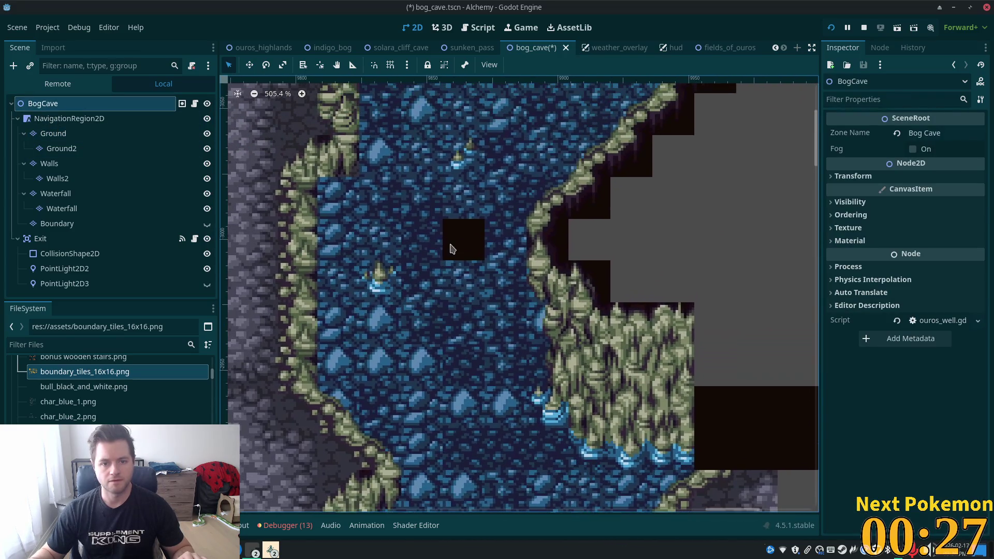
pyautogui.click(49, 163)
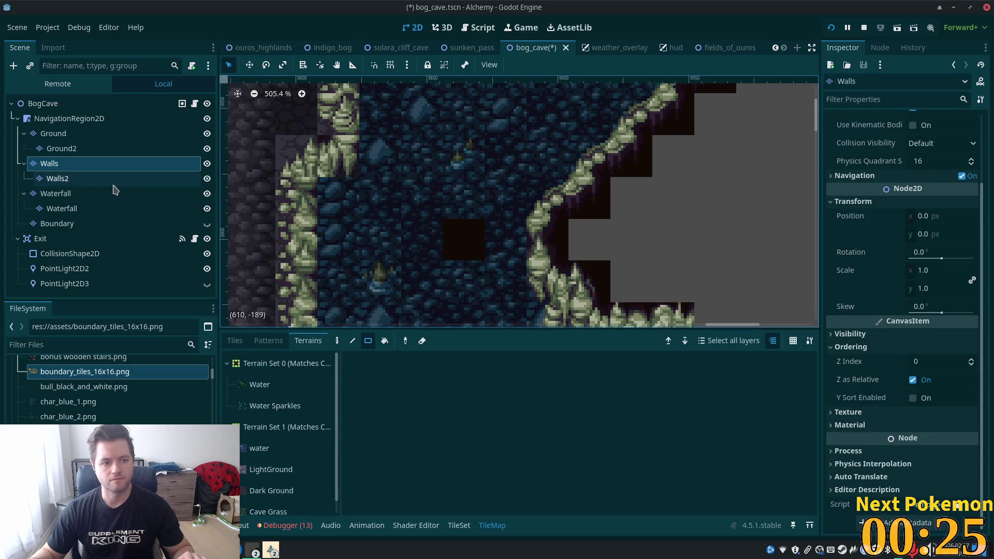
pyautogui.click(58, 178)
pyautogui.click(461, 234)
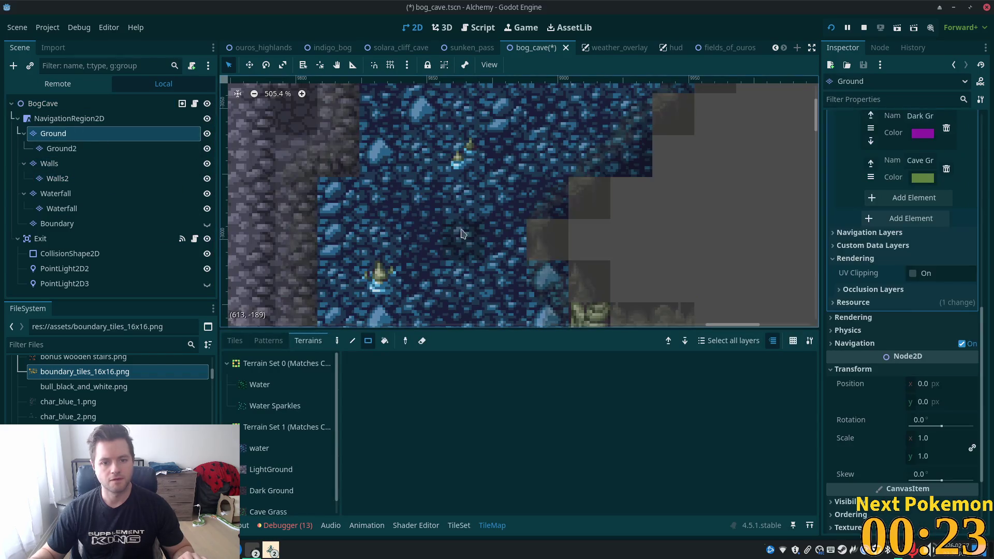
pyautogui.click(63, 148)
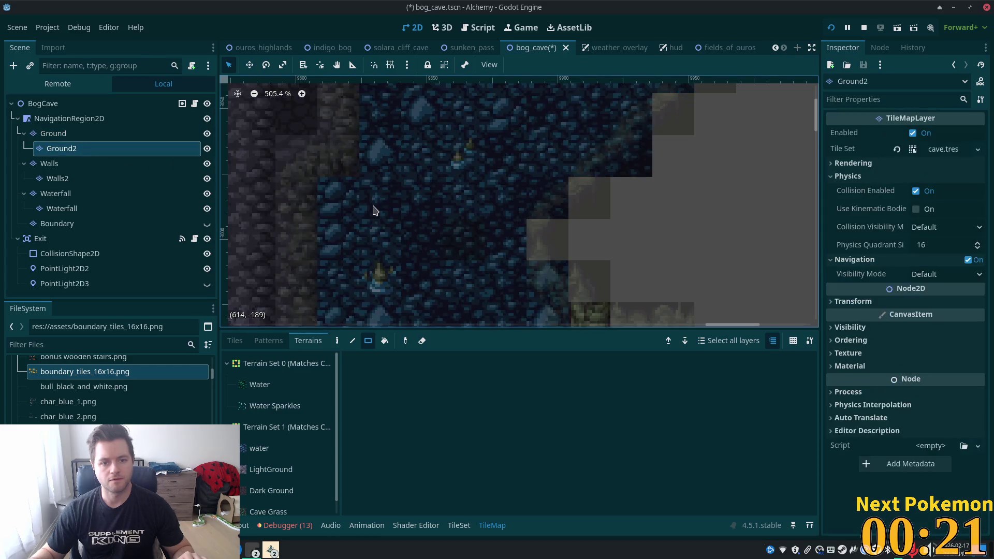
pyautogui.click(87, 194)
pyautogui.click(87, 208)
pyautogui.click(84, 195)
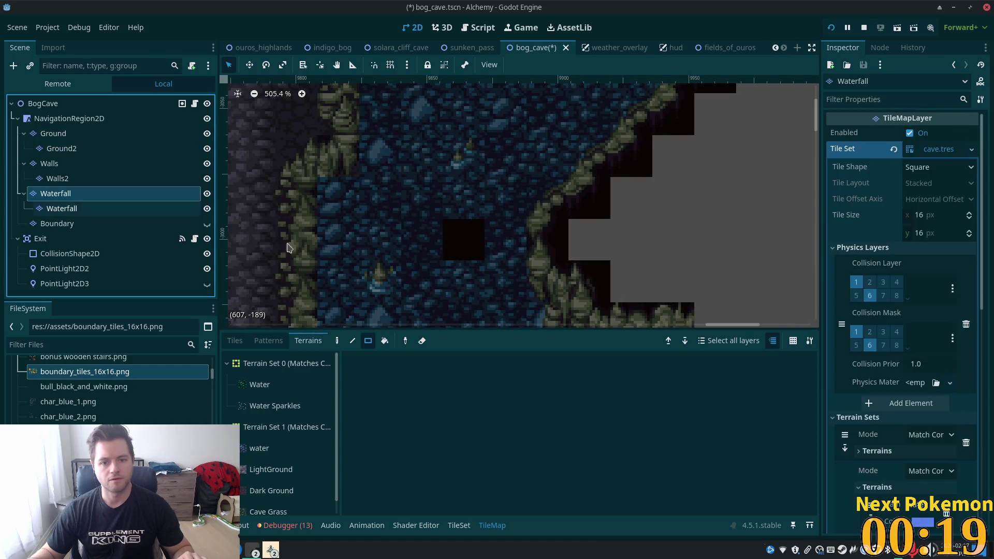
pyautogui.click(62, 209)
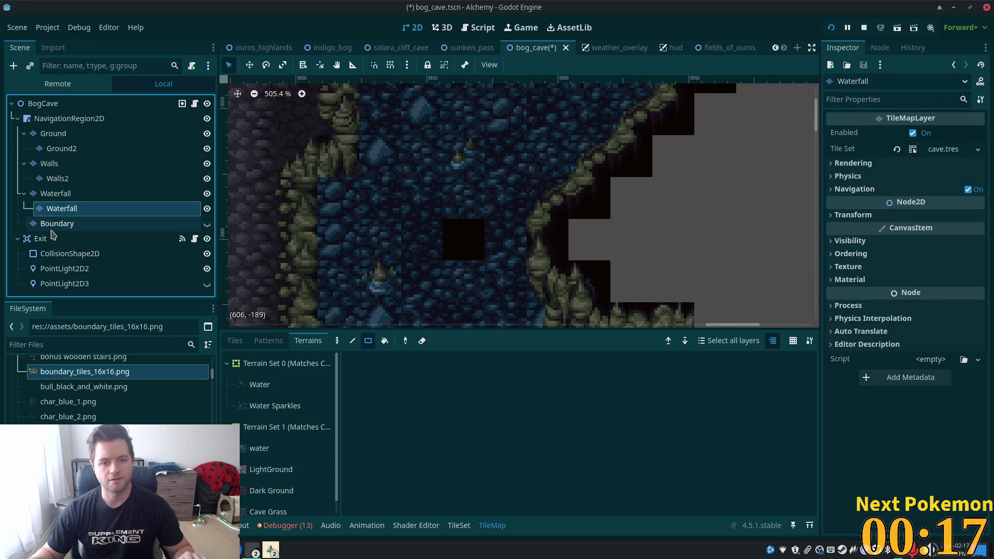
# Check Boundary and recheck the Walls and Ground layers, ending on Walls and saving the scene.
pyautogui.click(57, 223)
pyautogui.click(54, 167)
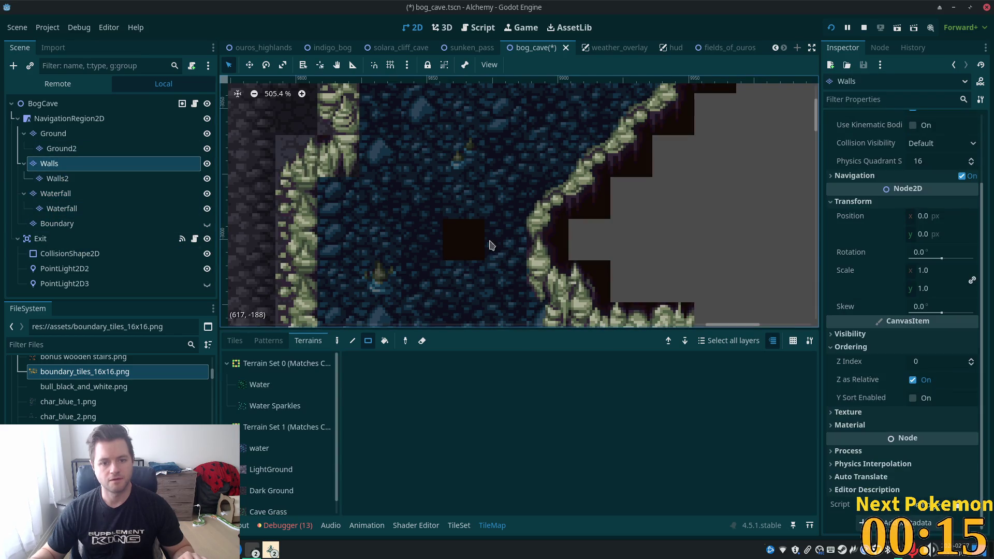
pyautogui.click(57, 178)
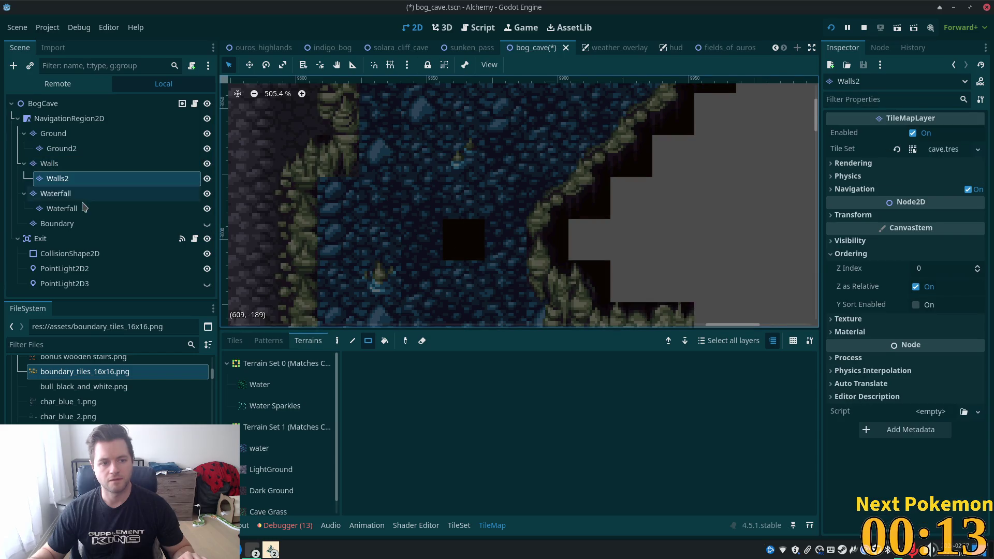
pyautogui.click(57, 135)
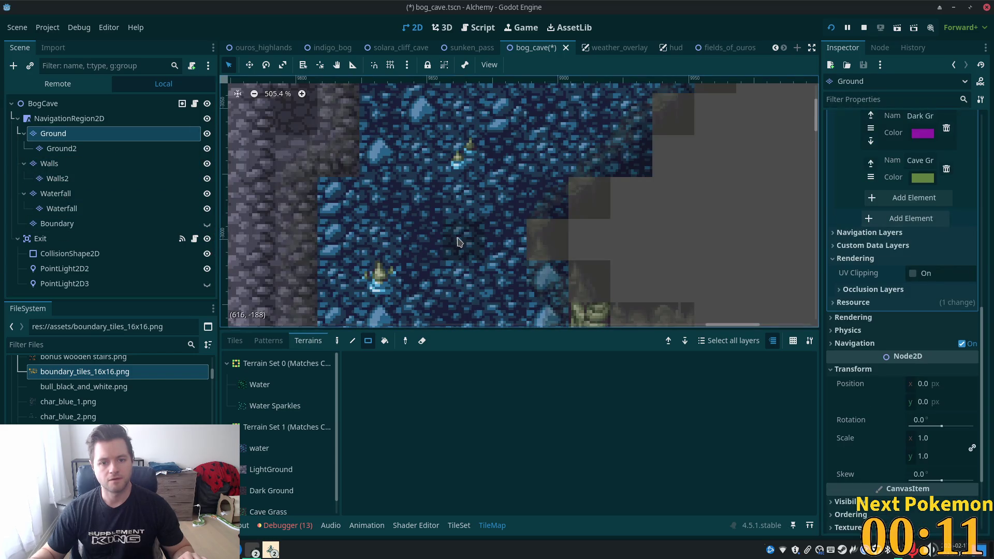
pyautogui.click(62, 149)
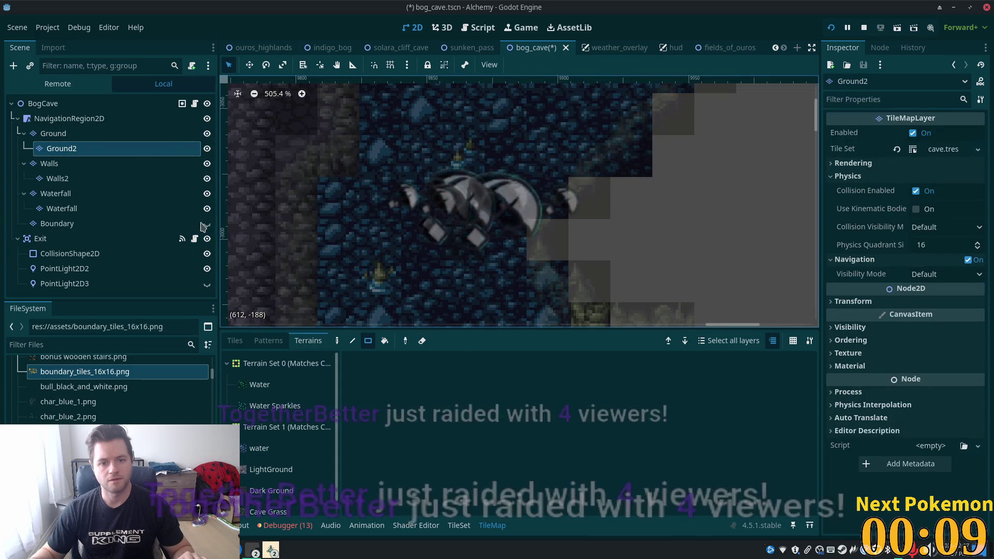
pyautogui.press('Down')
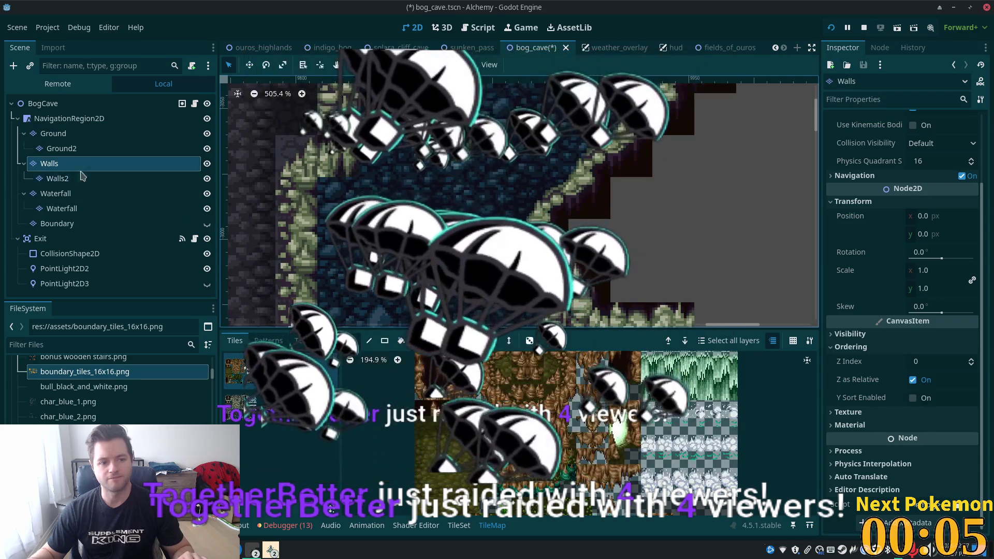
pyautogui.hotkey('ctrl', 's')
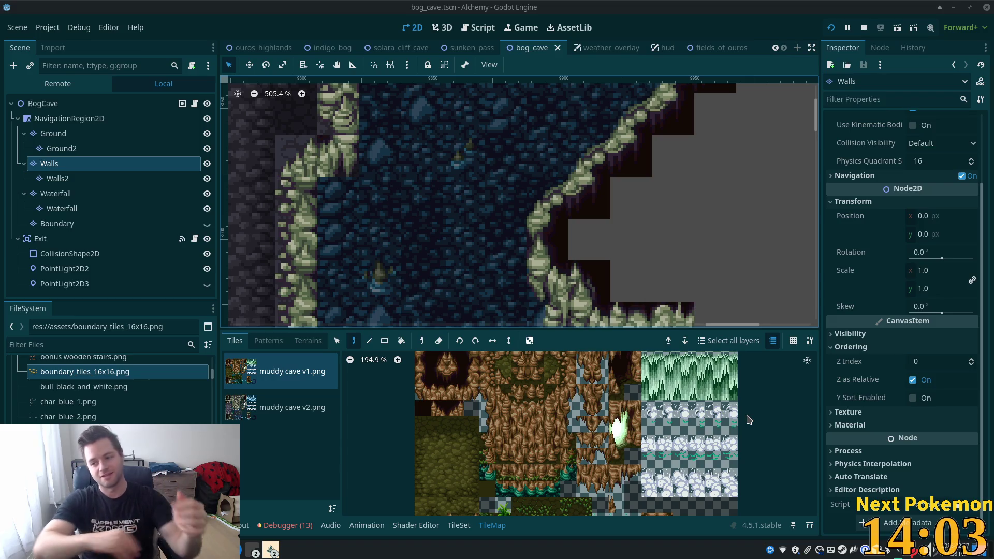
# Scroll the canvas to survey the saved bog cave and its stepped grey gap.
pyautogui.scroll(-5, 645, 202)
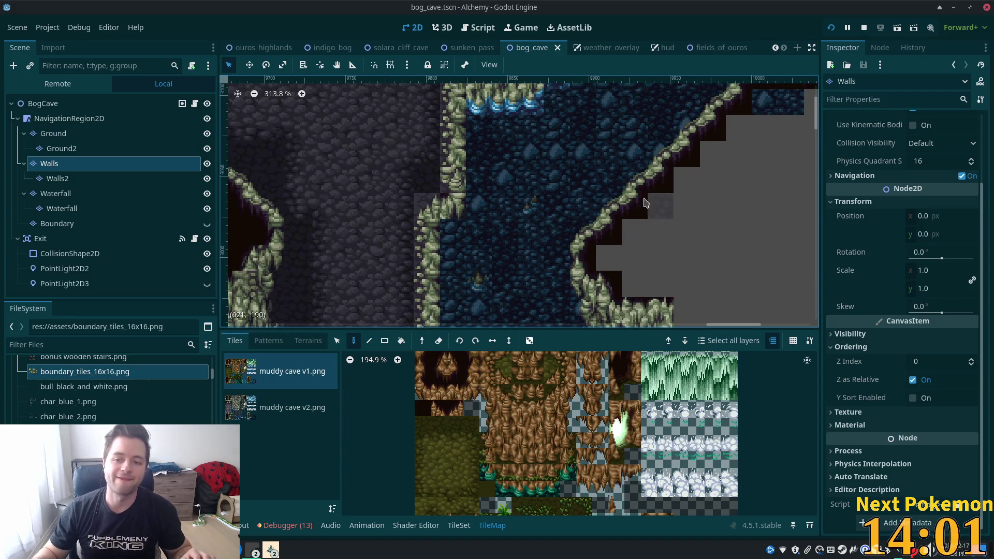
# Select the Walls layer and the dark void tile from the muddy cave v2 atlas.
pyautogui.scroll(-4, 646, 202)
pyautogui.moveTo(646, 202); pyautogui.dragTo(441, 162)
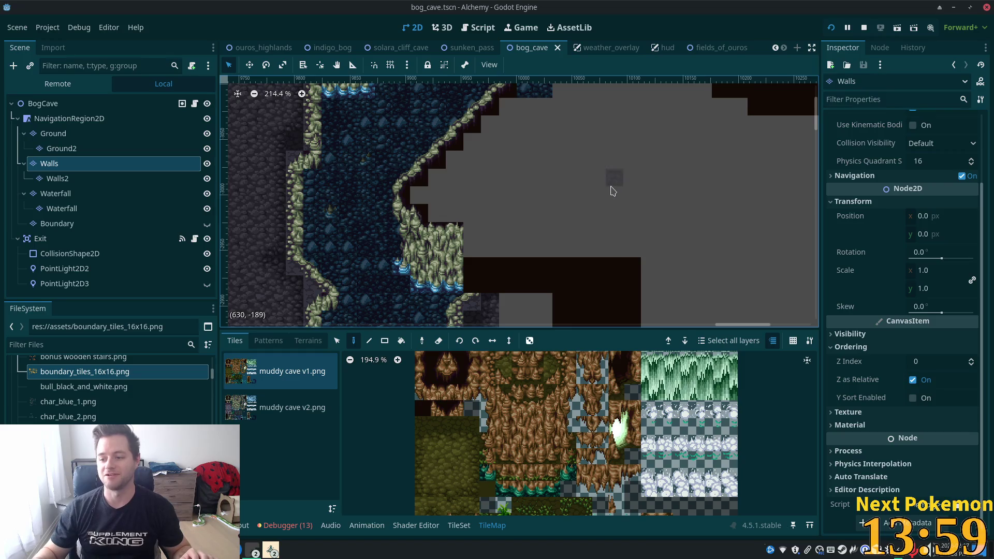
pyautogui.scroll(-5, 613, 191)
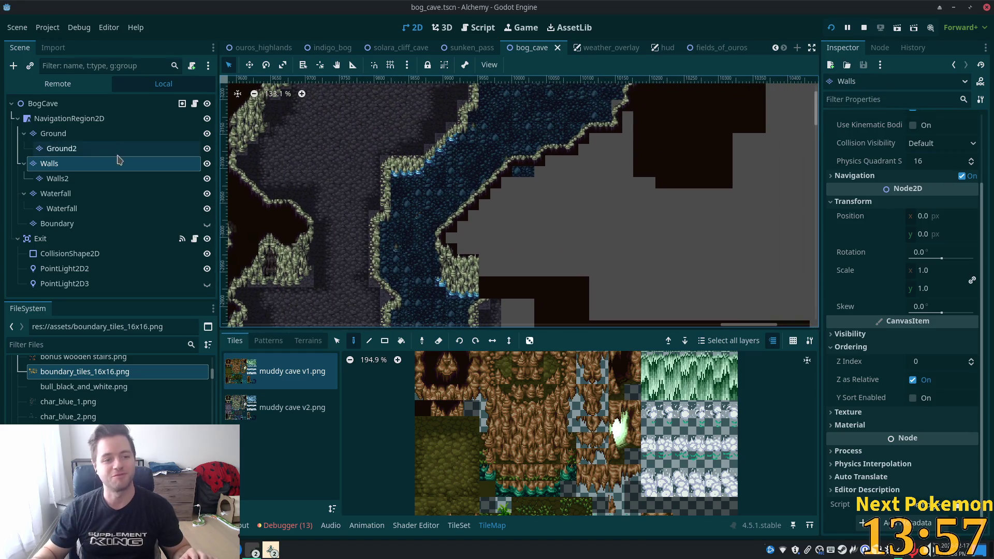
pyautogui.click(65, 138)
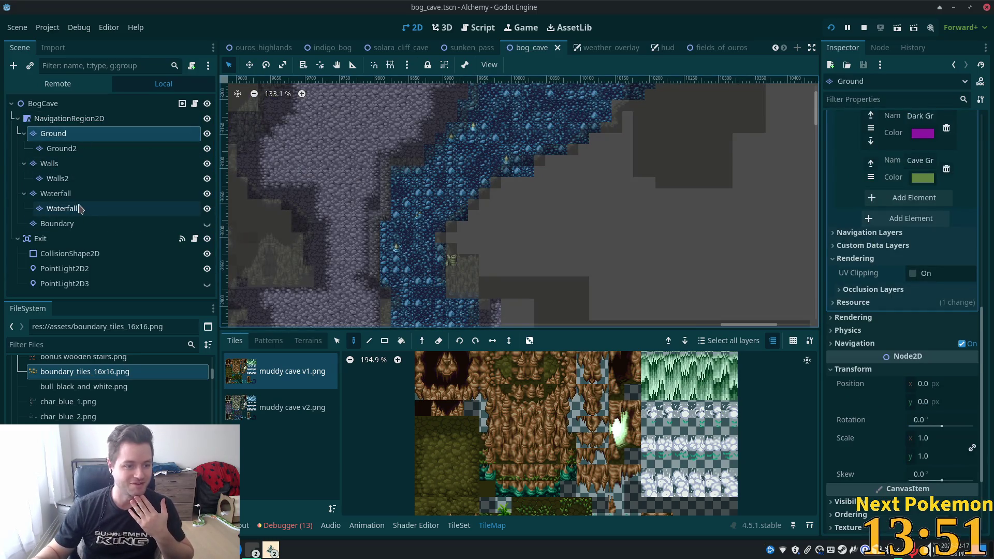
pyautogui.click(51, 164)
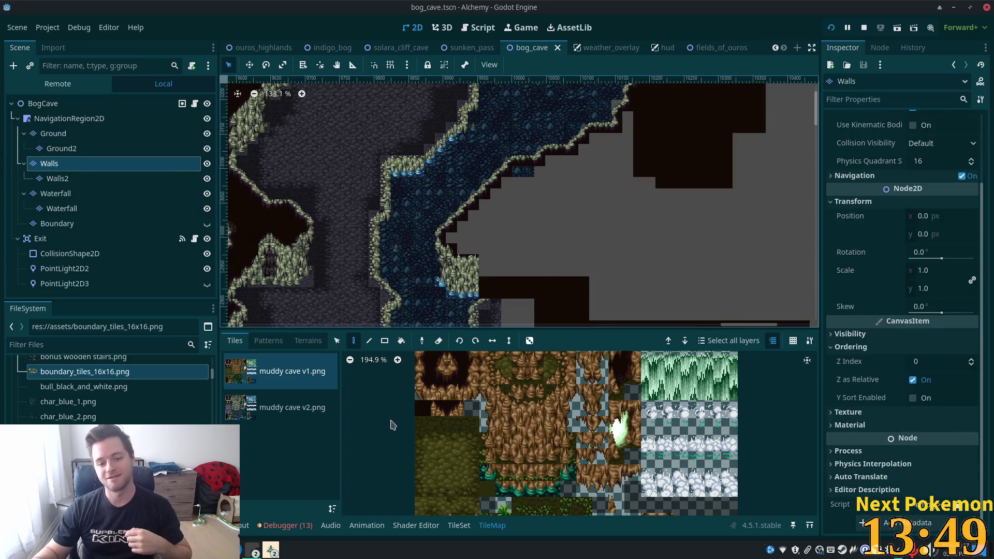
pyautogui.click(293, 408)
pyautogui.click(422, 408)
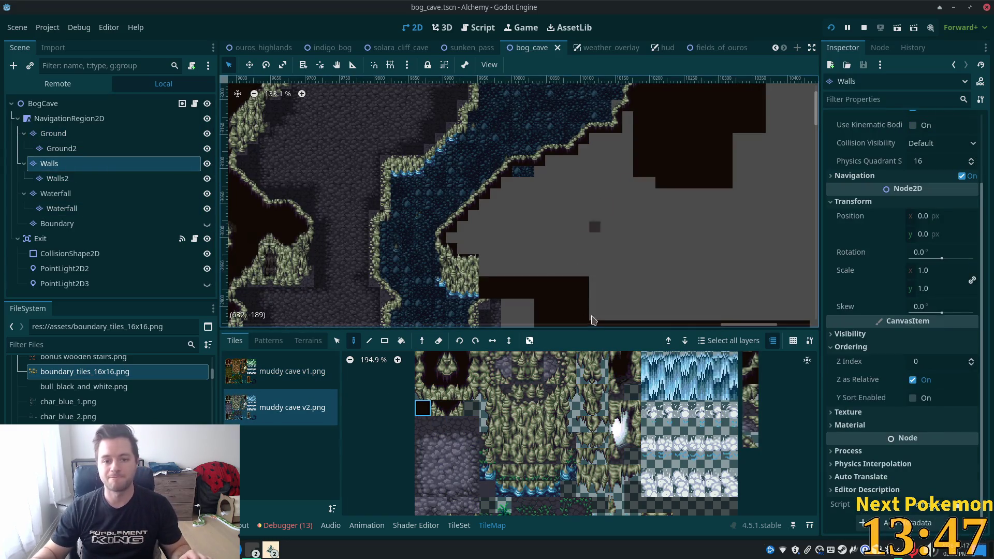
# Paint dark void rectangles over the grey column and staircase rows right of the river.
pyautogui.moveTo(496, 198); pyautogui.dragTo(665, 256)
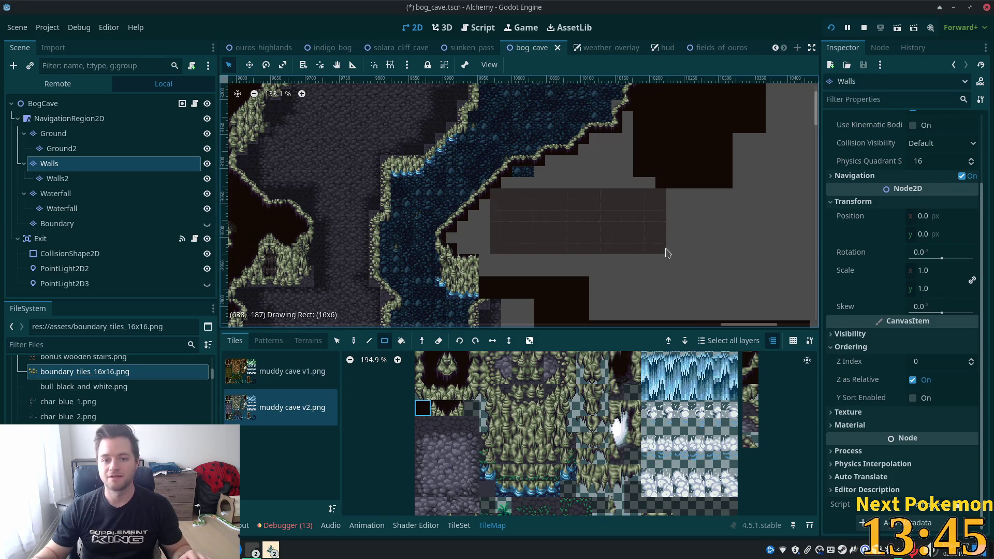
pyautogui.moveTo(482, 206)
pyautogui.mouseDown()
pyautogui.moveTo(621, 285)
pyautogui.moveTo(696, 296)
pyautogui.mouseUp()
pyautogui.hotkey('ctrl', 'z')
pyautogui.moveTo(483, 204)
pyautogui.mouseDown()
pyautogui.moveTo(533, 271)
pyautogui.moveTo(532, 251)
pyautogui.mouseUp()
pyautogui.moveTo(466, 230); pyautogui.dragTo(464, 249)
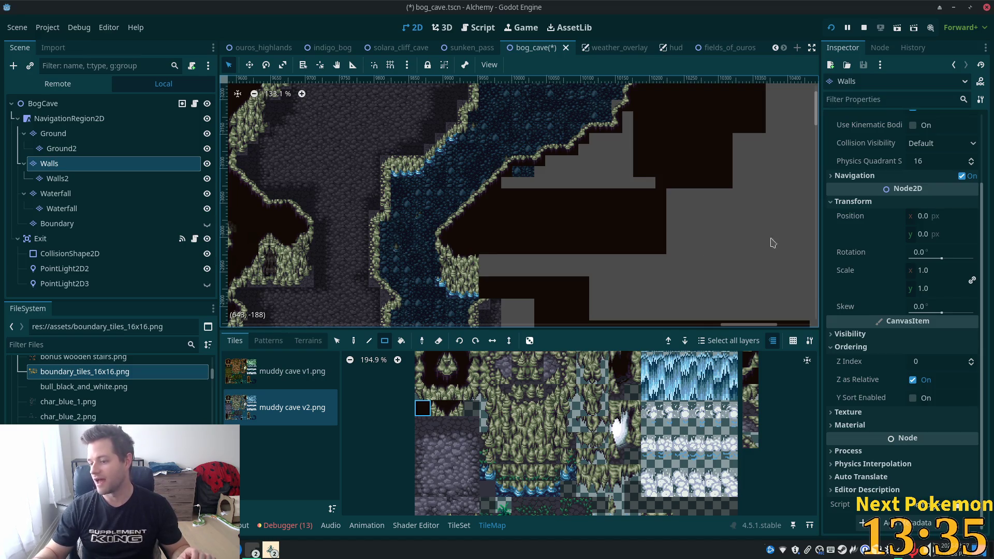
pyautogui.moveTo(511, 185); pyautogui.dragTo(648, 184)
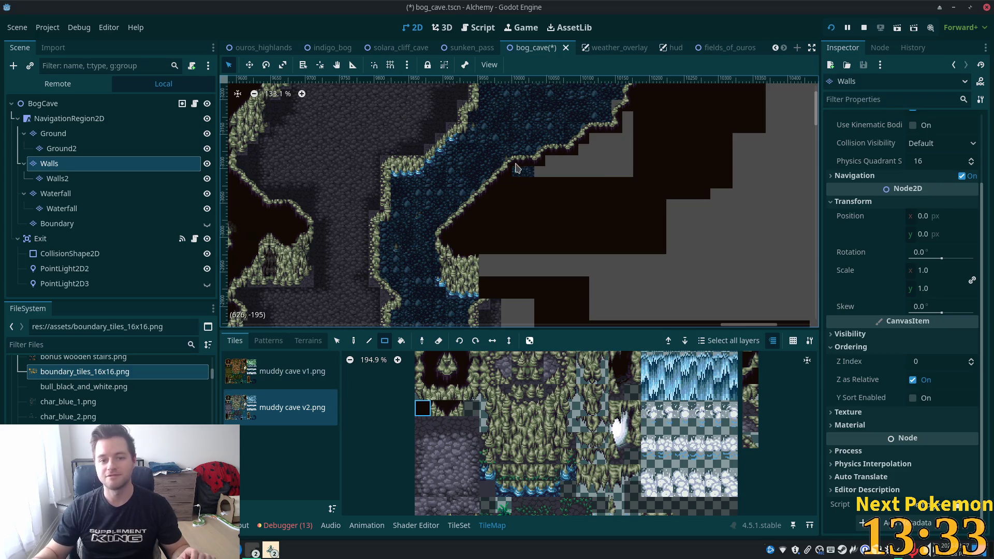
pyautogui.moveTo(527, 173); pyautogui.dragTo(628, 171)
pyautogui.moveTo(556, 162); pyautogui.dragTo(662, 166)
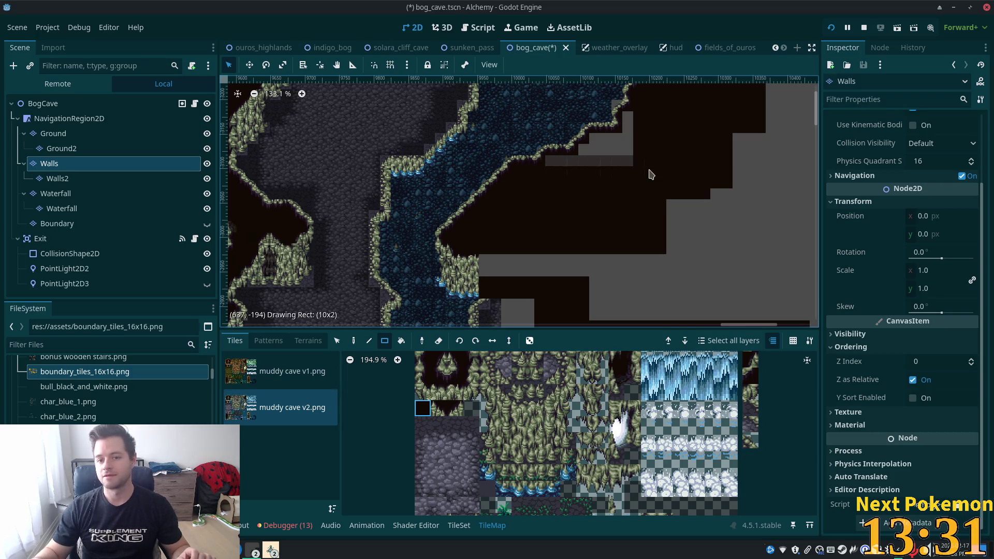
pyautogui.moveTo(582, 150); pyautogui.dragTo(662, 162)
pyautogui.moveTo(598, 145)
pyautogui.mouseDown()
pyautogui.moveTo(638, 133)
pyautogui.moveTo(660, 158)
pyautogui.mouseUp()
# Fill the remaining grey gaps above and right of the water with large dark void blocks.
pyautogui.scroll(-2, 655, 142)
pyautogui.scroll(6, 615, 273)
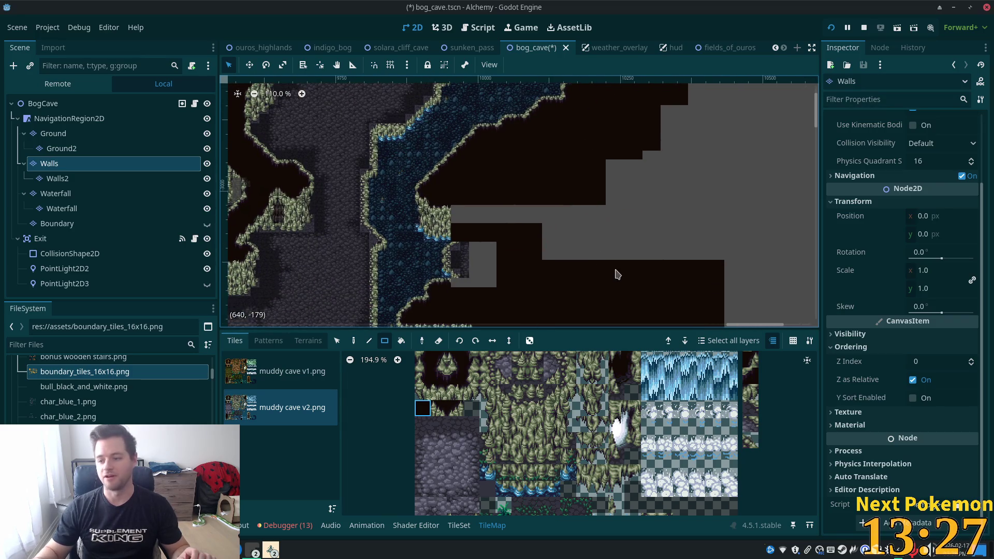
pyautogui.moveTo(505, 169); pyautogui.dragTo(525, 146)
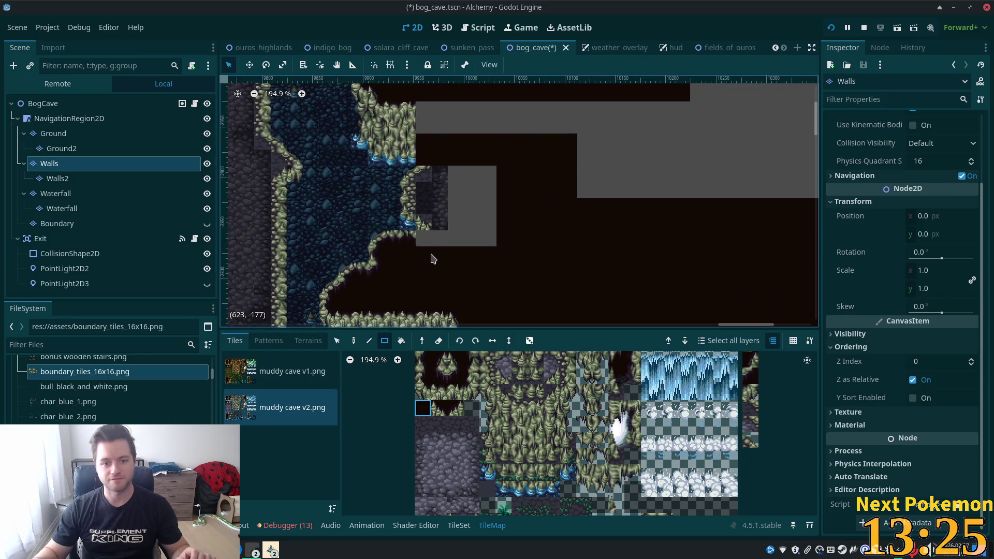
pyautogui.scroll(-4, 661, 264)
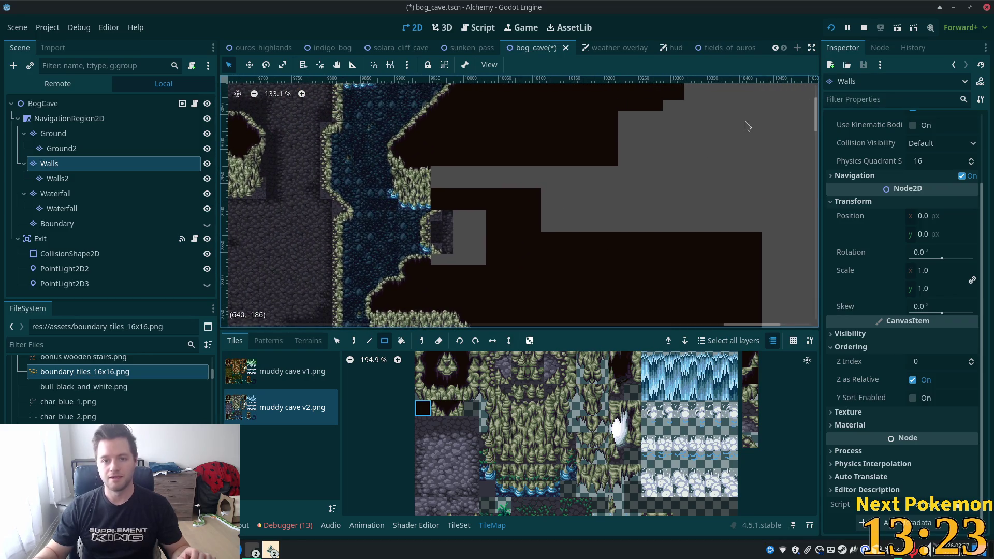
pyautogui.moveTo(614, 217); pyautogui.dragTo(579, 165)
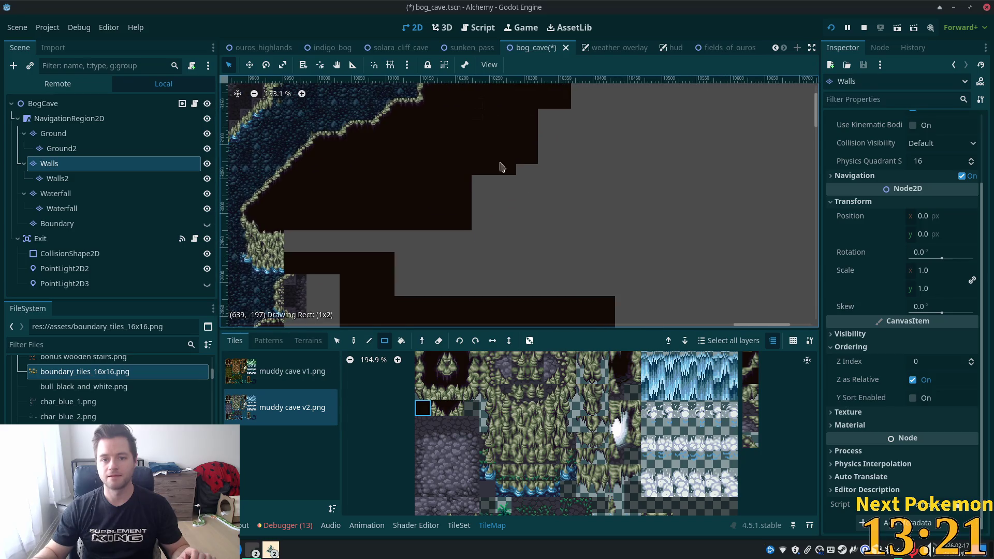
pyautogui.moveTo(601, 101); pyautogui.dragTo(474, 228)
pyautogui.moveTo(524, 129)
pyautogui.mouseDown()
pyautogui.moveTo(573, 248)
pyautogui.moveTo(557, 257)
pyautogui.mouseUp()
pyautogui.scroll(-5, 570, 254)
pyautogui.moveTo(417, 145)
pyautogui.mouseDown()
pyautogui.moveTo(521, 231)
pyautogui.moveTo(584, 155)
pyautogui.mouseUp()
pyautogui.moveTo(505, 215); pyautogui.dragTo(552, 112)
pyautogui.moveTo(528, 236)
pyautogui.mouseDown()
pyautogui.moveTo(725, 225)
pyautogui.moveTo(591, 155)
pyautogui.mouseUp()
pyautogui.moveTo(550, 112); pyautogui.dragTo(628, 150)
pyautogui.moveTo(588, 228); pyautogui.dragTo(766, 260)
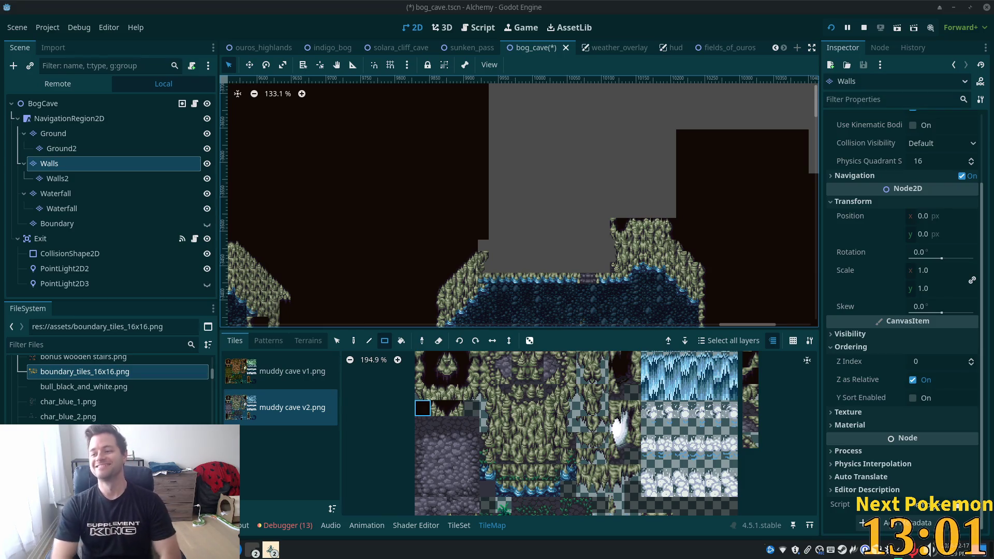
# Dismiss the stray browser save dialog and save bog_cave.tscn with Ctrl+S.
pyautogui.hotkey('ctrl', 's')
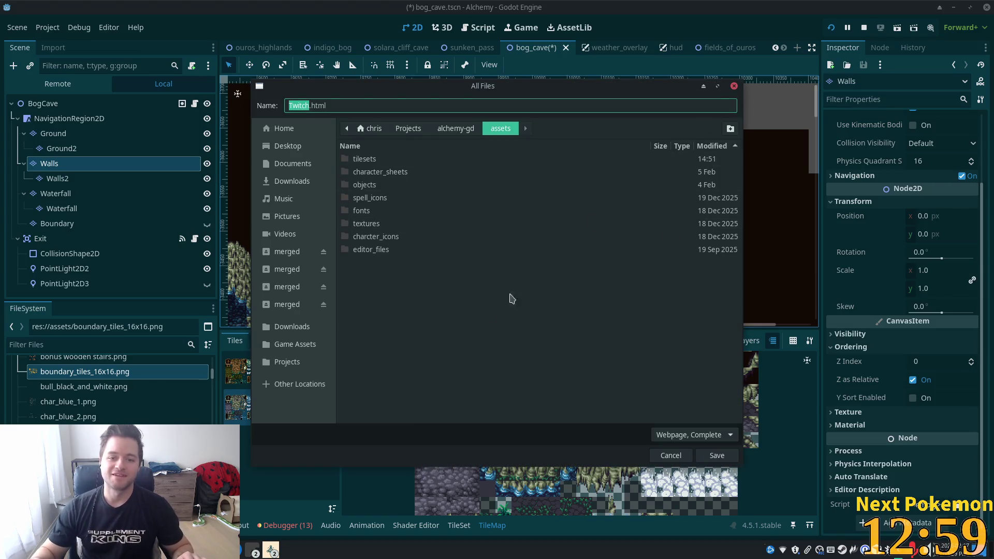
pyautogui.press('Escape')
pyautogui.hotkey('ctrl', 's')
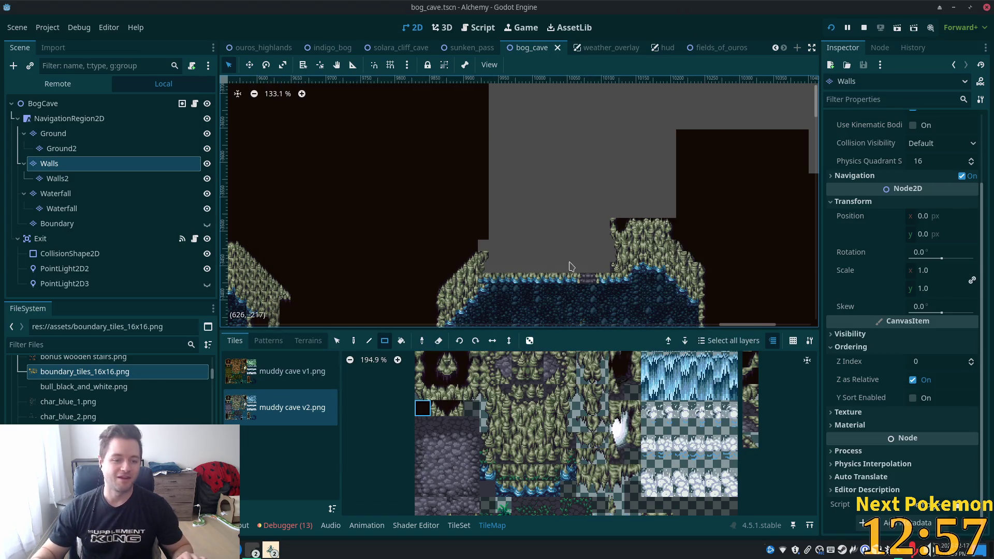
pyautogui.moveTo(270, 550)
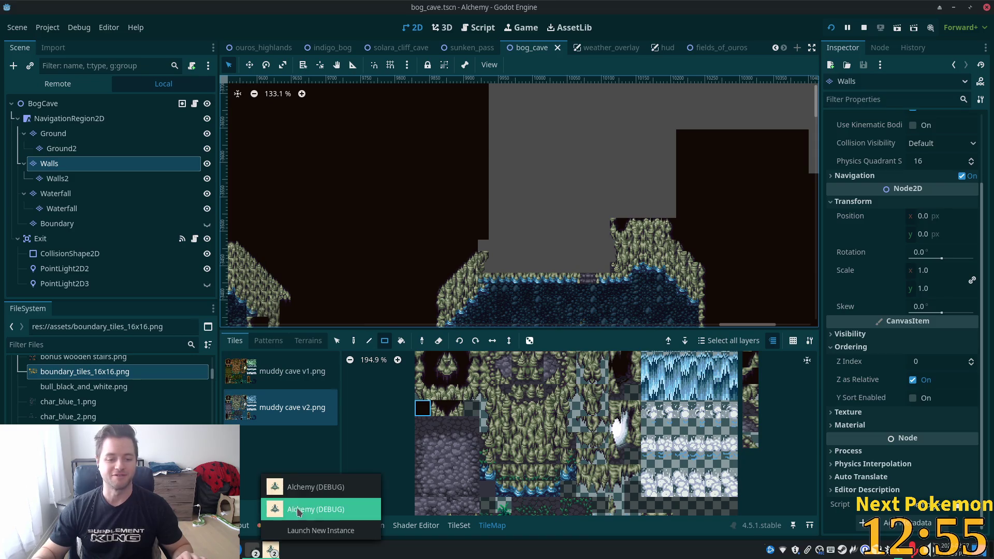
pyautogui.click(311, 485)
# Walk the character across the stone bridge and up the cave to view the waterfall.
pyautogui.press('Left')
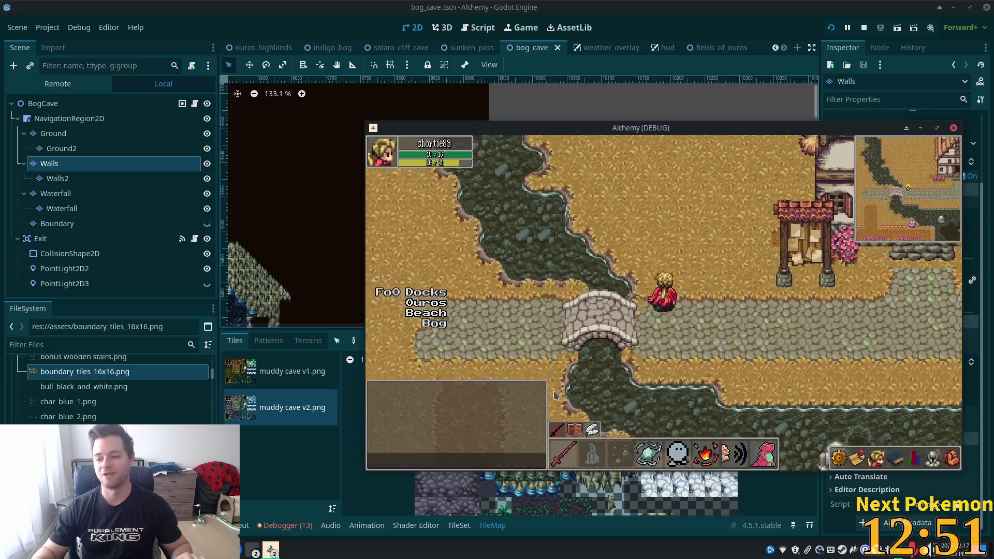
pyautogui.press('Left')
pyautogui.press('Left')
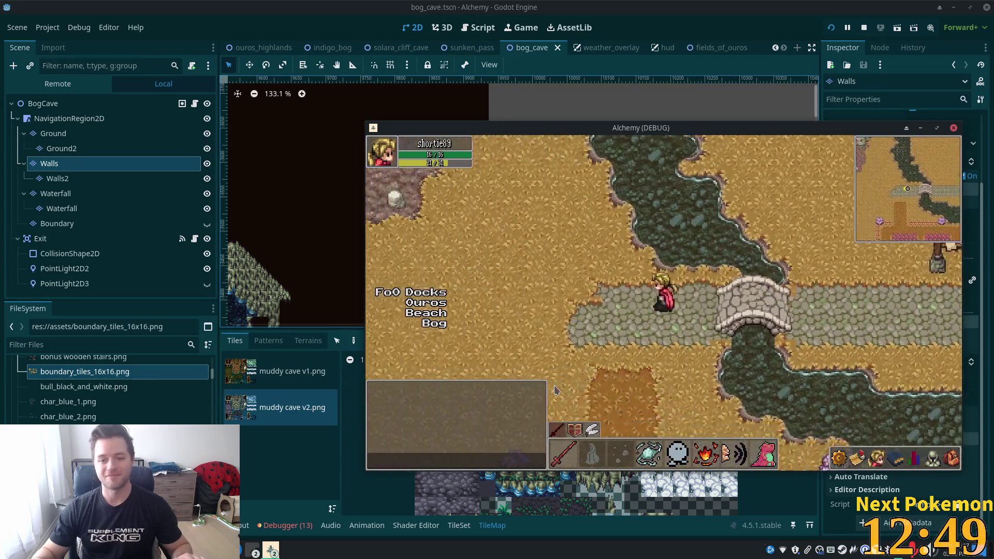
pyautogui.press('Left')
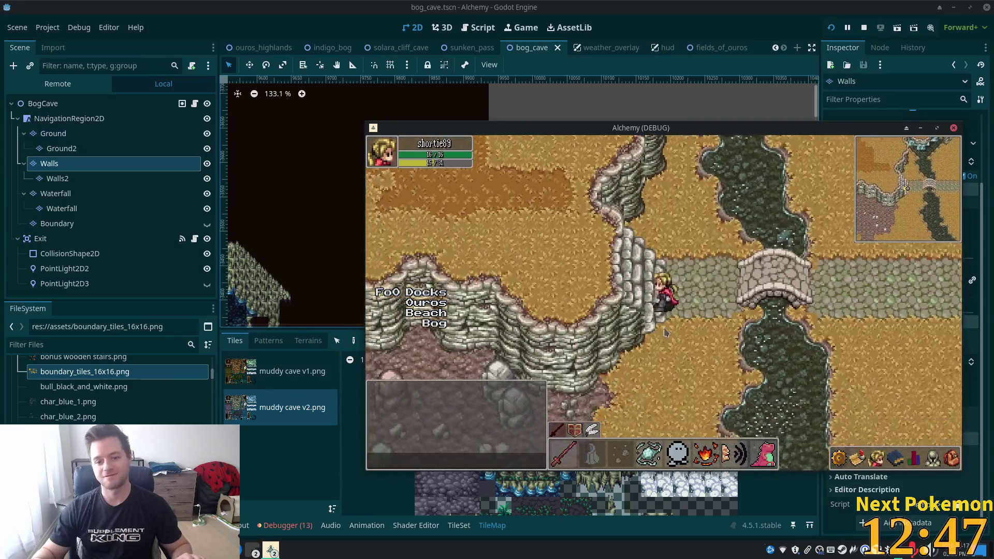
pyautogui.click(271, 550)
pyautogui.click(357, 510)
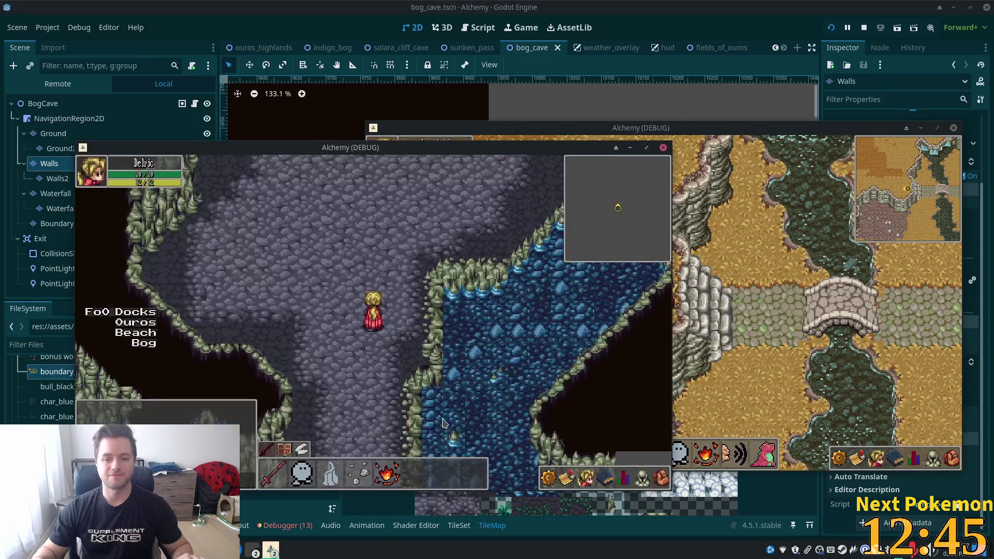
pyautogui.press('Left')
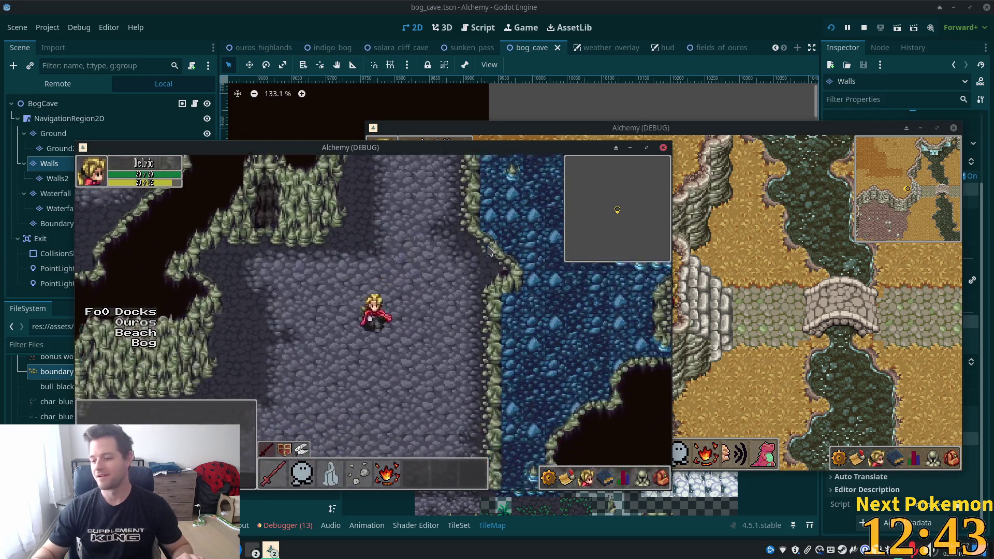
pyautogui.press('Up')
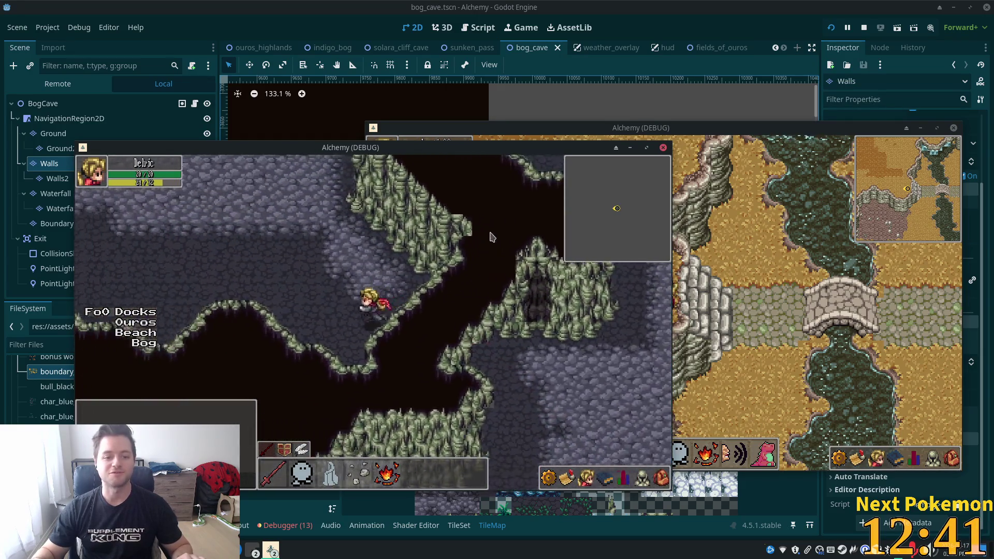
pyautogui.press('Up')
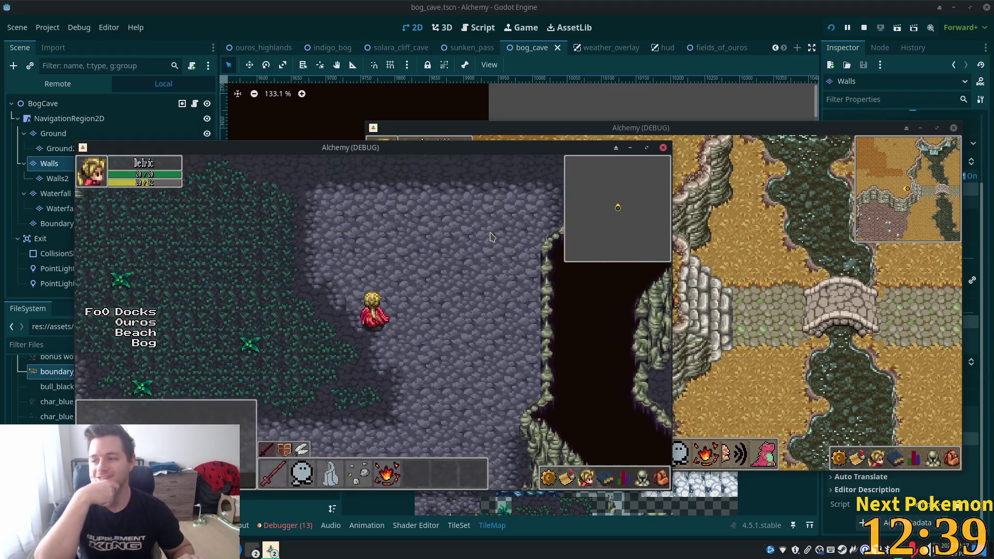
pyautogui.press('Up')
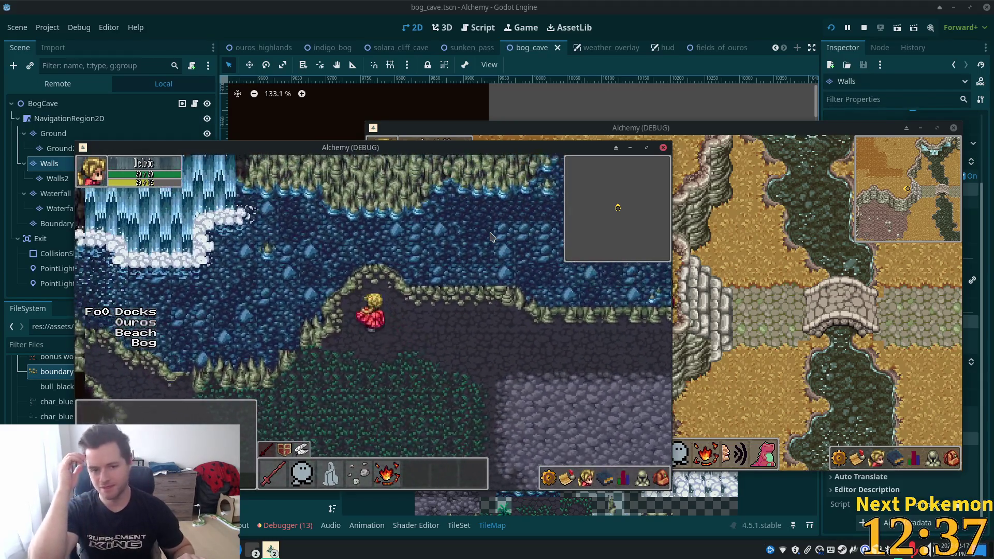
pyautogui.press('Down')
# Walk along the cliffs and water past the waterfall, briefly checking the inventory.
pyautogui.press('Left')
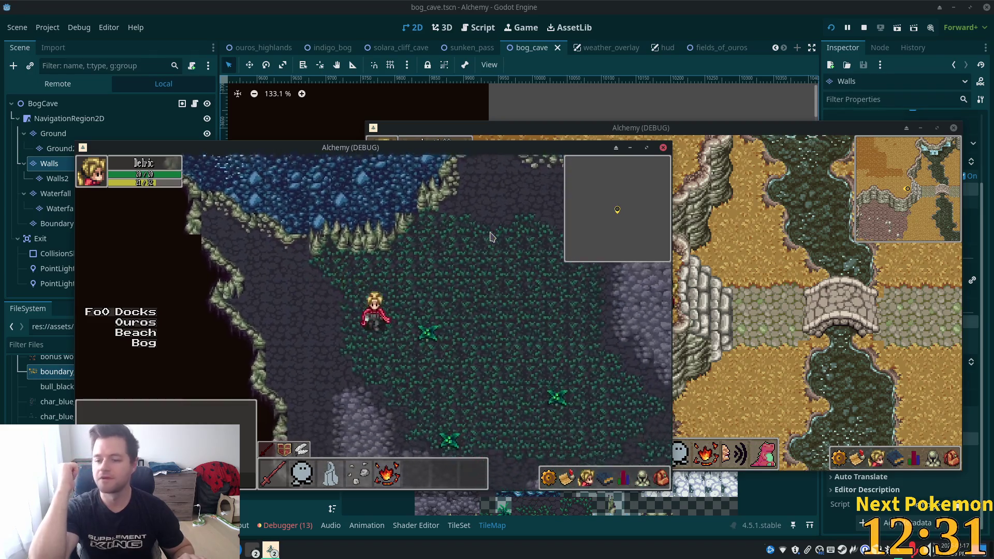
pyautogui.press('Down')
pyautogui.press('Right')
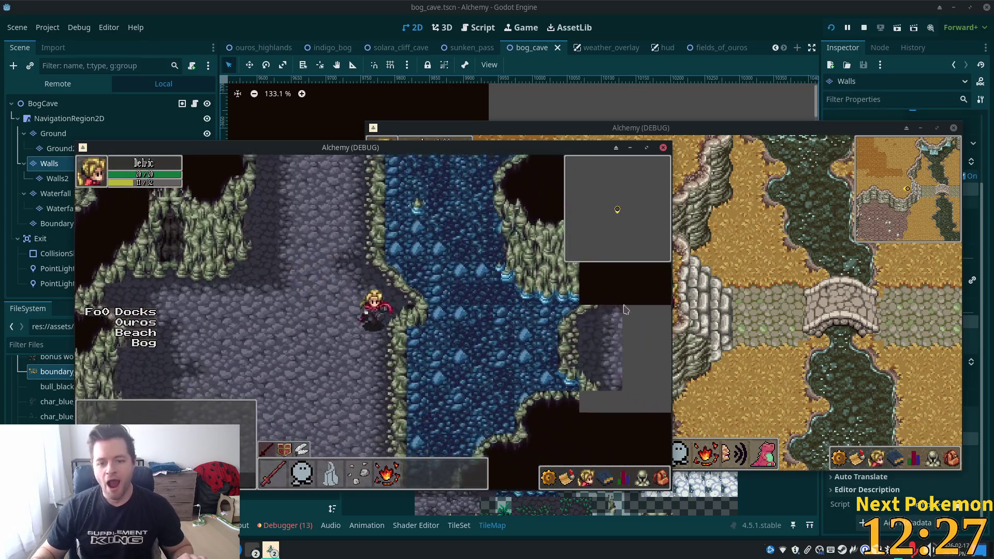
pyautogui.press('Up')
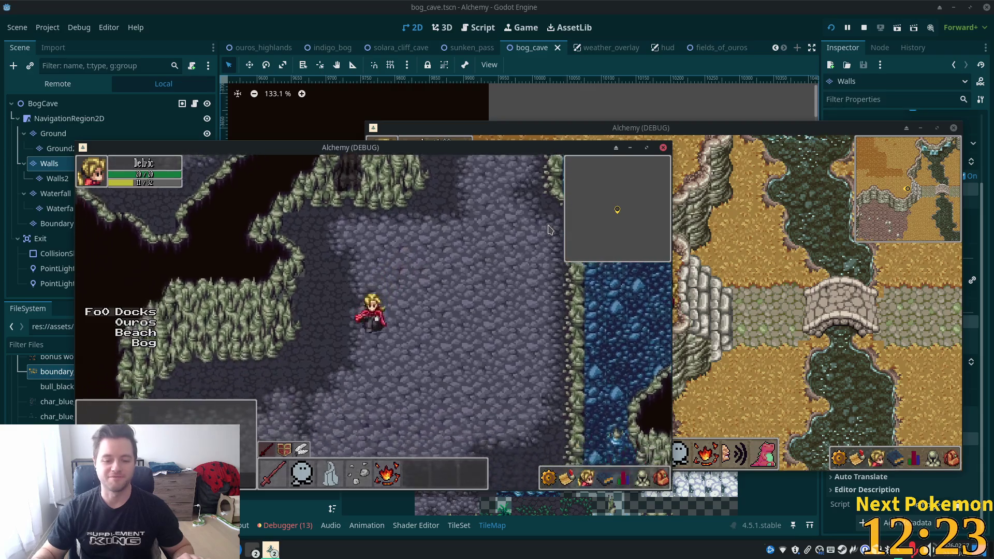
pyautogui.press('Left')
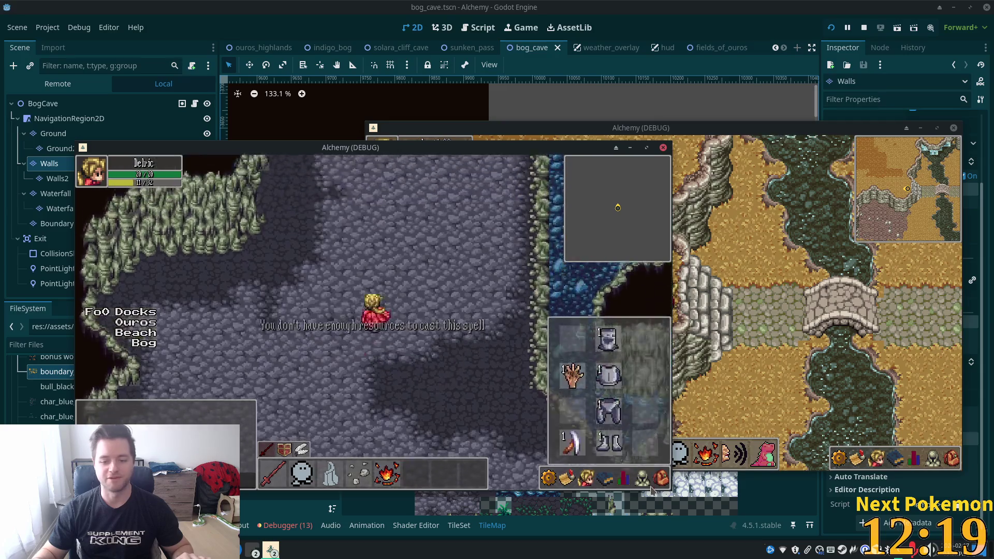
pyautogui.click(662, 479)
pyautogui.press('Left')
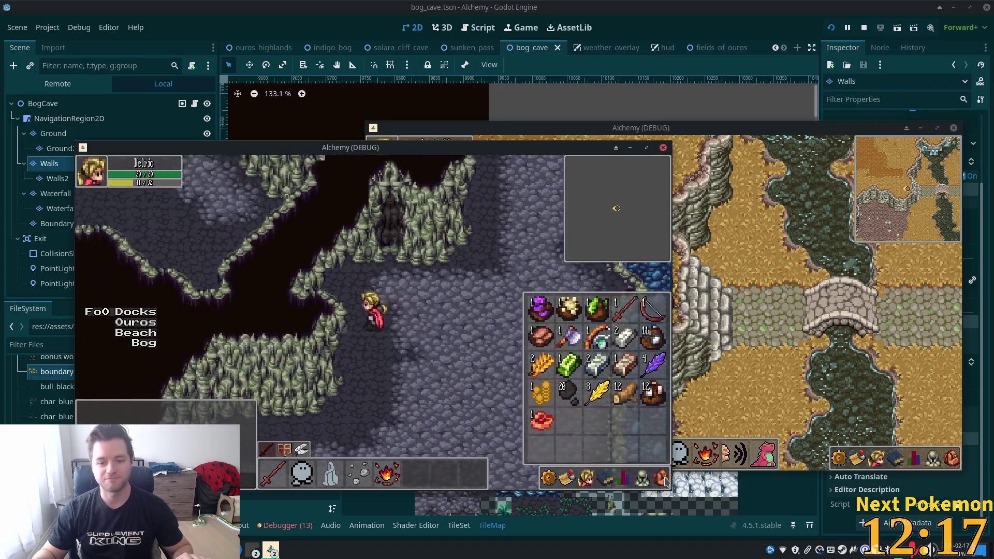
pyautogui.click(662, 479)
pyautogui.press('Down')
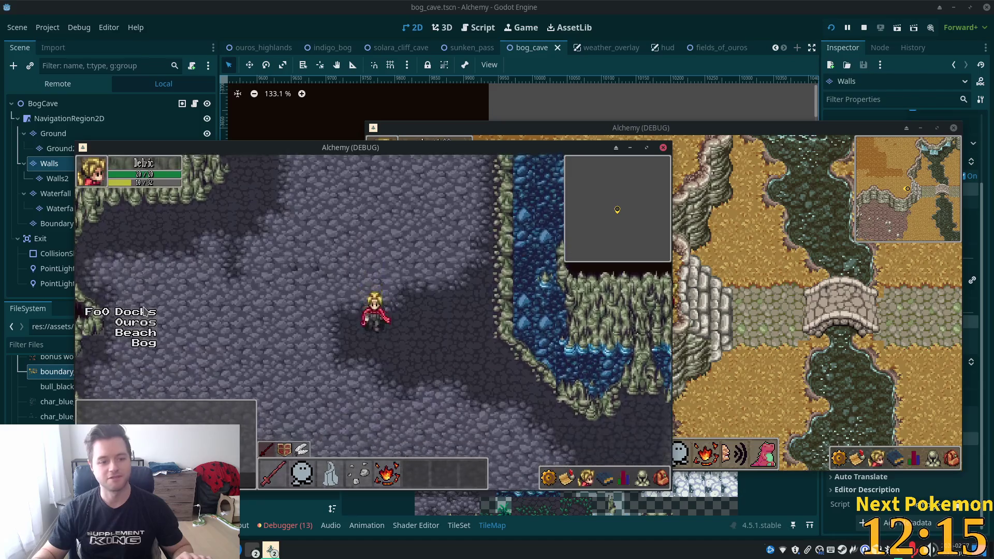
# Travel to the FoO Docks and walk the character right along the docks.
pyautogui.click(135, 314)
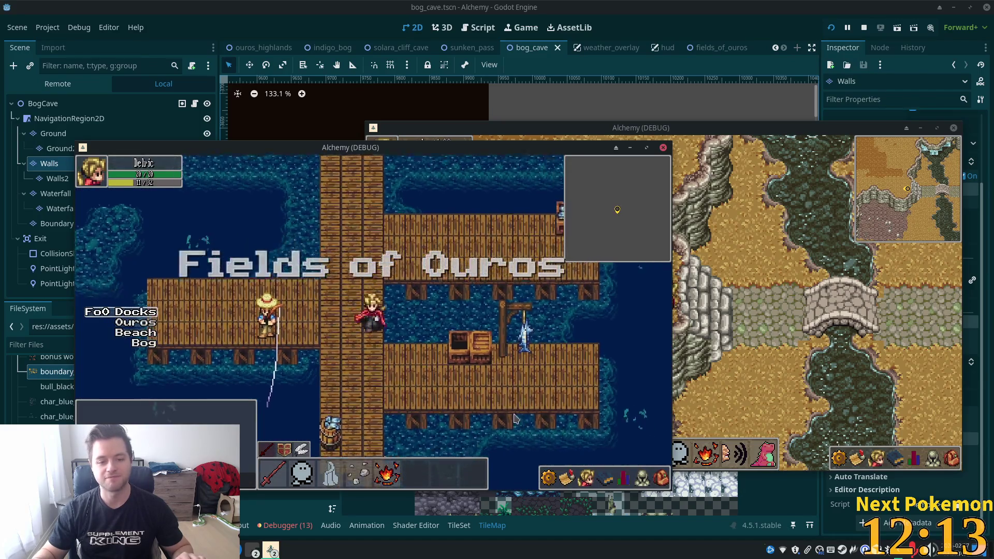
pyautogui.click(630, 470)
pyautogui.press('Right')
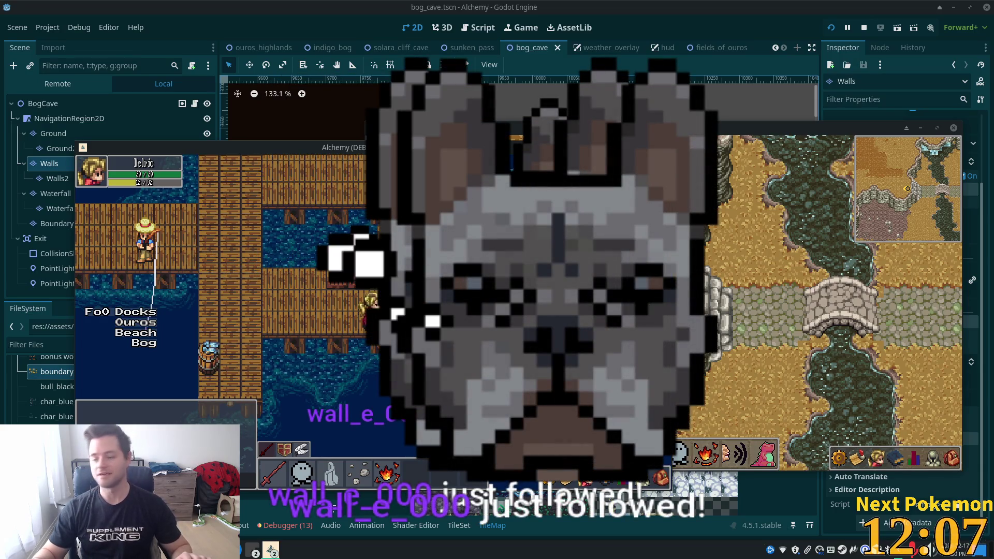
pyautogui.press('Right')
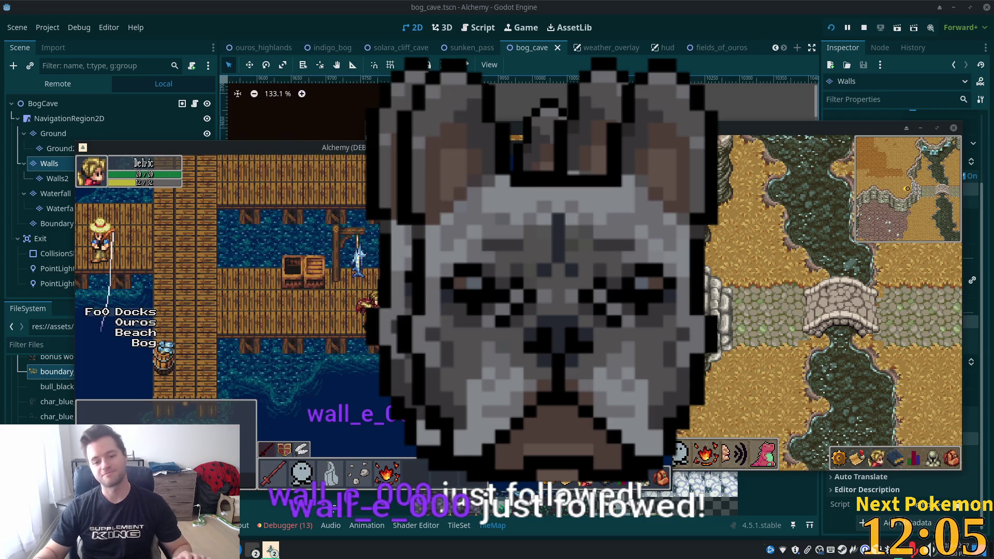
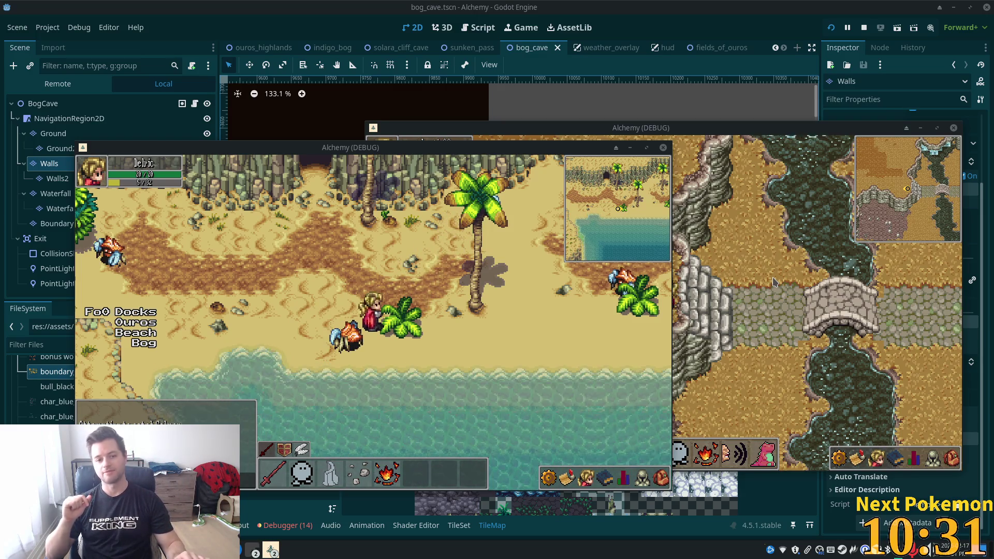
# Walk the character north from the palm beach through the cactus desert and along the shoreline into the purple bog.
pyautogui.press('Up')
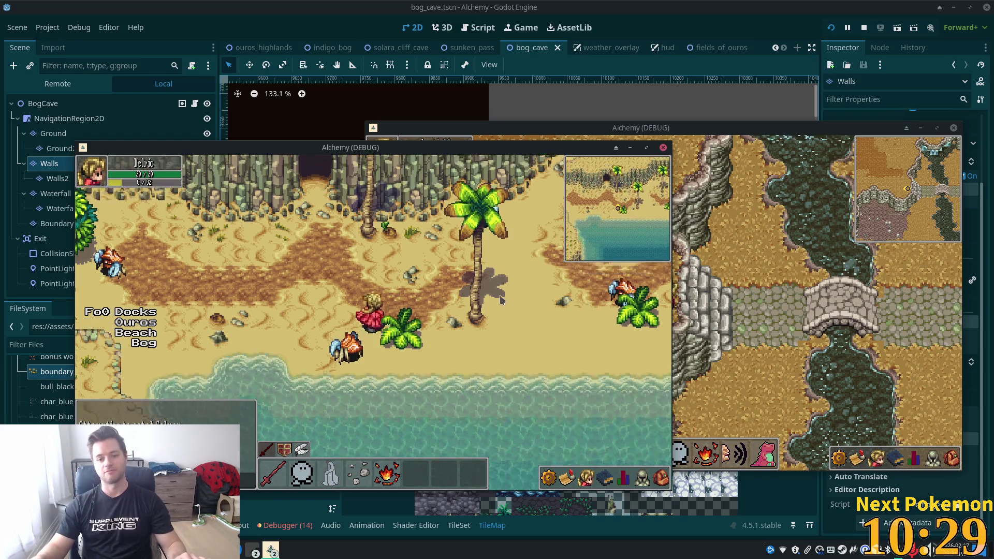
pyautogui.press('Up')
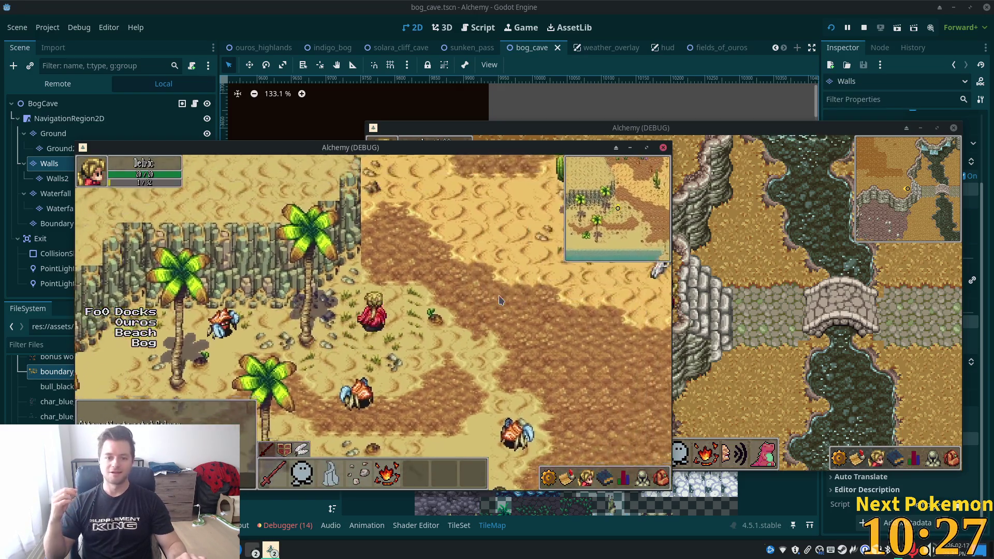
pyautogui.press('Up')
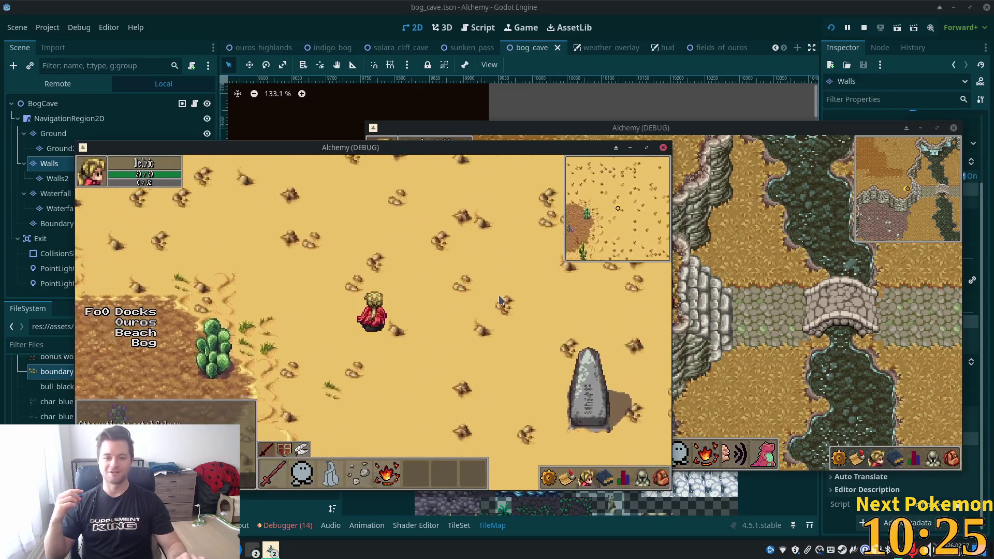
pyautogui.press('Right')
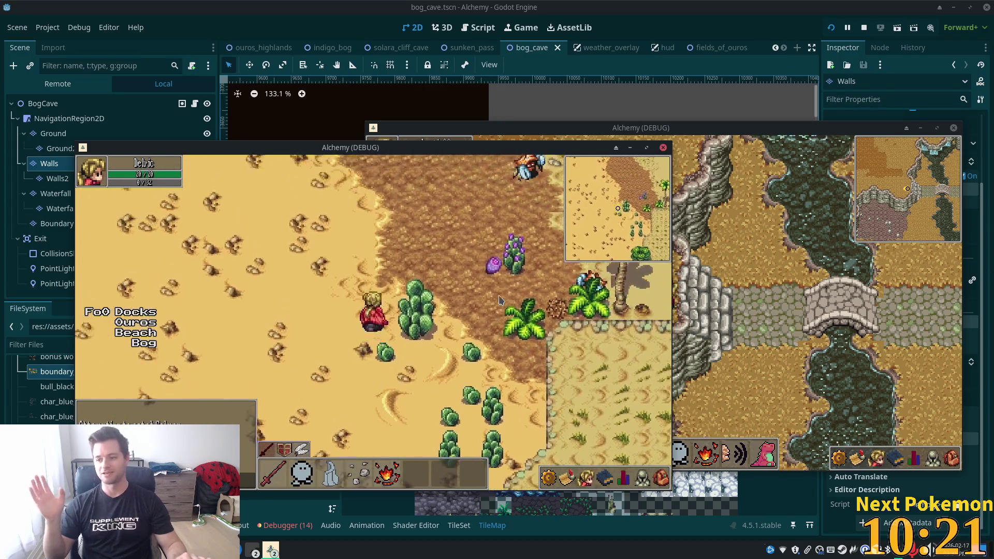
pyautogui.press('Up')
pyautogui.press('Up')
pyautogui.press('Right')
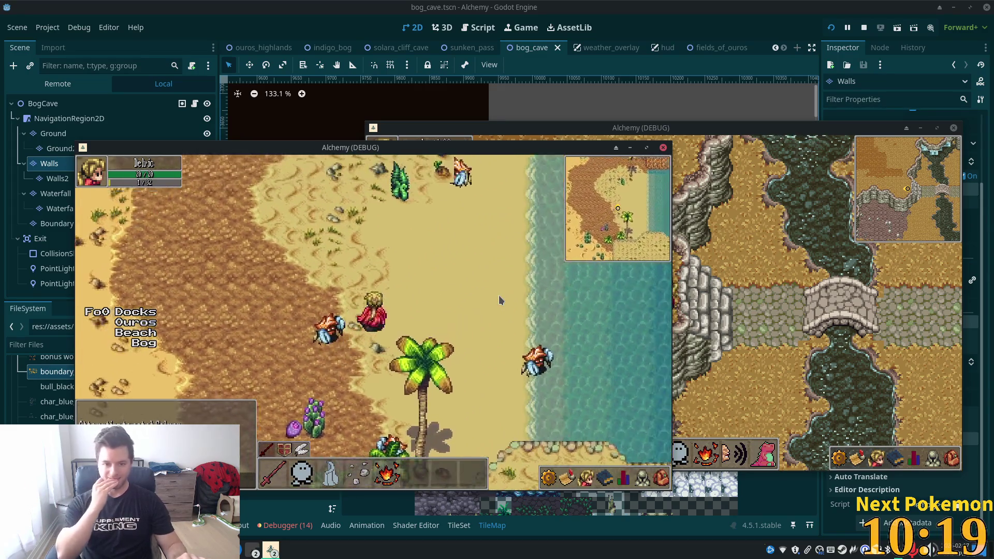
pyautogui.press('Right')
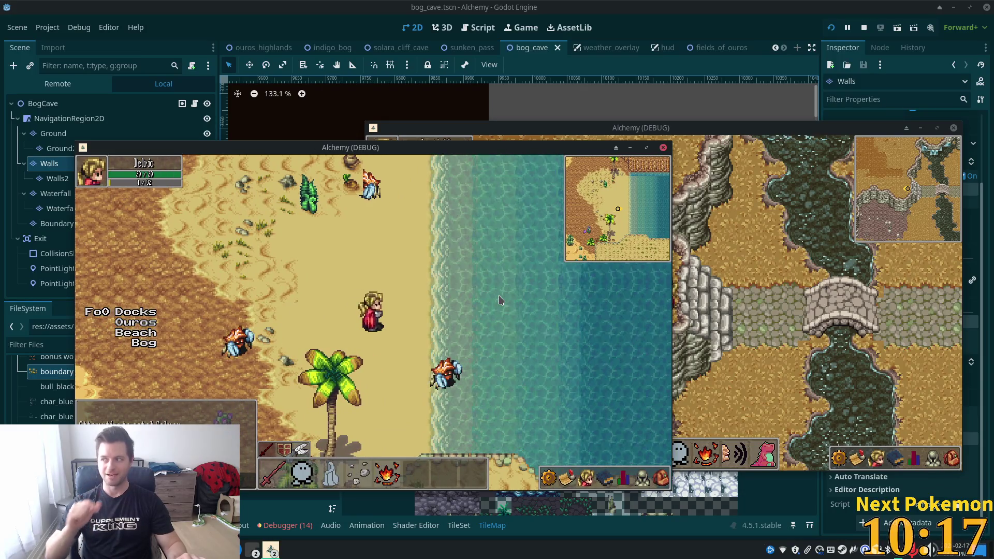
pyautogui.press('Up')
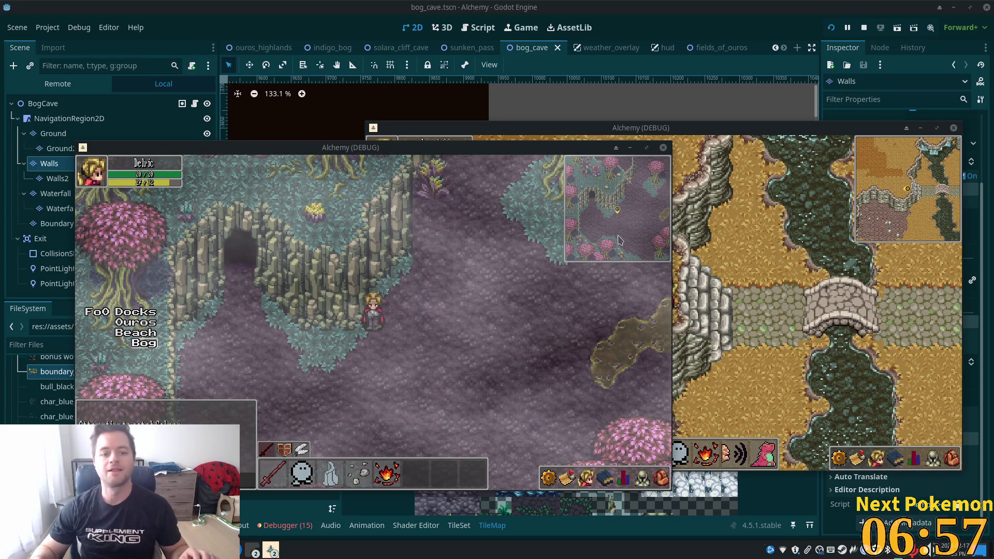
# Walk down-right through the bog, up to the cave entrance, and into Bog Cave.
pyautogui.press('Down')
pyautogui.press('Right')
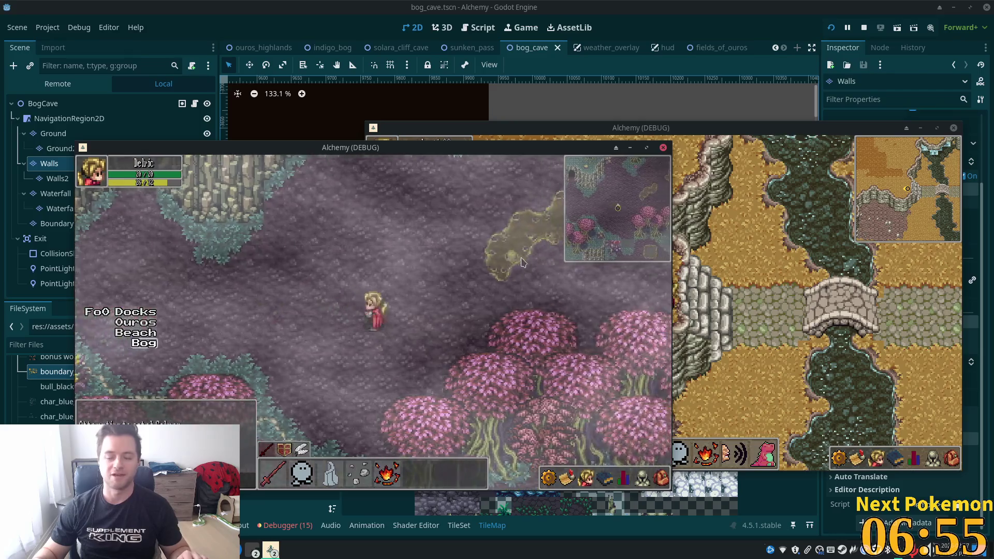
pyautogui.press('Up')
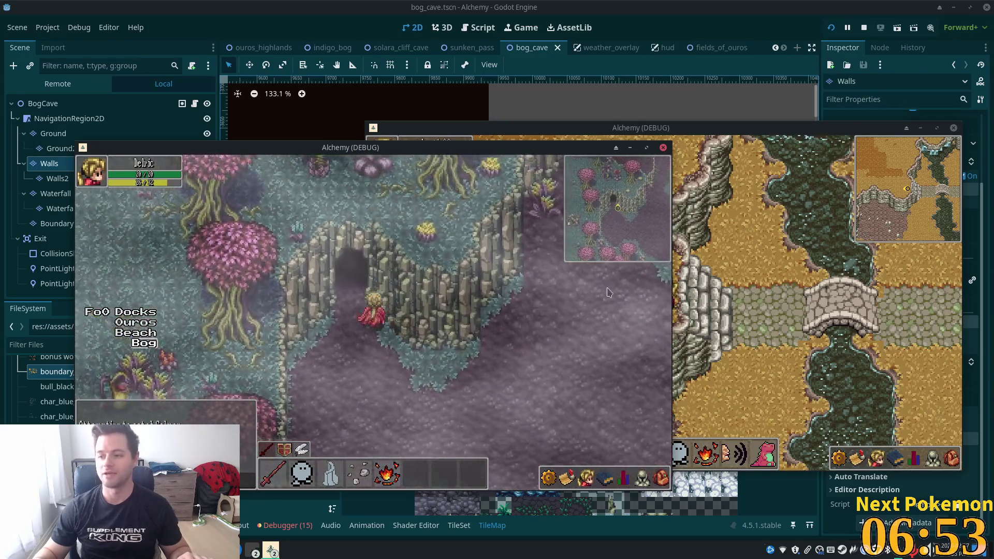
pyautogui.press('Up')
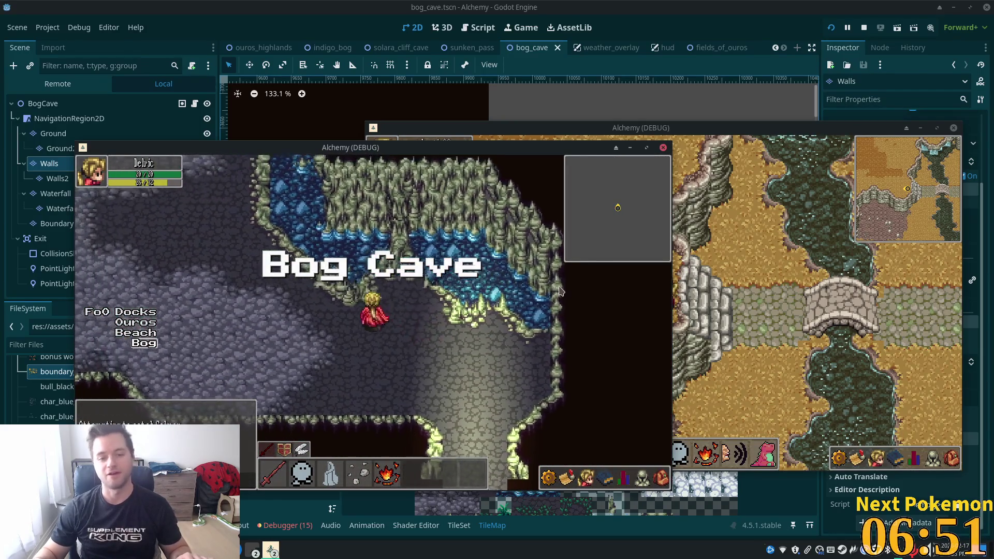
pyautogui.press('Left')
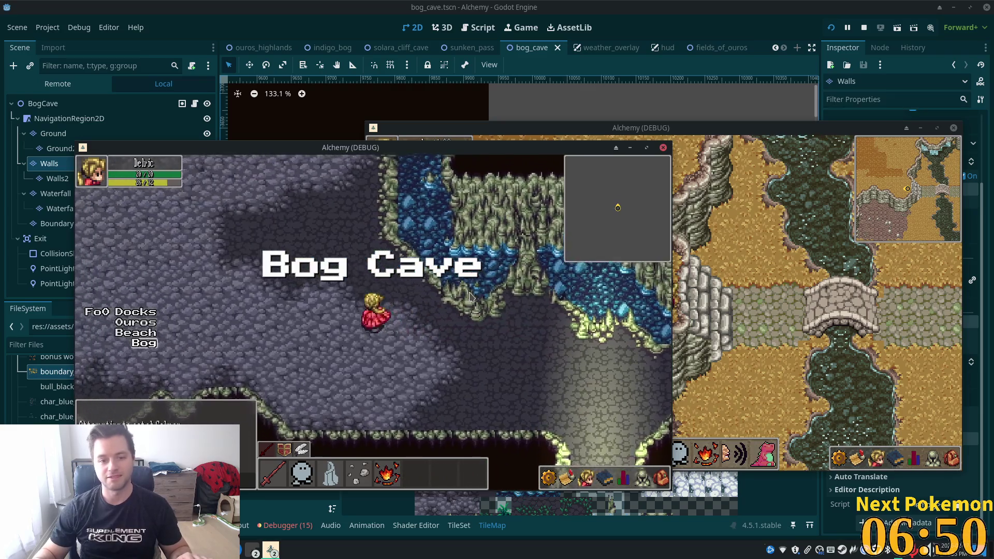
pyautogui.press('Left')
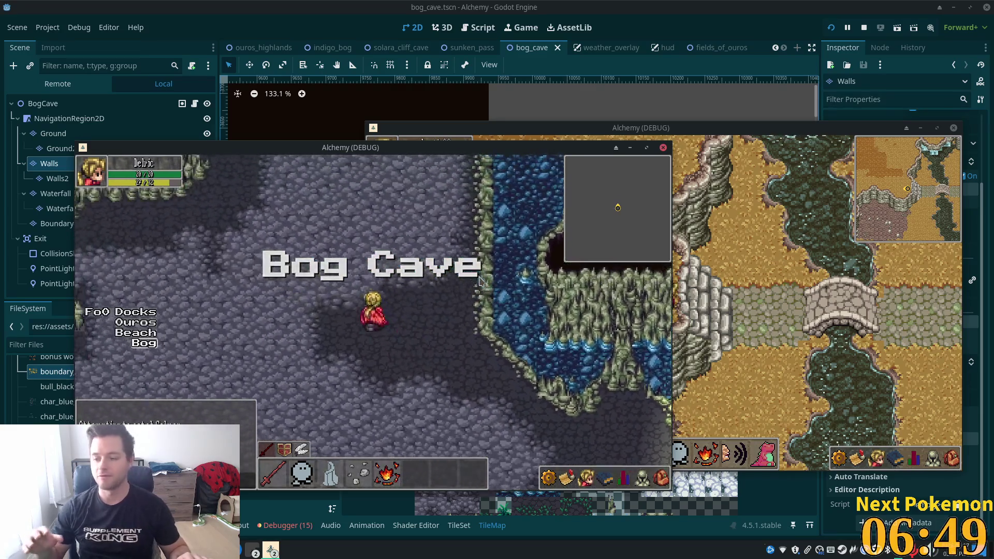
pyautogui.press('Left')
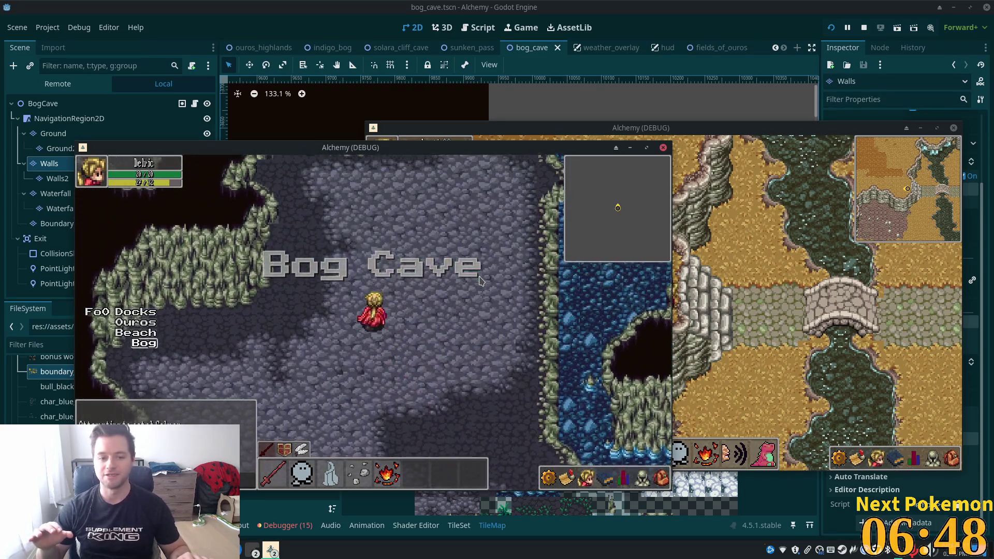
pyautogui.press('Up')
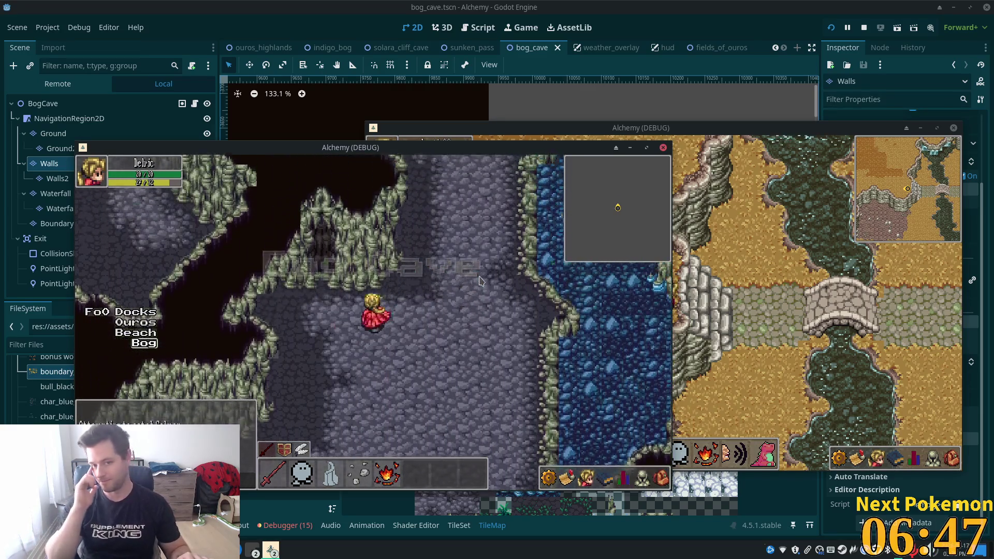
pyautogui.press('Up')
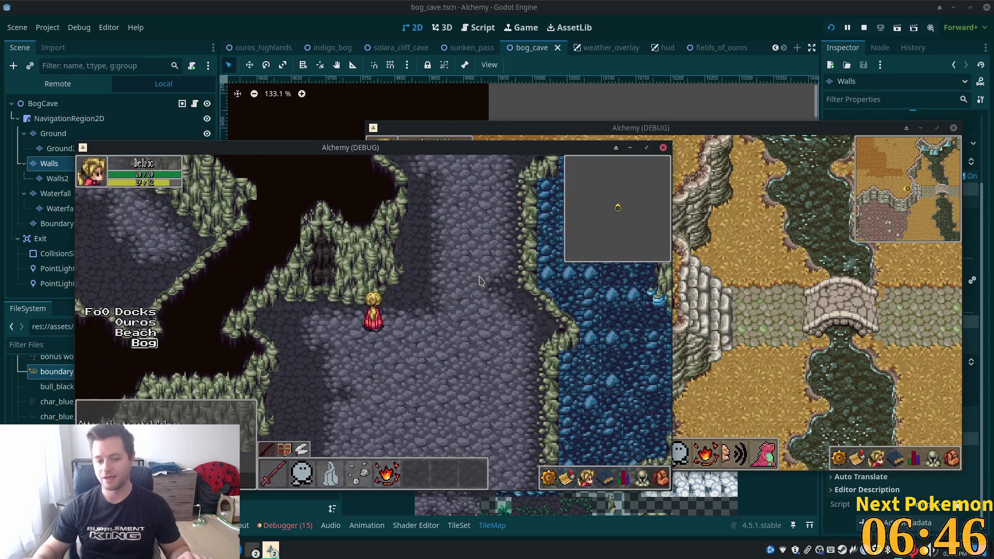
# Cross the grey rock floor to the underground river bank, then head down toward the chasm.
pyautogui.press('Left')
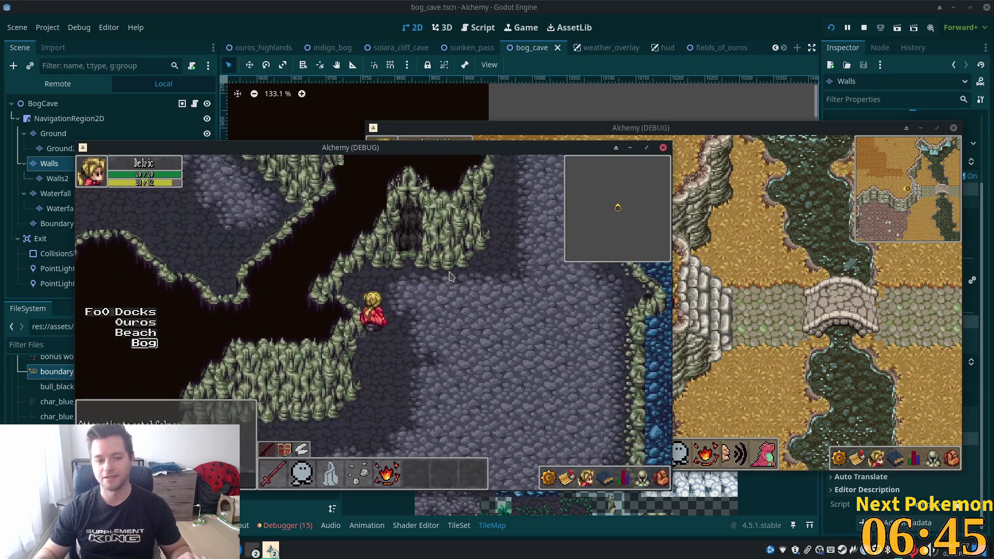
pyautogui.press('Up')
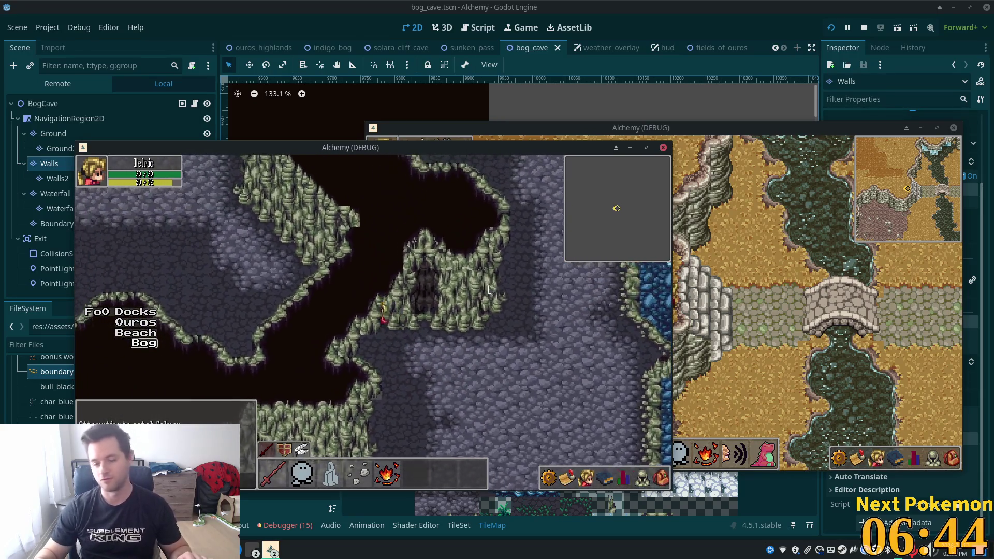
pyautogui.press('Left')
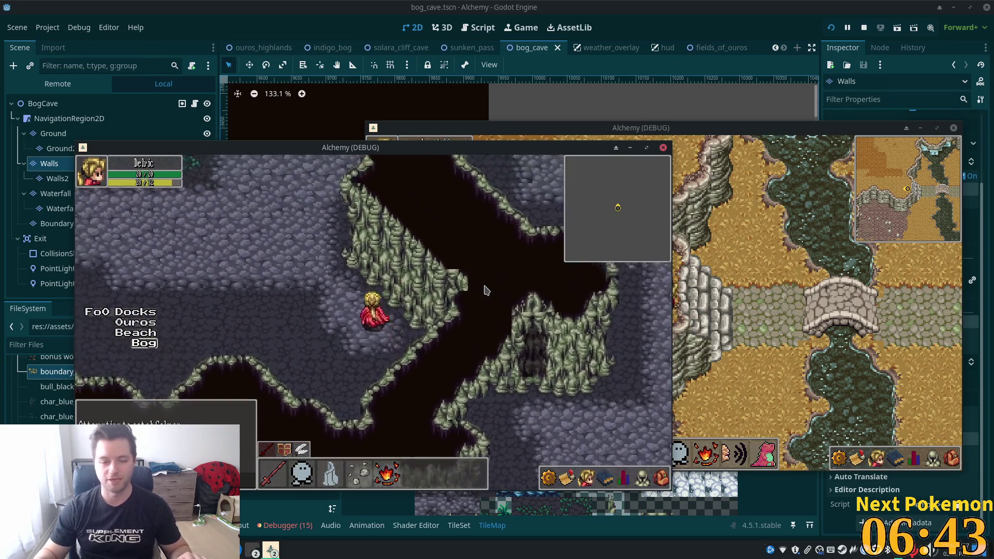
pyautogui.press('Up')
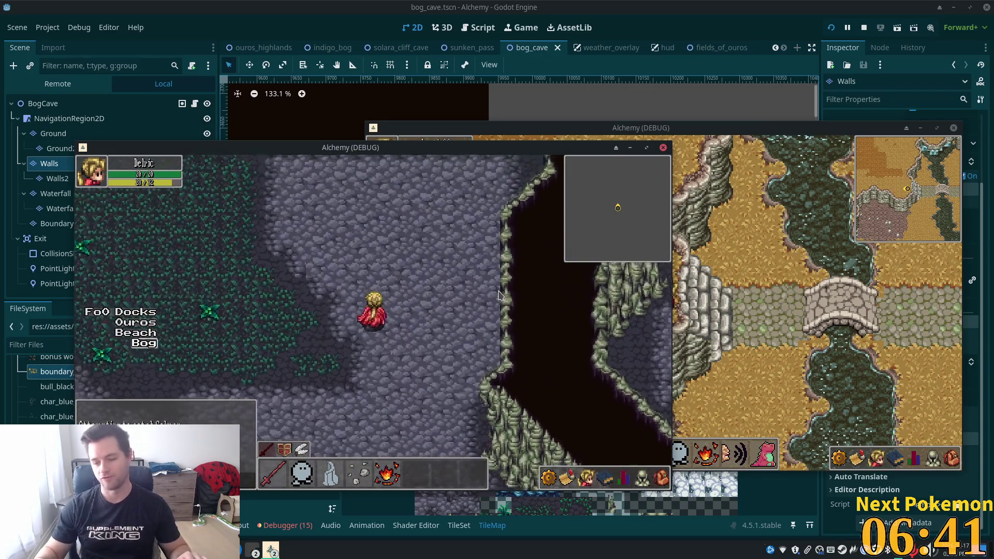
pyautogui.press('Up')
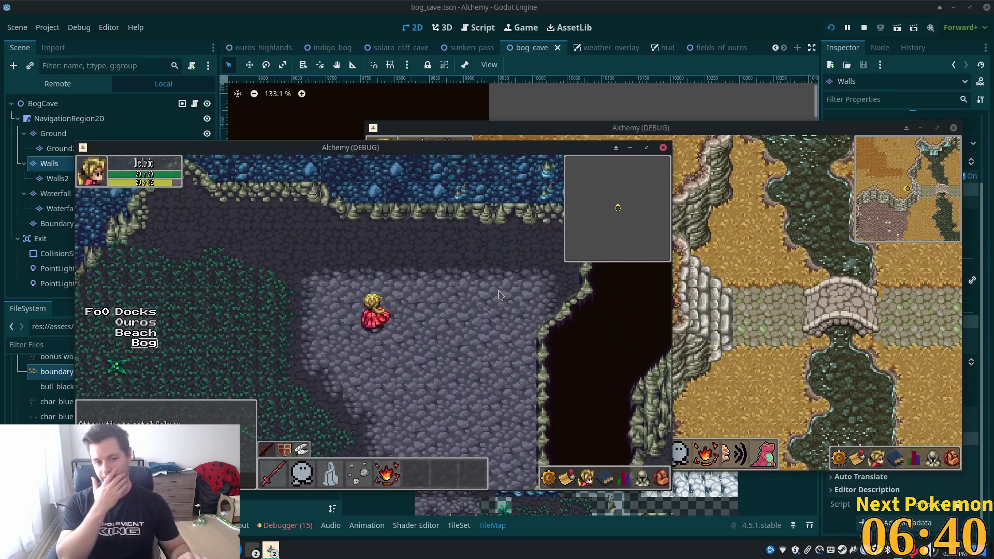
pyautogui.press('Up')
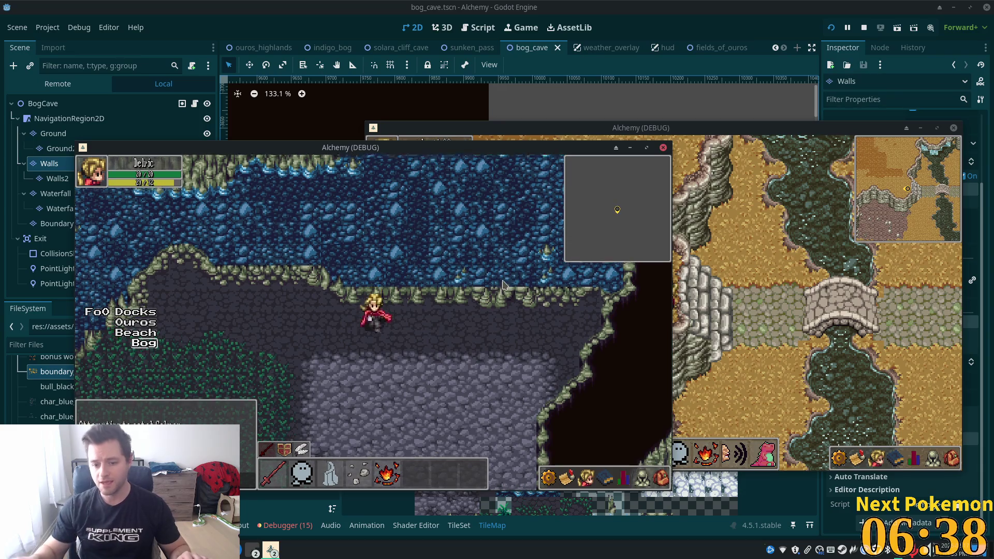
pyautogui.press('Down')
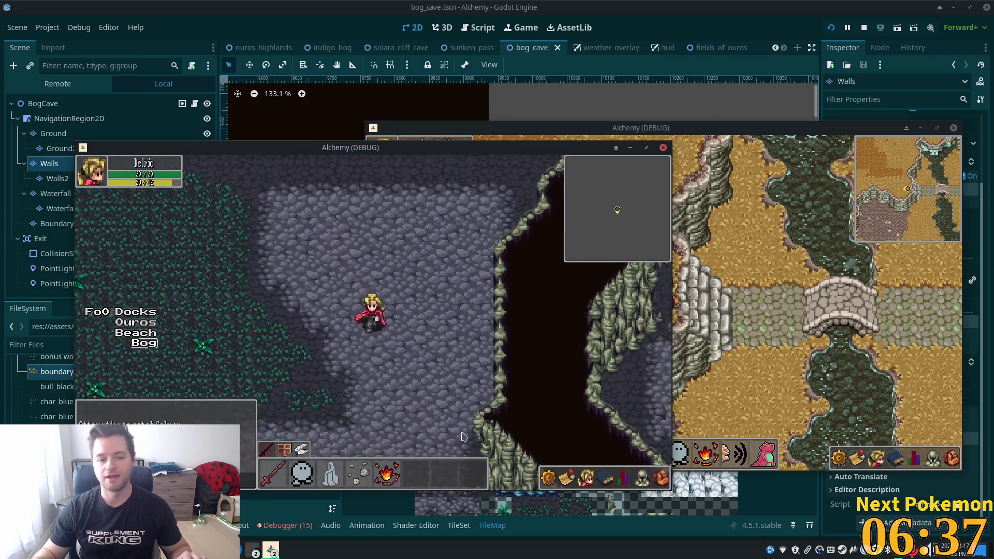
# Make the character attack, walk down the cave, and bring up the character stats panel.
pyautogui.press('space')
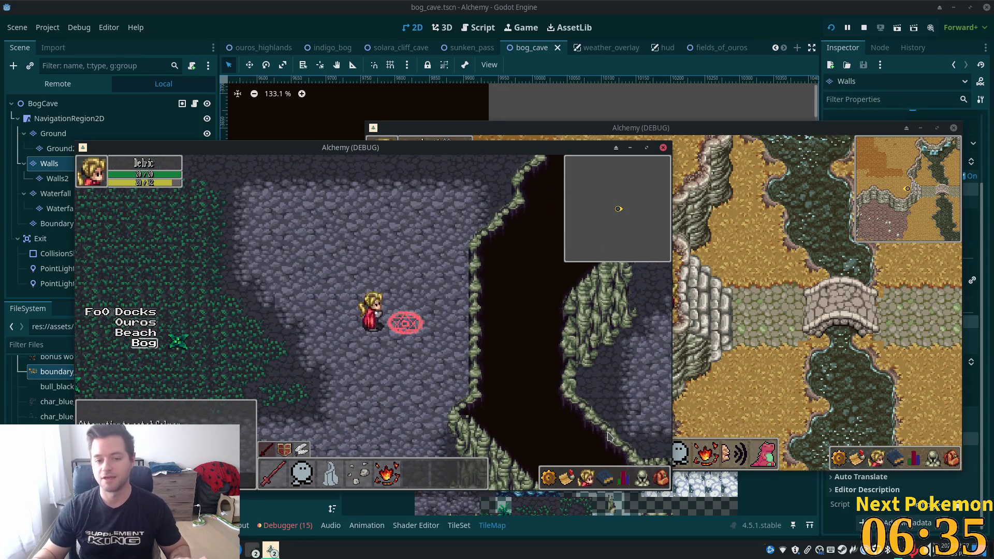
pyautogui.press('space')
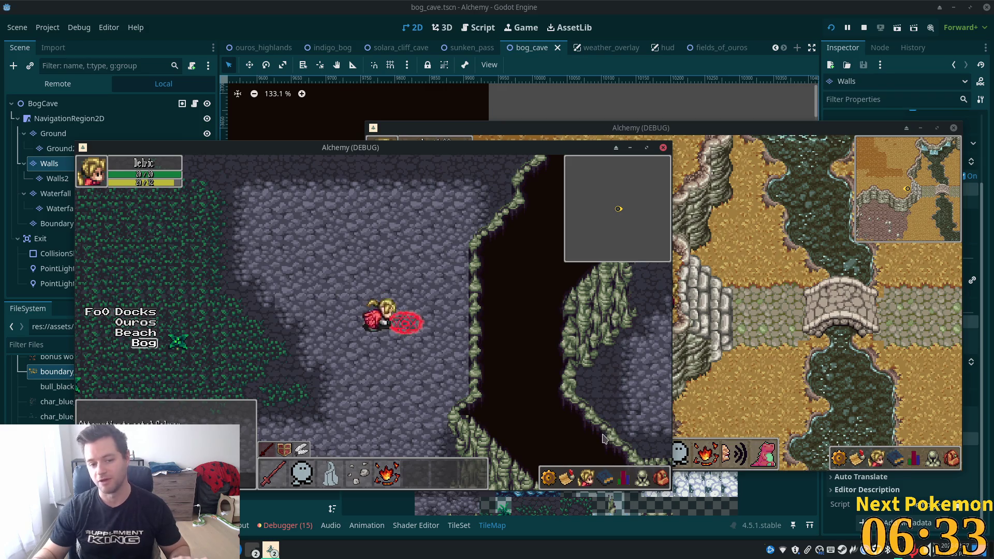
pyautogui.press('Down')
pyautogui.press('Down')
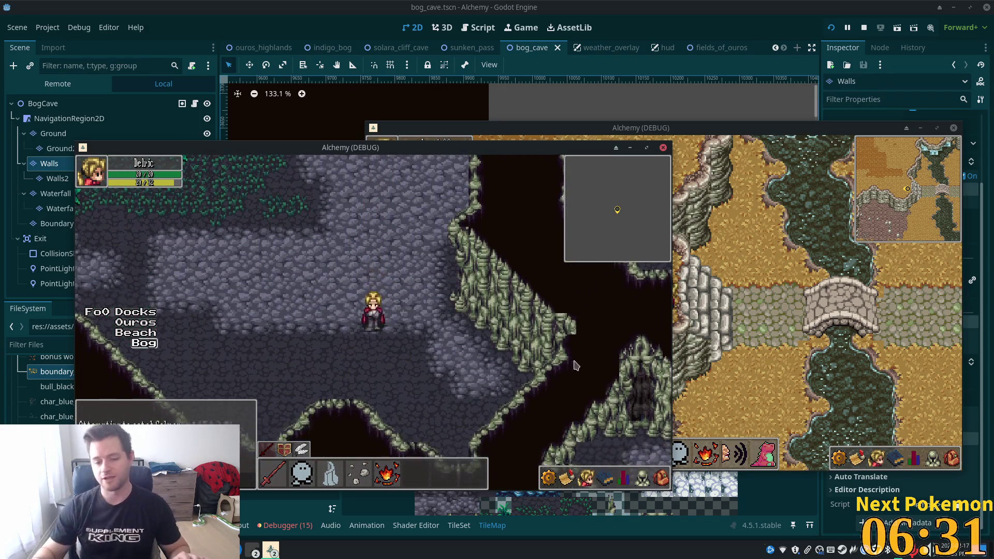
pyautogui.click(624, 478)
# Browse the equipment, skills and friends panels, return to stats, then close the game panel.
pyautogui.moveTo(588, 375)
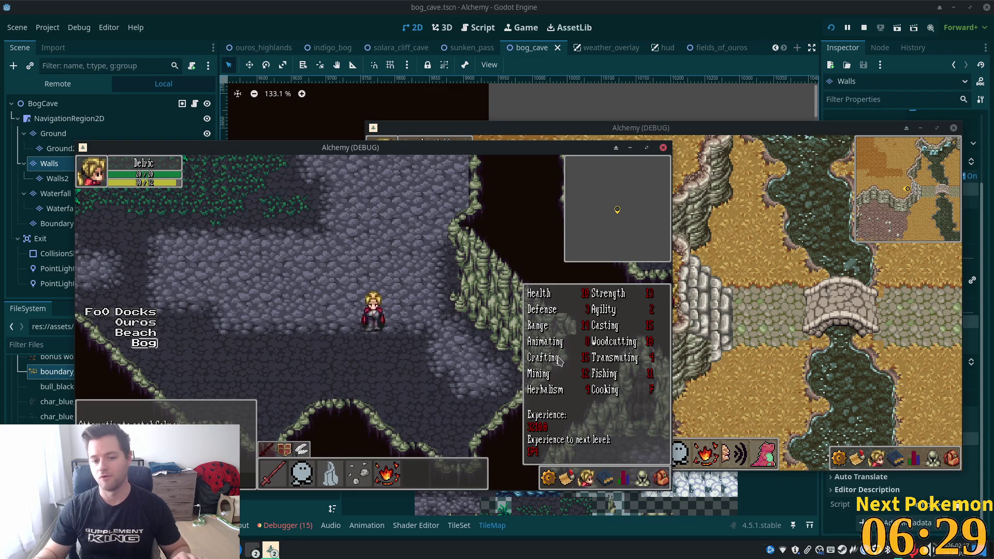
pyautogui.click(643, 478)
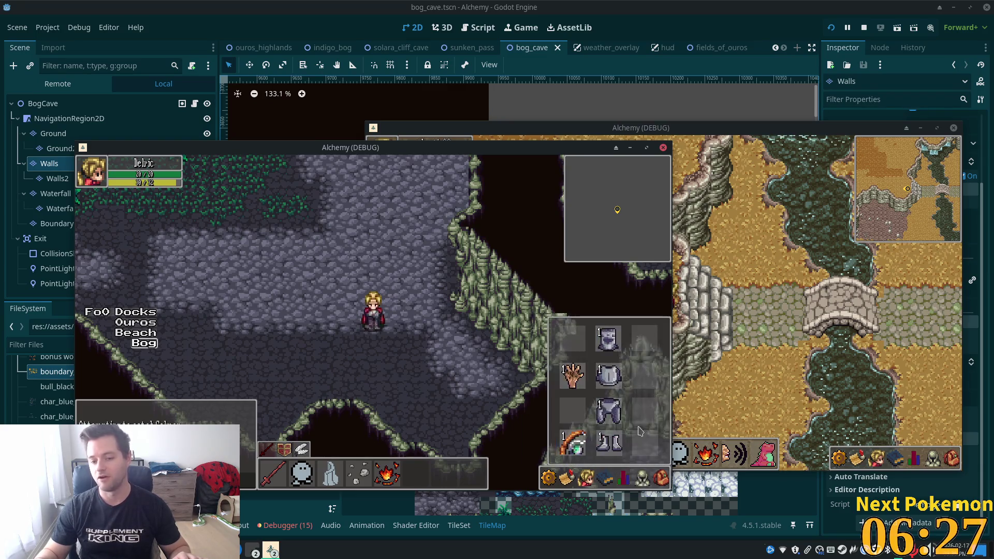
pyautogui.click(605, 477)
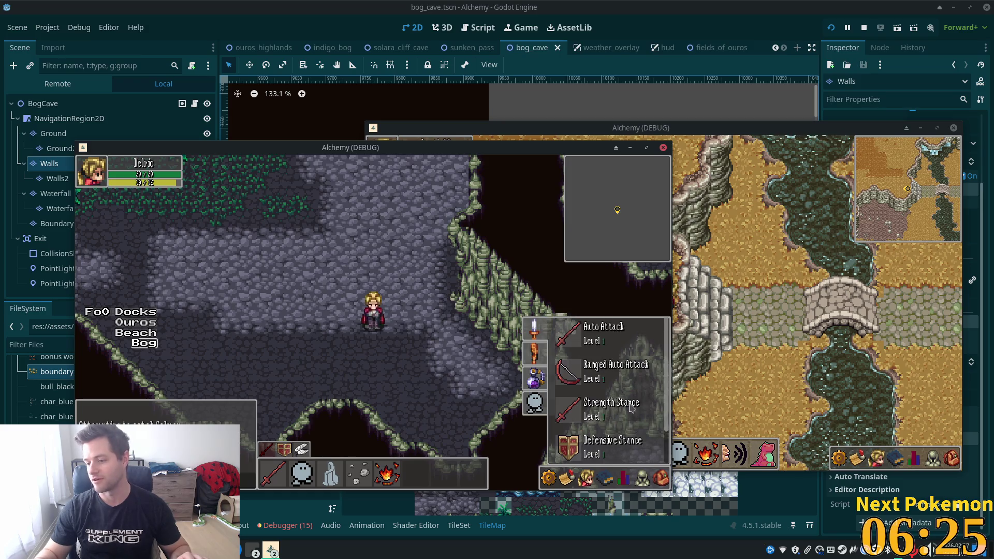
pyautogui.click(592, 481)
pyautogui.click(601, 482)
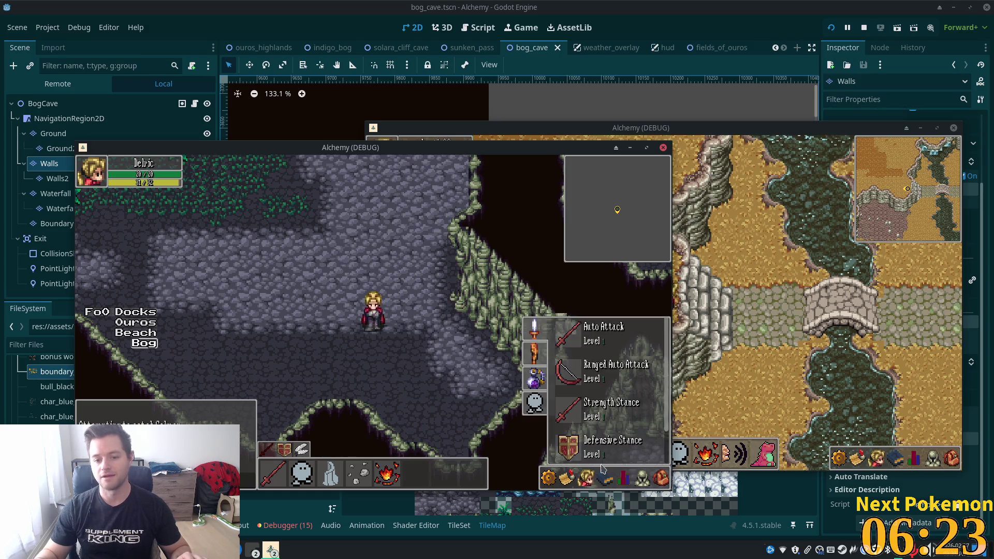
pyautogui.click(617, 482)
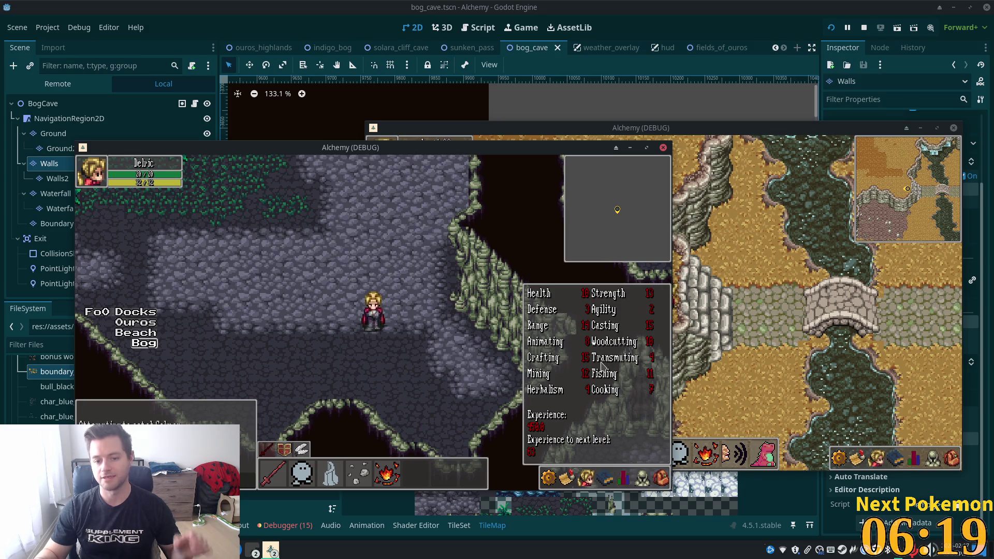
pyautogui.press('Tab')
pyautogui.press('Escape')
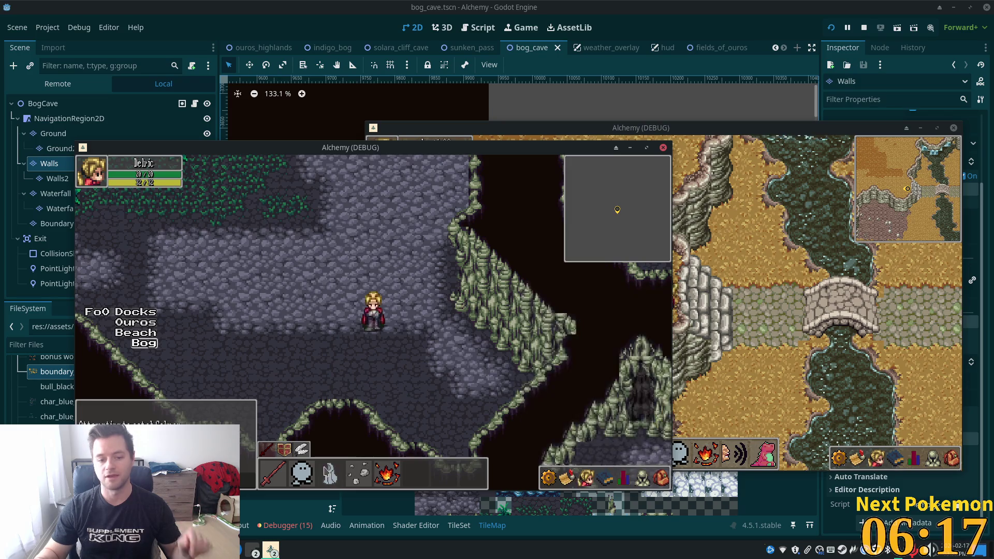
# Walk the character down-right across the rock floor toward the underground river.
pyautogui.press('Right')
pyautogui.press('Down')
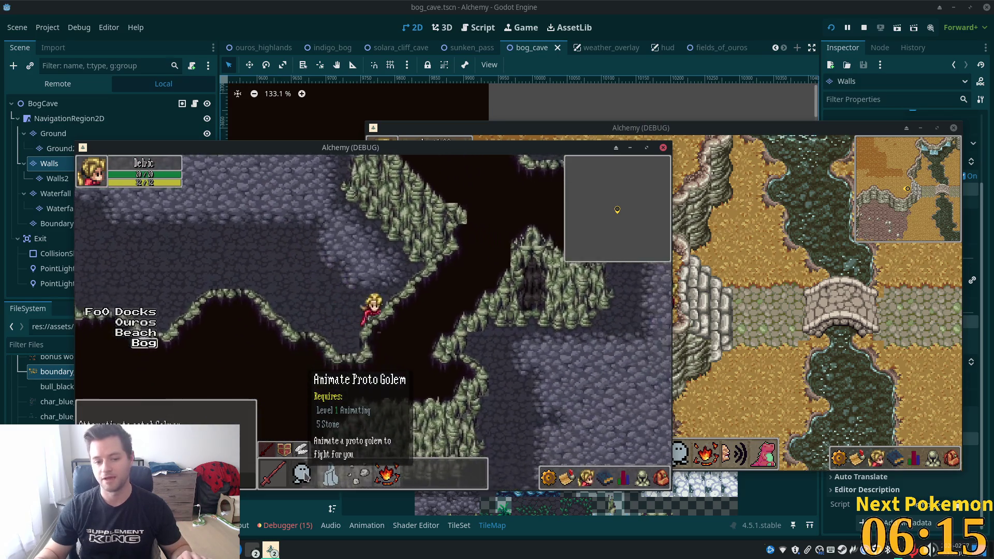
pyautogui.press('Right')
pyautogui.press('Down')
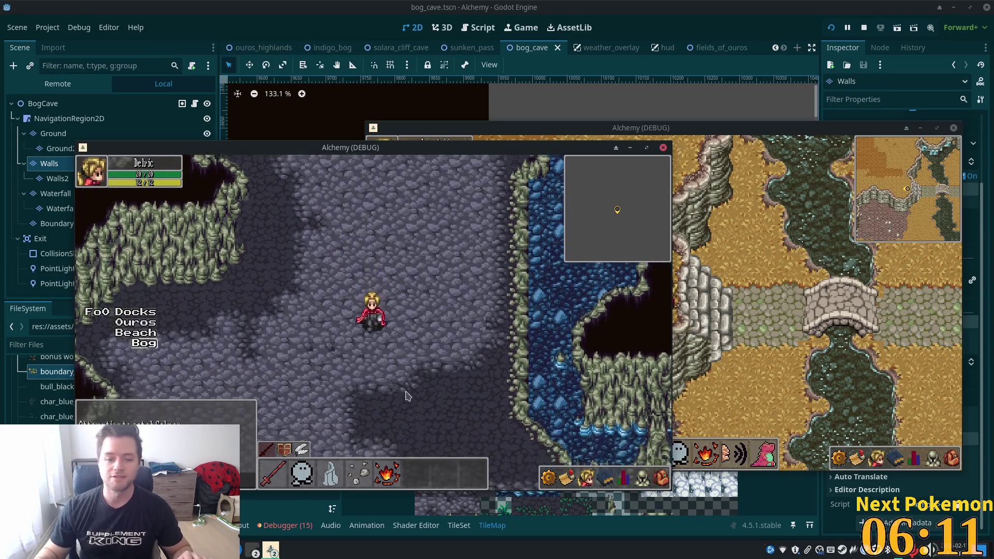
pyautogui.press('Right')
pyautogui.press('Down')
pyautogui.press('Right')
pyautogui.press('Down')
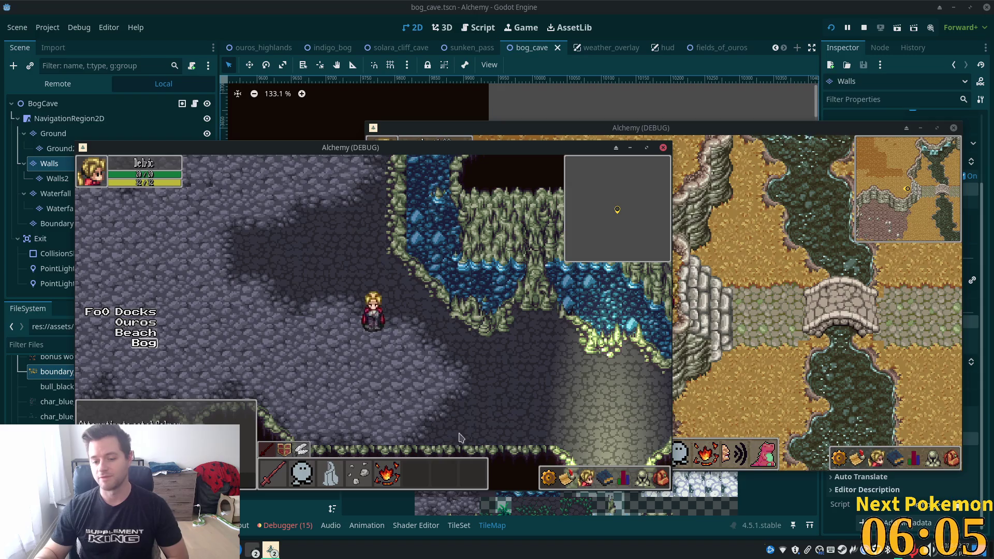
# Walk up to the top cave wall, then back down and right across the stone floor.
pyautogui.moveTo(618, 482)
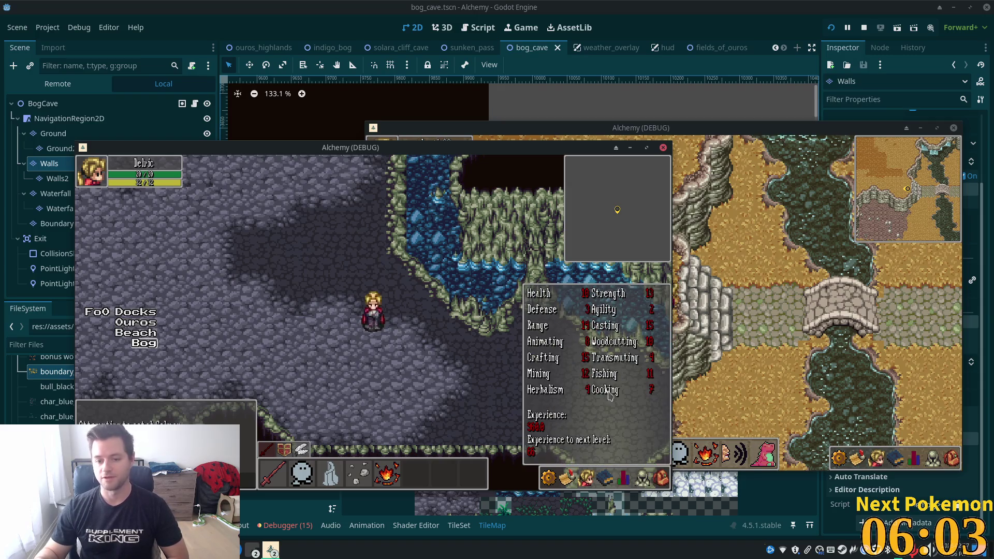
pyautogui.press('Up')
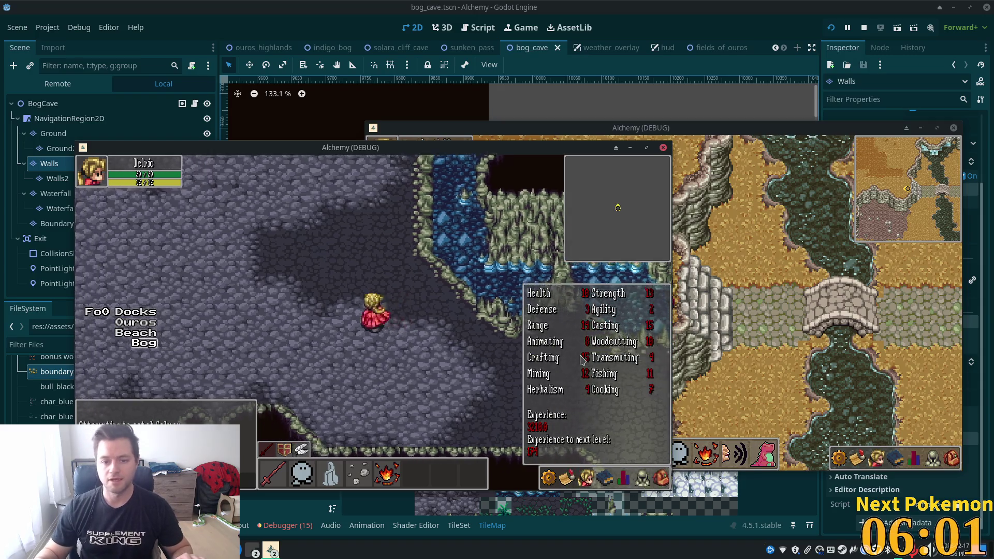
pyautogui.press('Up')
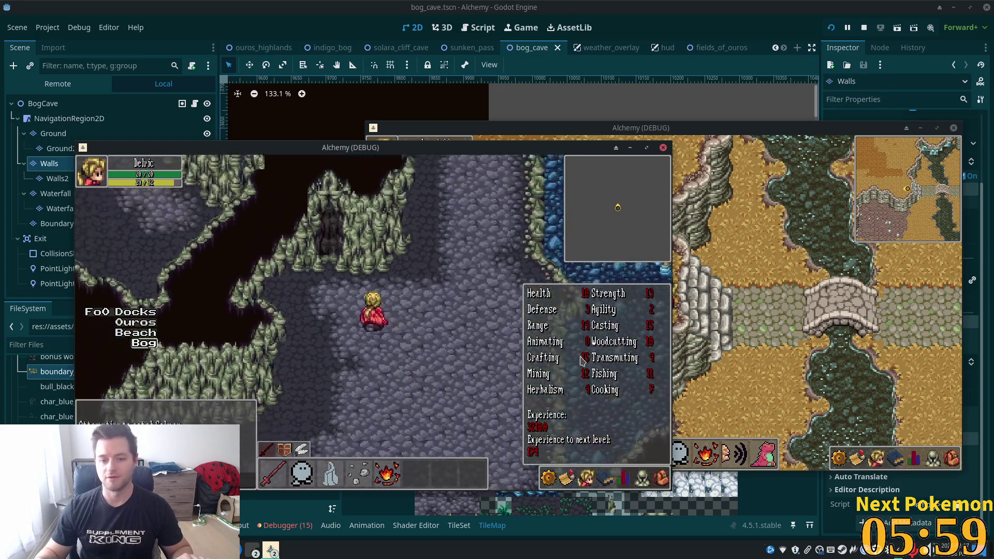
pyautogui.press('Up')
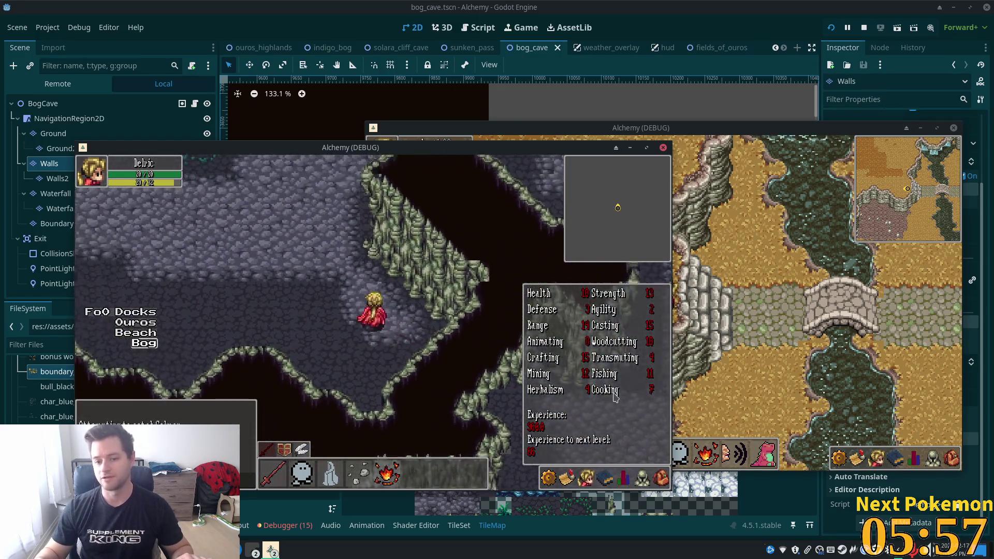
pyautogui.press('Up')
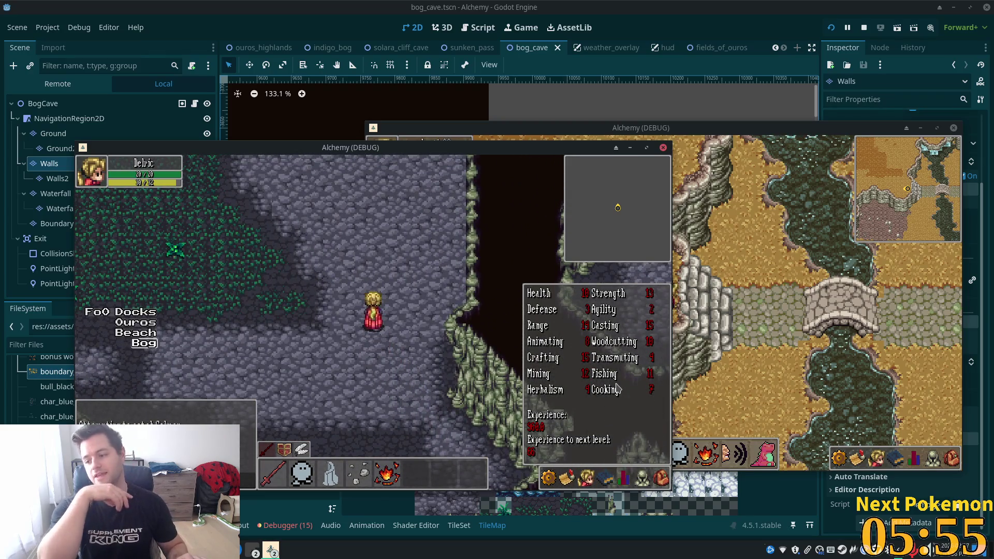
pyautogui.press('Up')
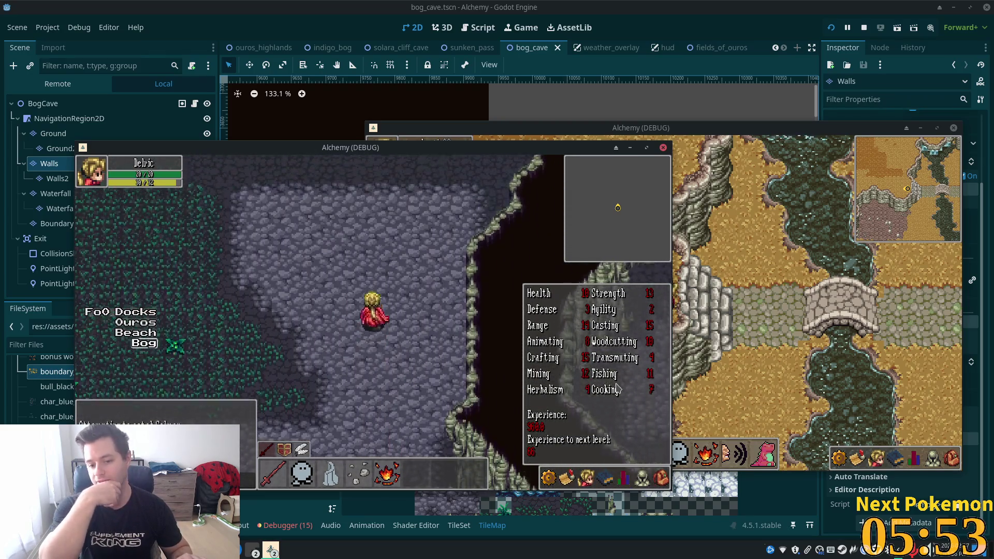
pyautogui.press('Left')
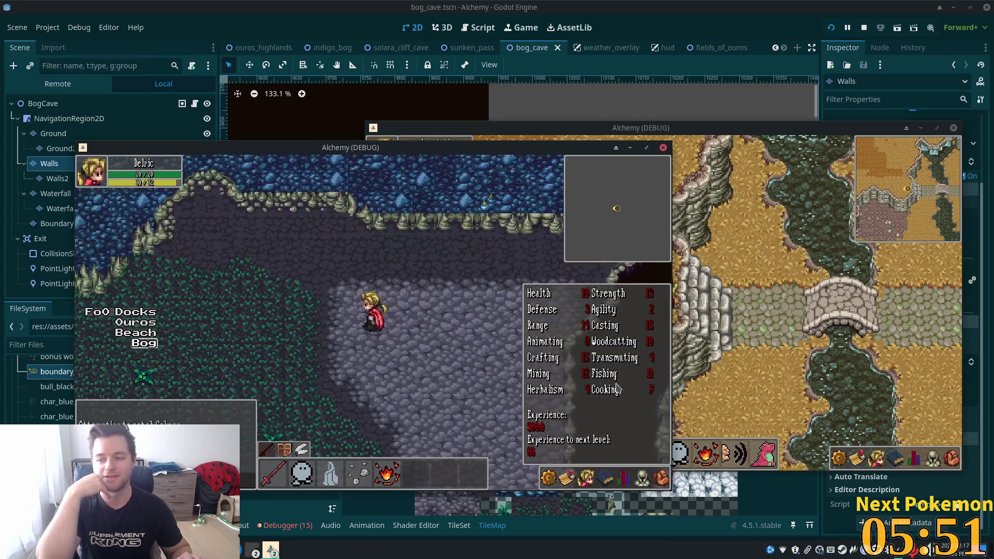
pyautogui.press('Down')
pyautogui.press('Down')
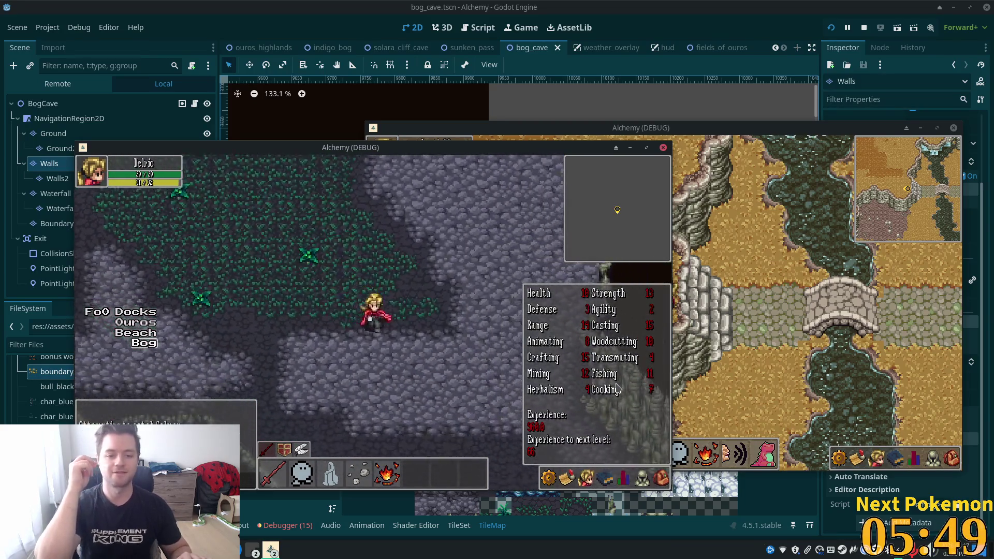
pyautogui.press('Down')
pyautogui.press('Right')
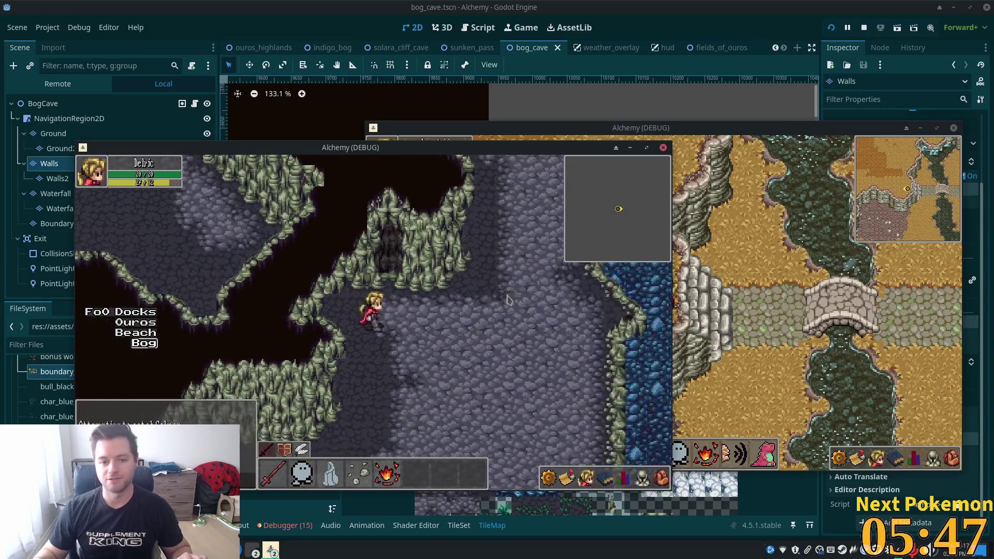
# Walk right into the underground river and wade down-left along the water channel.
pyautogui.press('Up')
pyautogui.press('Up')
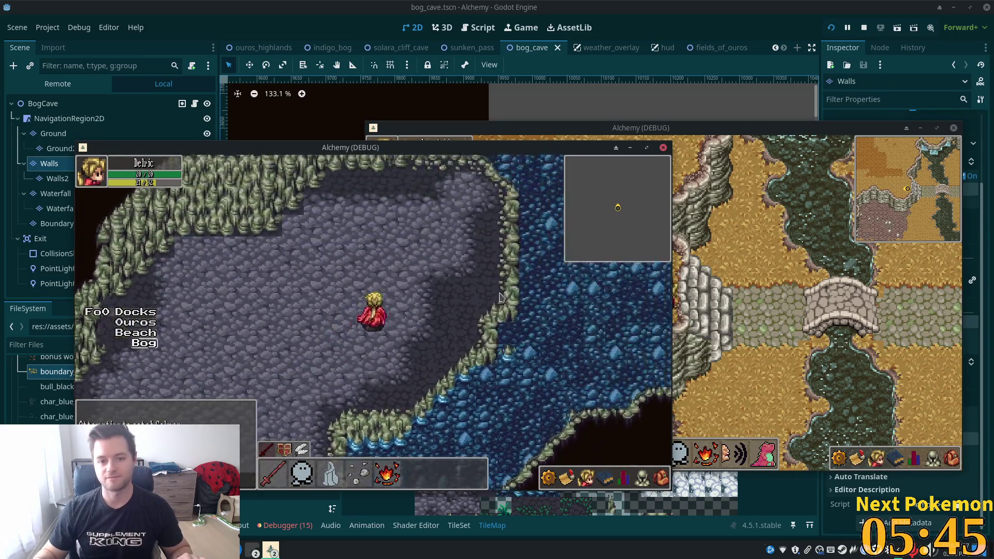
pyautogui.press('Right')
pyautogui.press('Up')
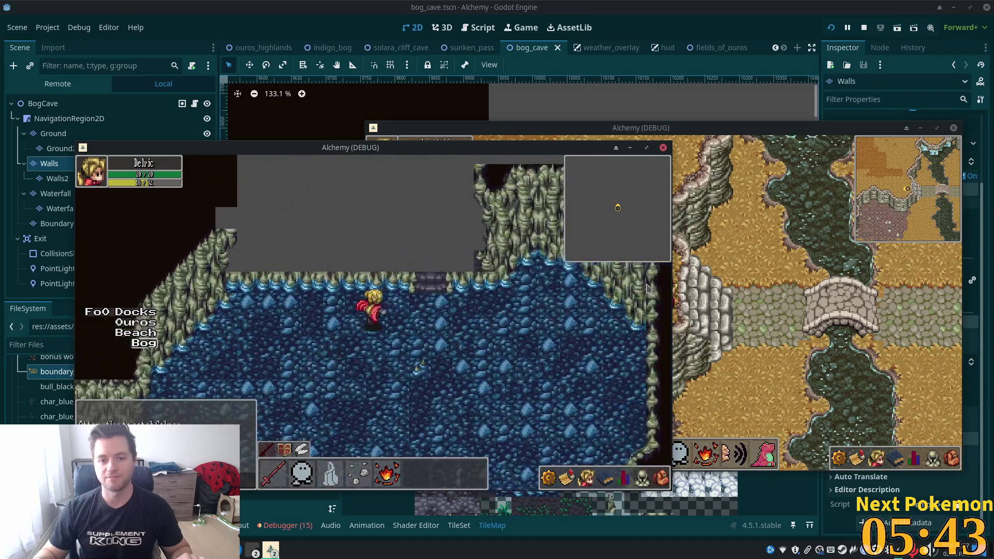
pyautogui.press('Down')
pyautogui.press('Left')
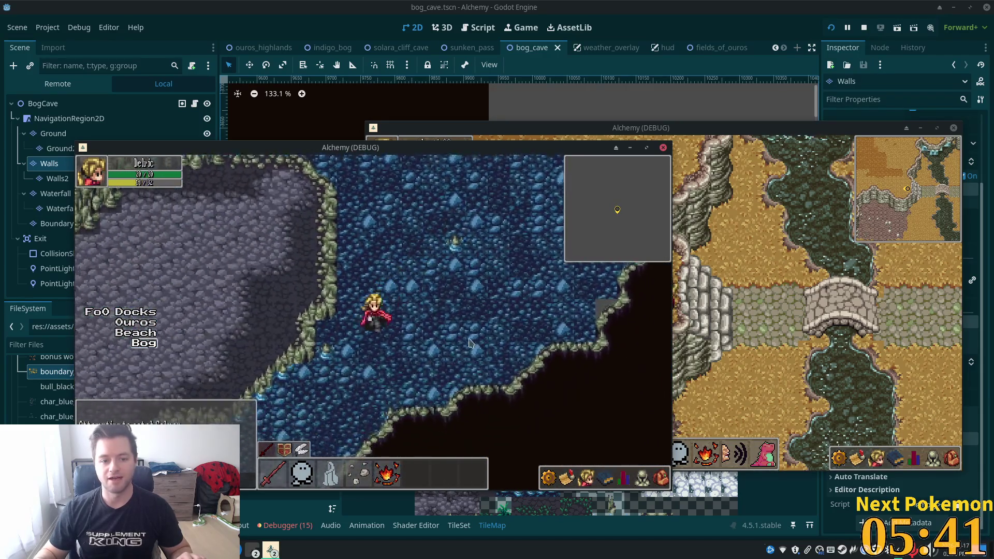
pyautogui.press('Down')
pyautogui.press('Left')
pyautogui.press('Down')
pyautogui.press('Left')
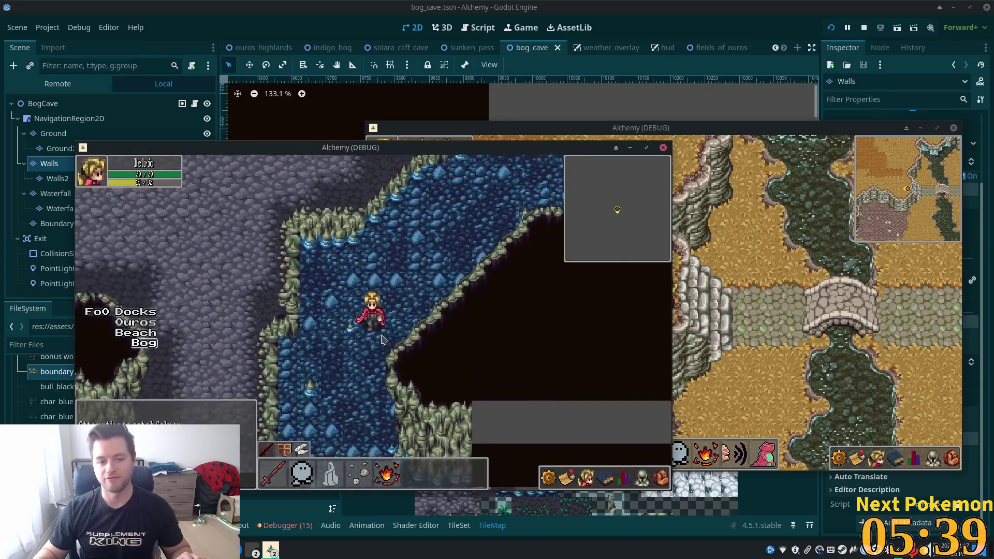
pyautogui.press('Down')
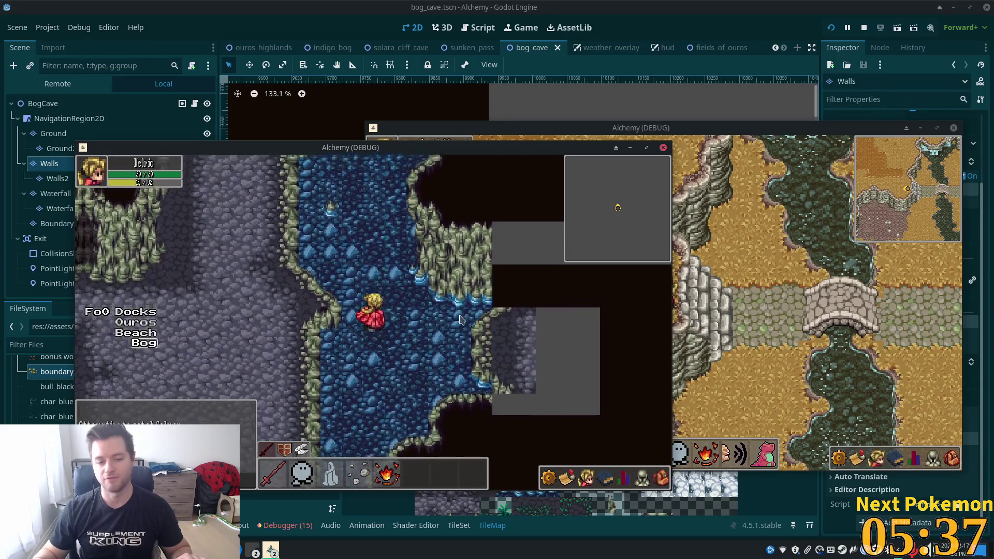
# Wade back up the channel, turn down, and step out of the water onto the cave floor.
pyautogui.press('Up')
pyautogui.press('Up')
pyautogui.press('Right')
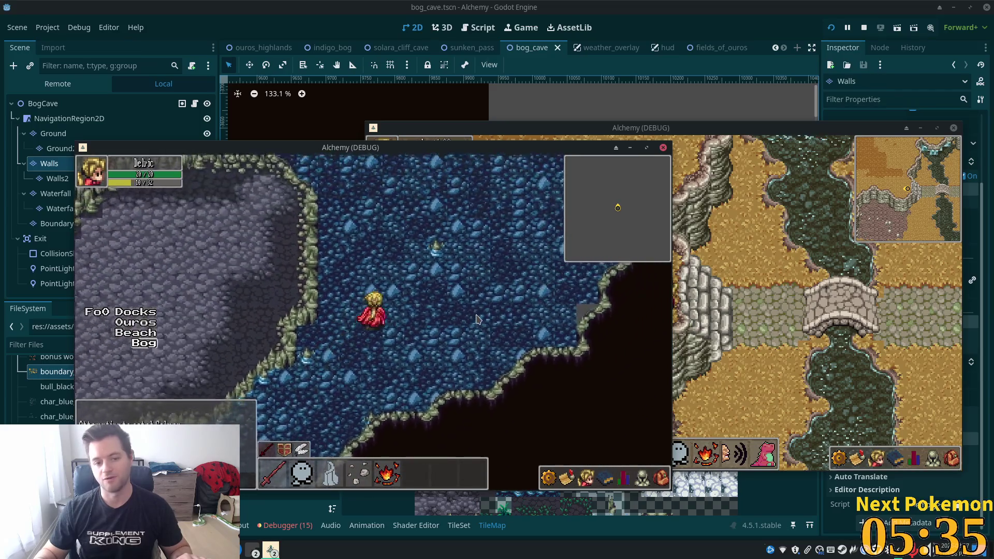
pyautogui.press('Up')
pyautogui.press('Up')
pyautogui.press('Left')
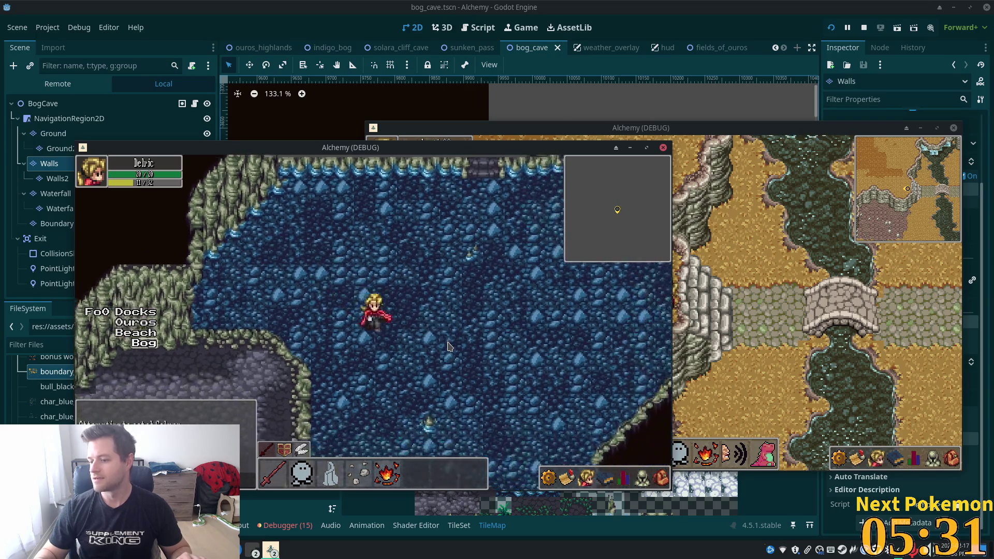
pyautogui.press('Down')
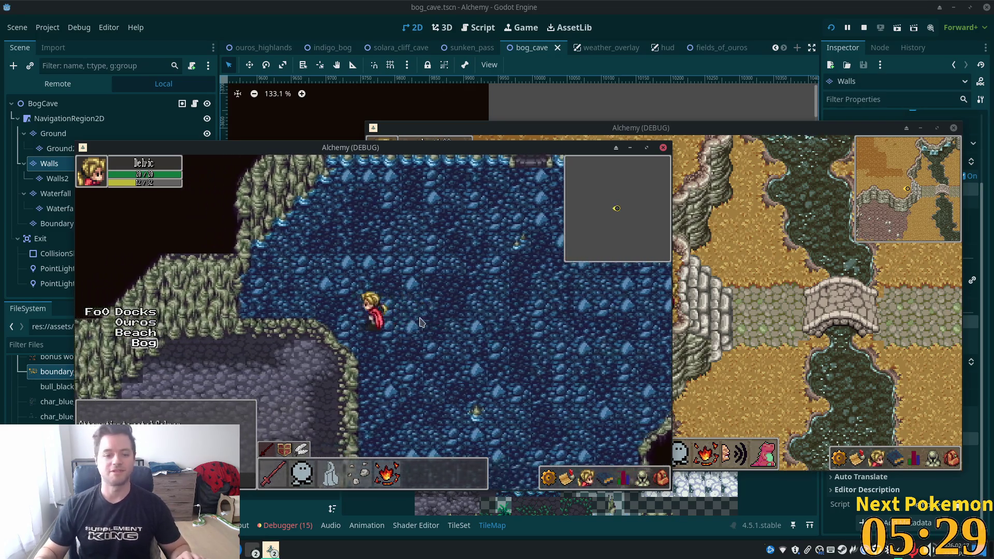
pyautogui.press('e')
# Walk down the cave floor past the water, then back up onto a new stretch of floor.
pyautogui.press('Left')
pyautogui.press('Down')
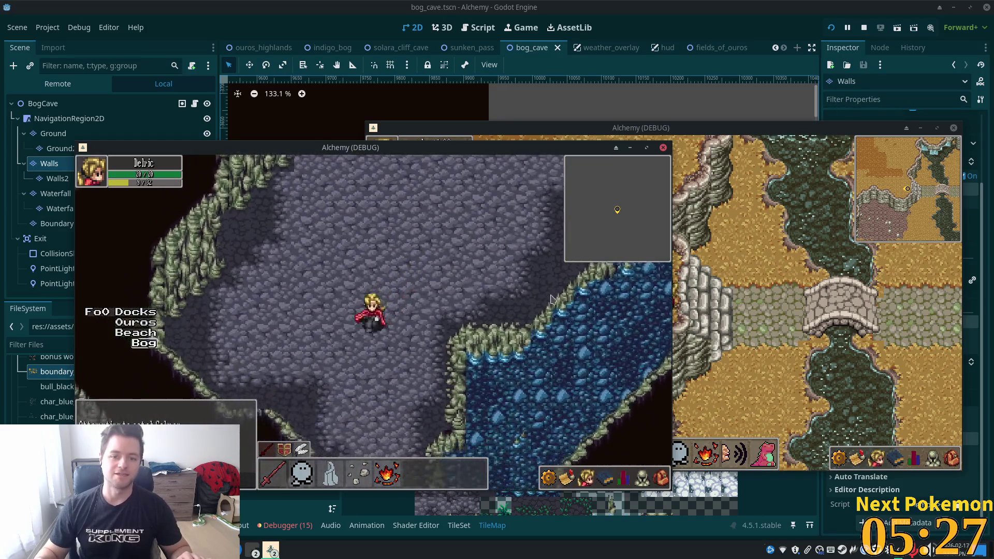
pyautogui.press('Down')
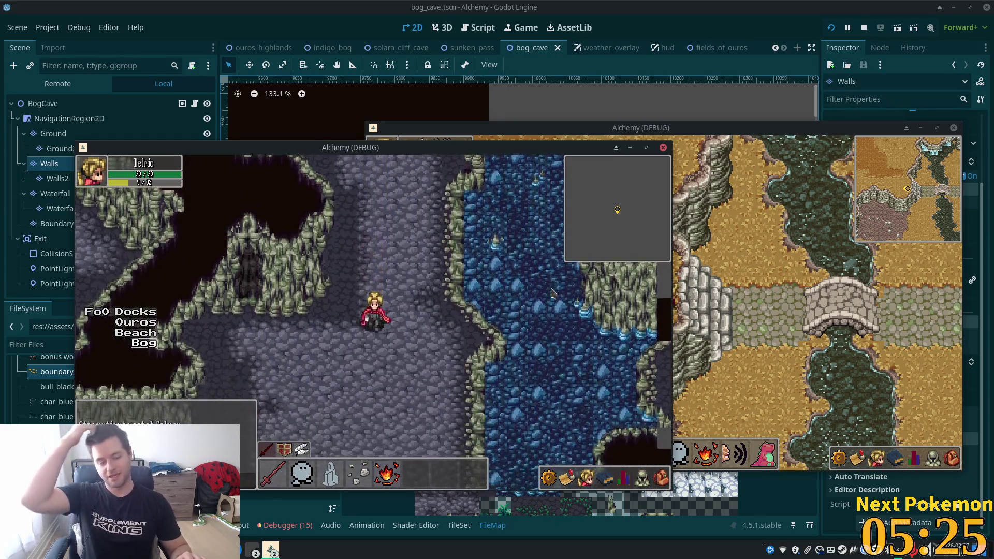
pyautogui.press('Down')
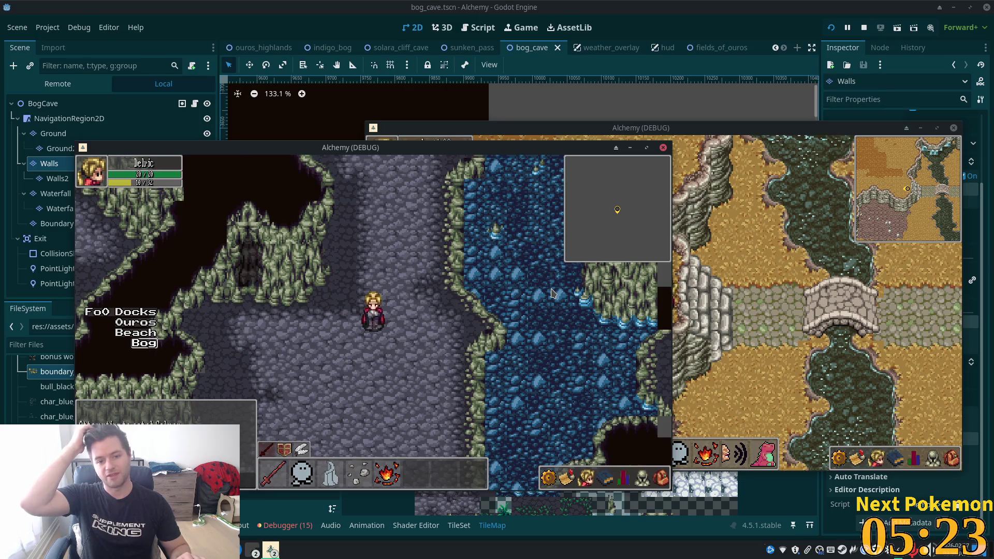
pyautogui.press('Up')
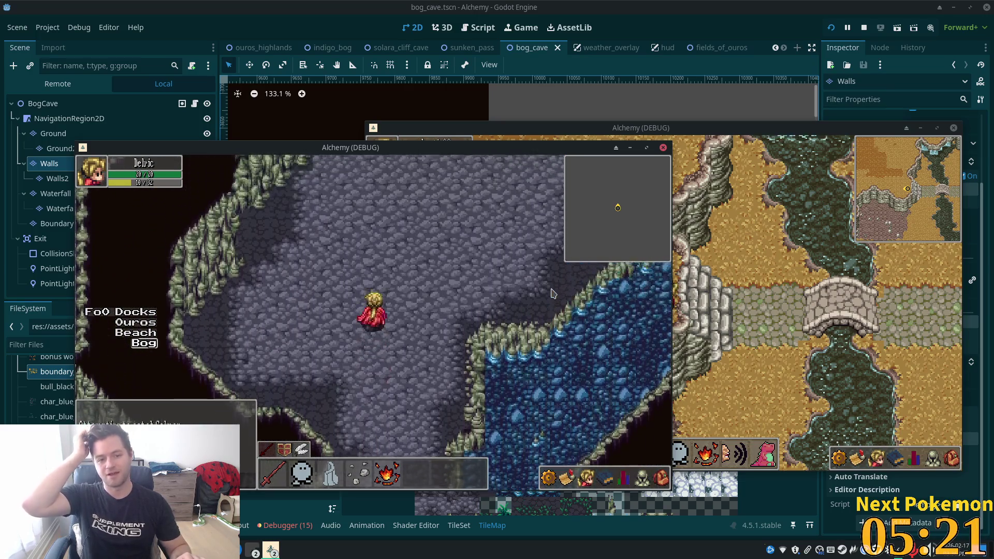
pyautogui.press('Up')
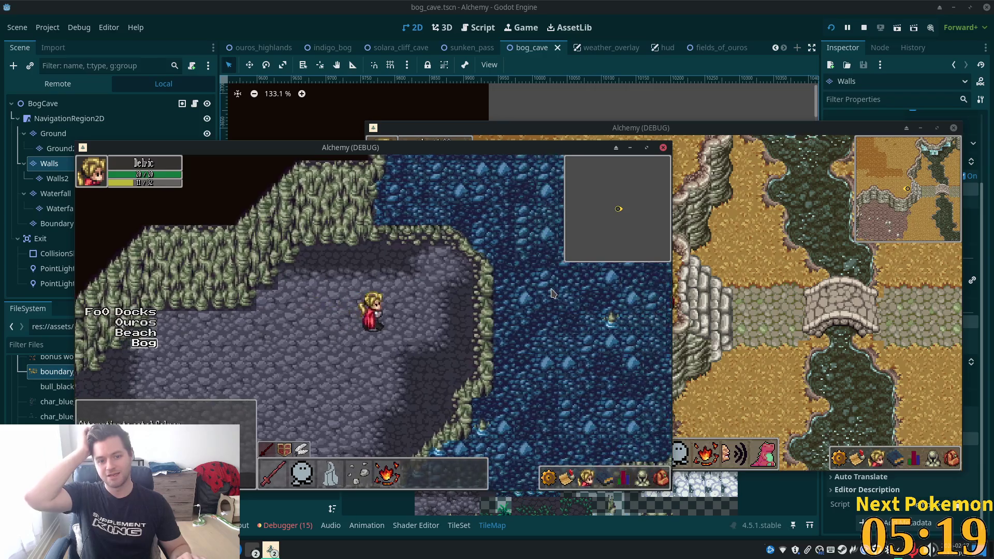
pyautogui.press('Up')
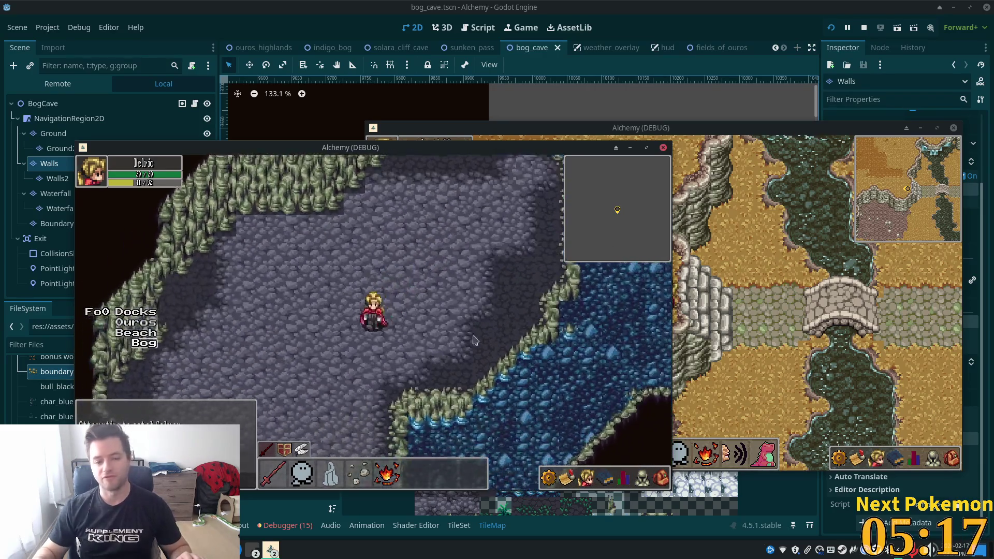
pyautogui.press('Down')
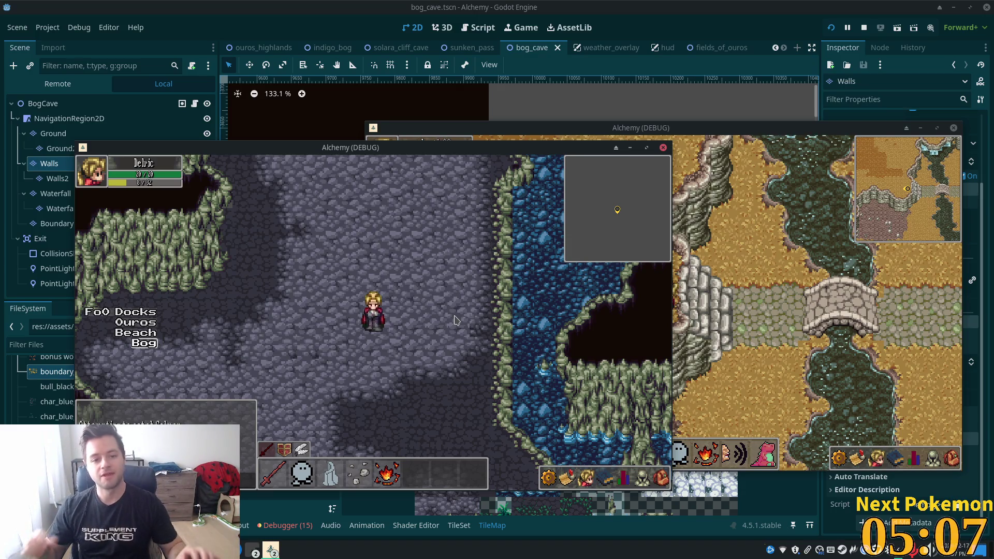
# Walk around the cave between the underground river and the dark chasm.
pyautogui.press('Down')
pyautogui.press('Right')
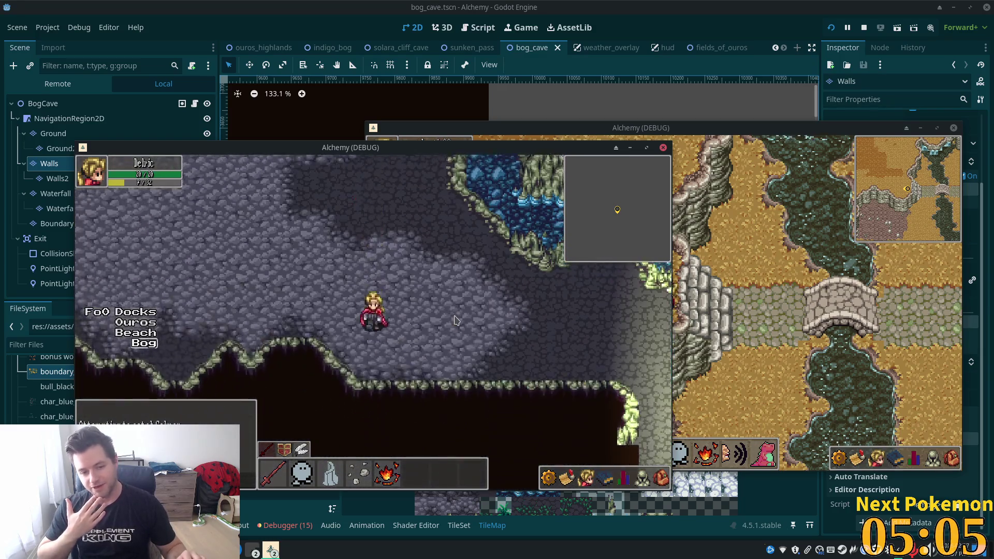
pyautogui.press('Up')
pyautogui.press('Left')
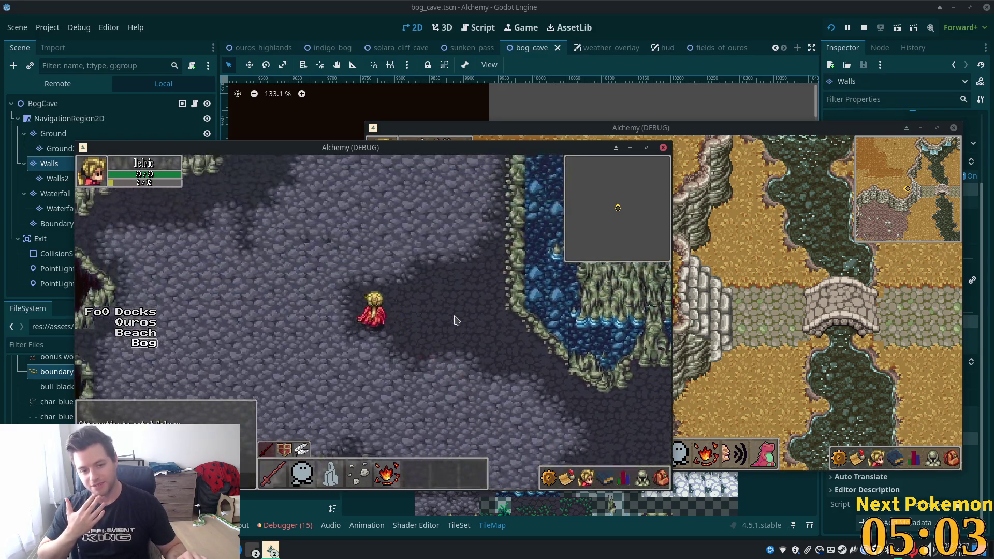
pyautogui.press('Down')
pyautogui.press('Right')
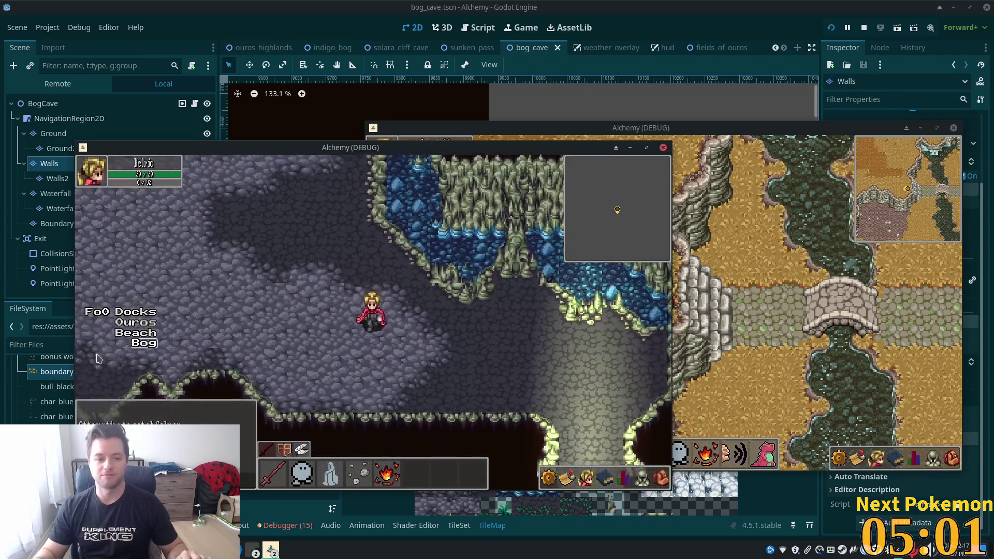
pyautogui.press('Down')
# Fast-travel to Ouros, rearrange the two Alchemy debug windows, and walk west along the road.
pyautogui.click(138, 324)
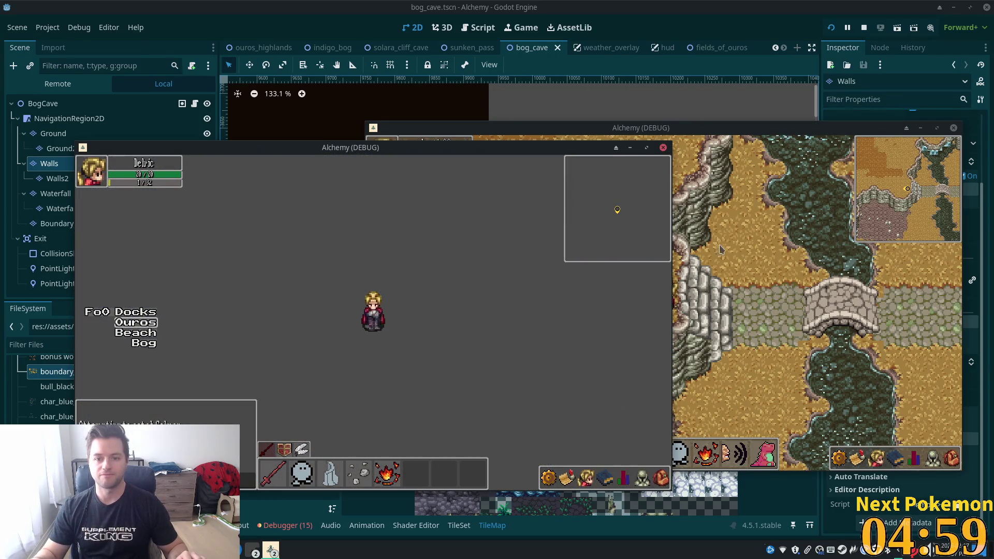
pyautogui.moveTo(523, 151)
pyautogui.mouseDown()
pyautogui.moveTo(327, 157)
pyautogui.moveTo(431, 103)
pyautogui.mouseUp()
pyautogui.moveTo(708, 136)
pyautogui.mouseDown()
pyautogui.moveTo(772, 120)
pyautogui.moveTo(782, 128)
pyautogui.mouseUp()
pyautogui.click(326, 272)
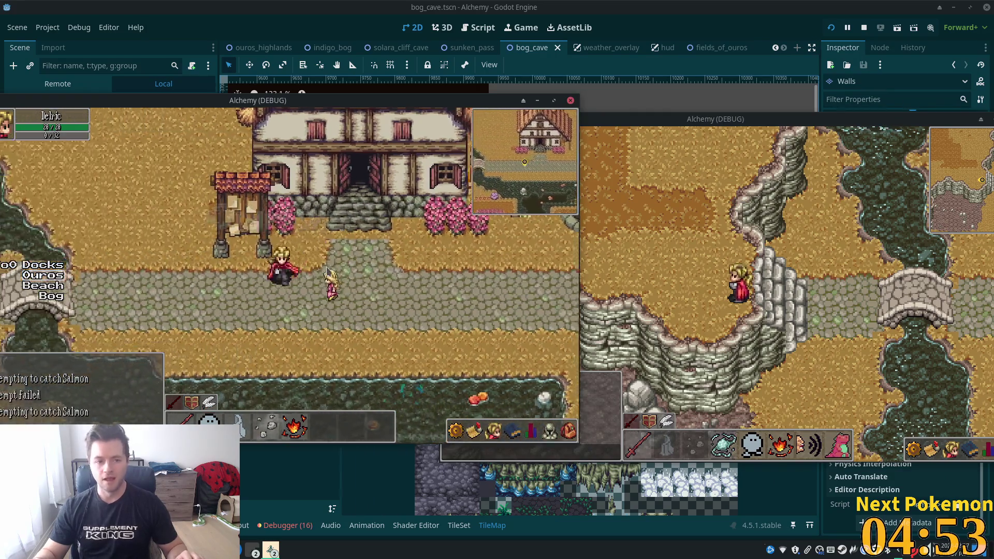
pyautogui.press('Left')
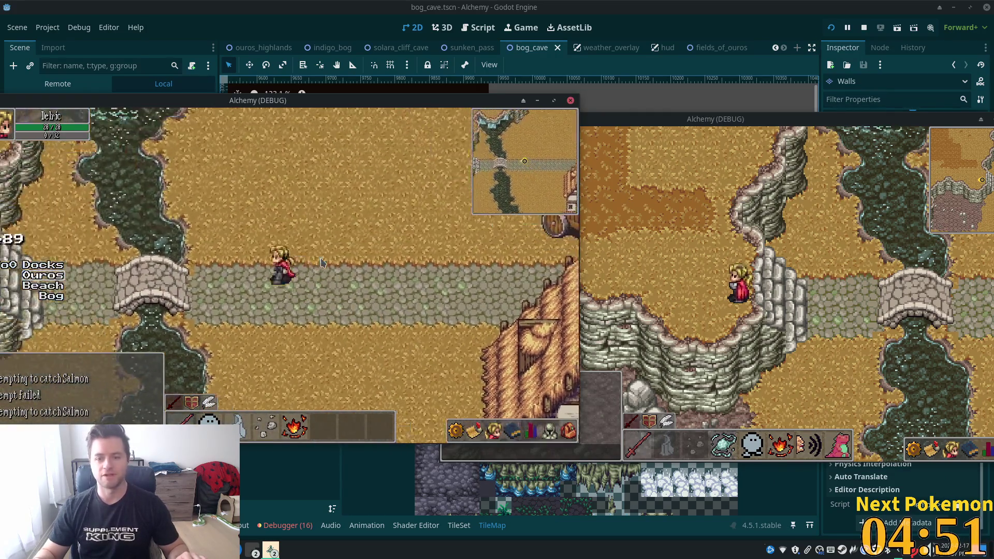